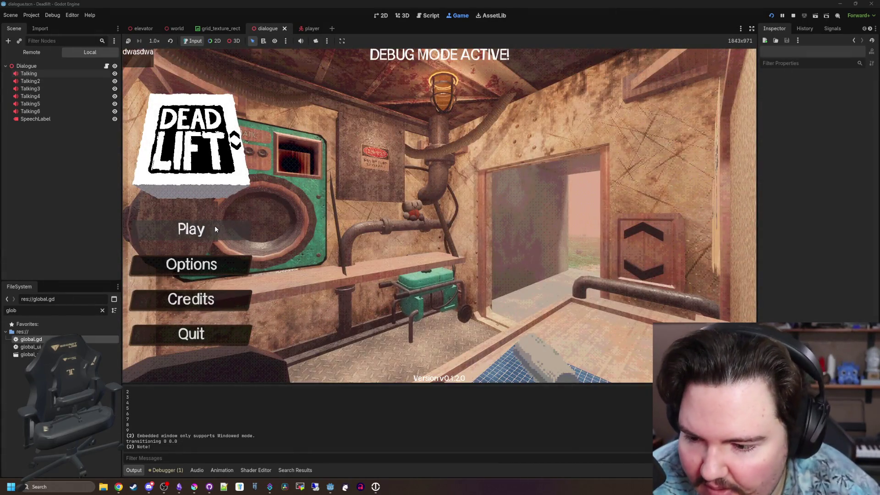
# Step: Start and pause the game, then delete the print(c) debug line from set_text and save dialogue.gd
pyautogui.click(216, 229)
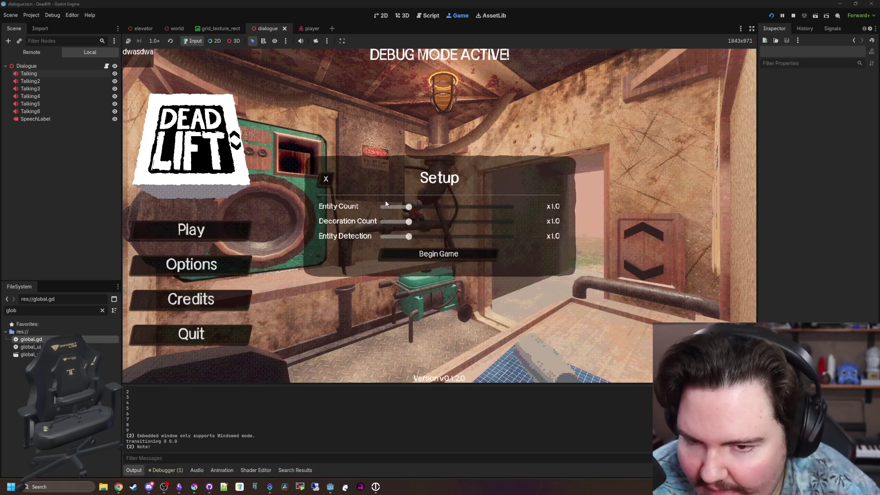
pyautogui.click(458, 260)
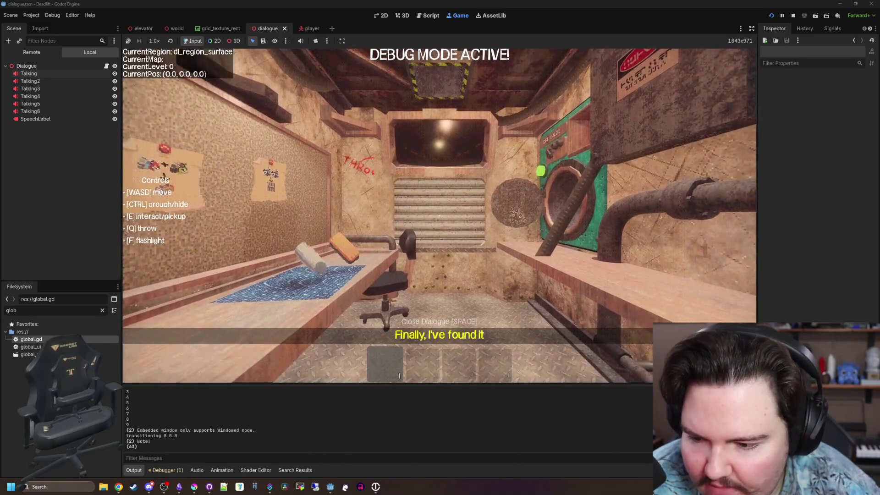
pyautogui.press('Escape')
pyautogui.click(107, 66)
pyautogui.scroll(-1, 378, 299)
pyautogui.tripleClick(279, 279)
pyautogui.press('BackSpace')
pyautogui.press('BackSpace')
pyautogui.press('BackSpace')
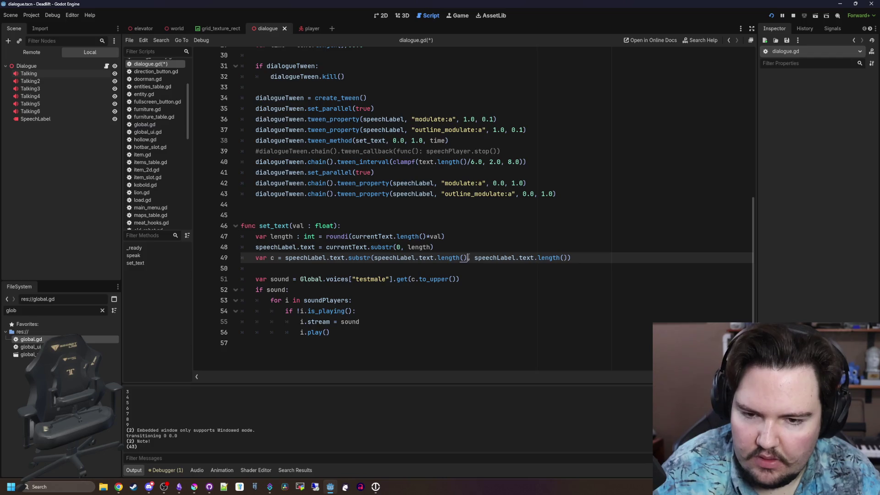
pyautogui.press('Up')
pyautogui.press('Up')
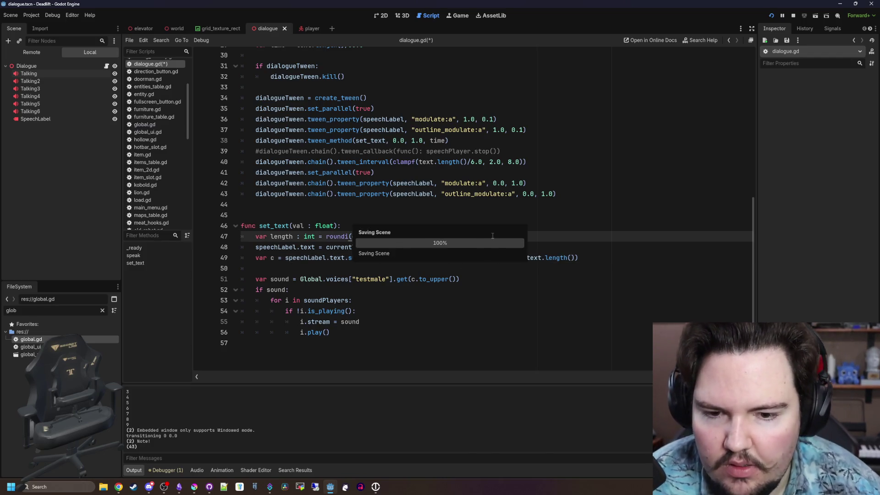
pyautogui.hotkey('ctrl', 's')
# Step: Replay the dialogue from the Main Menu, pause, and select Talking through Talking6 in the Scene tree
pyautogui.click(457, 16)
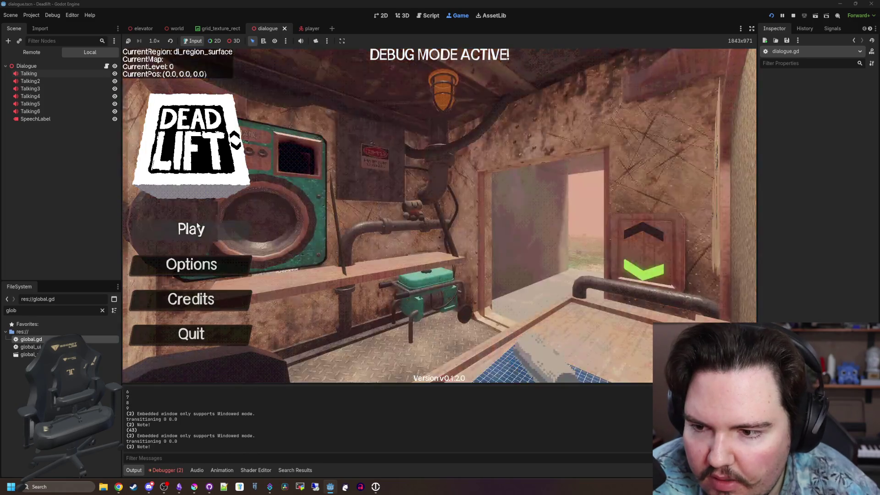
pyautogui.click(196, 230)
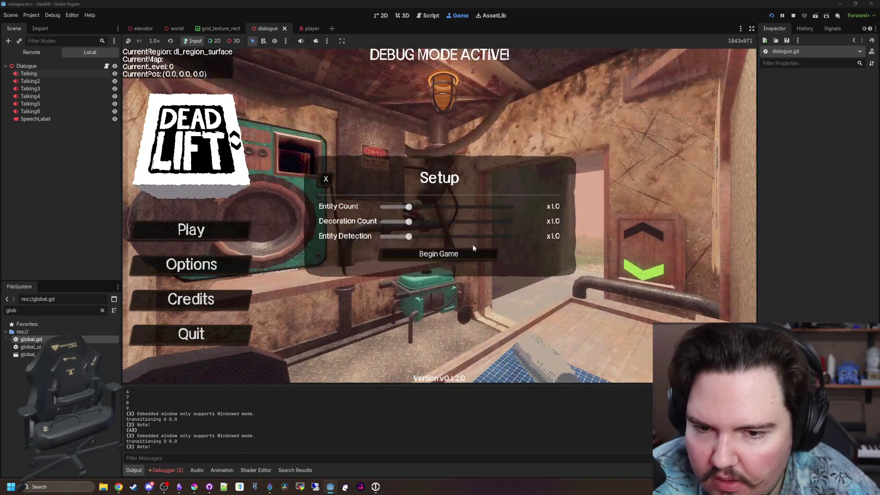
pyautogui.click(448, 251)
pyautogui.press('Escape')
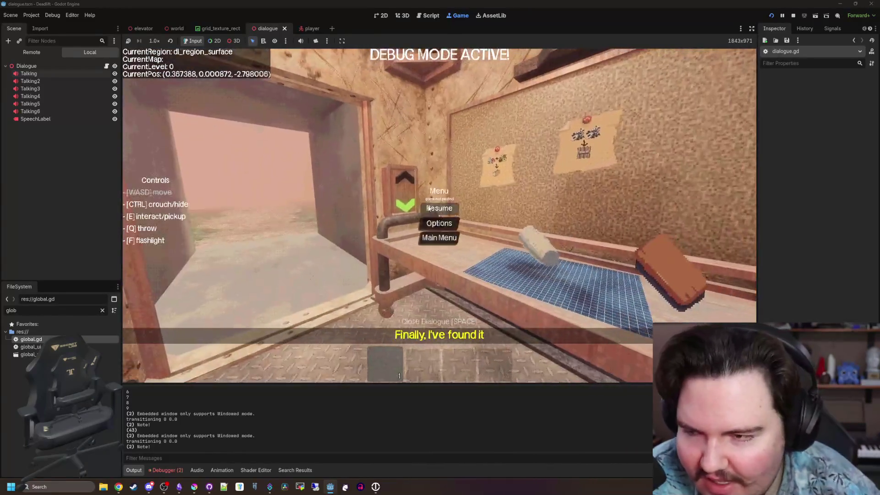
pyautogui.click(30, 111)
pyautogui.keyDown('shift'); pyautogui.click(39, 74); pyautogui.keyUp('shift')
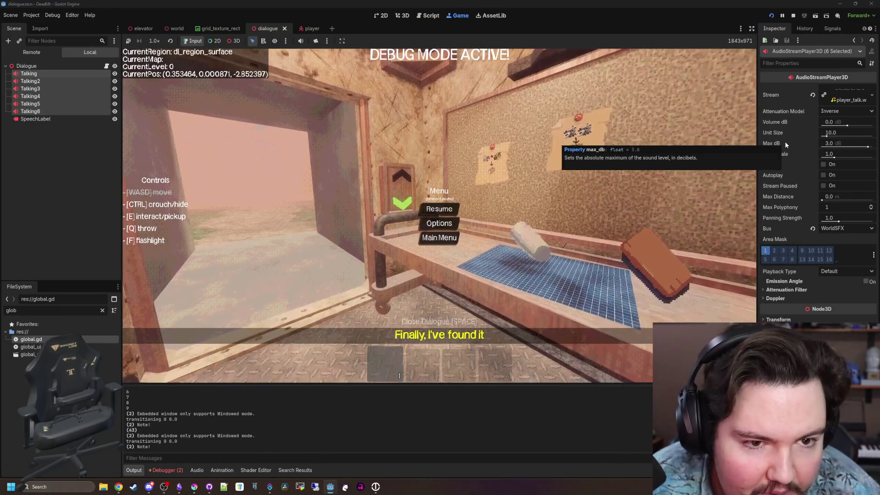
# Step: Set Max dB to -10 on all six selected Talking players
pyautogui.moveTo(799, 122)
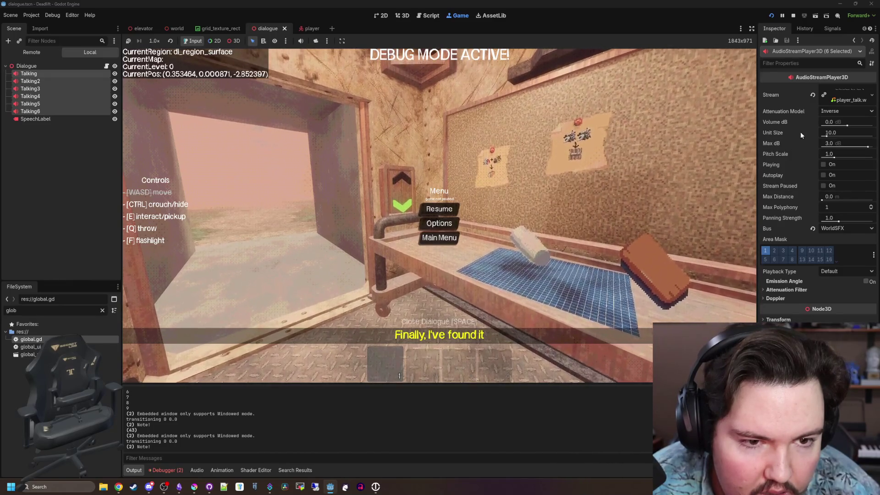
pyautogui.click(829, 143)
pyautogui.write('-10')
pyautogui.press('Return')
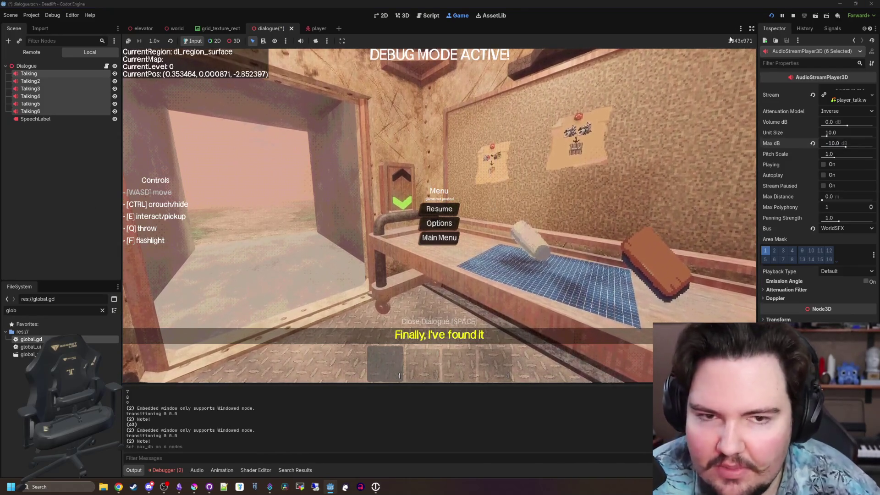
# Step: Stop and rerun the project, then dismiss the not-responding warning
pyautogui.click(791, 17)
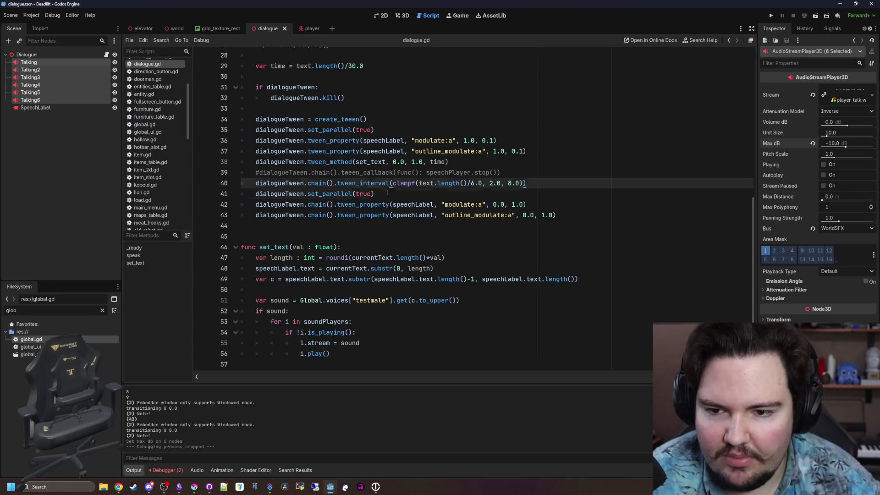
pyautogui.click(774, 16)
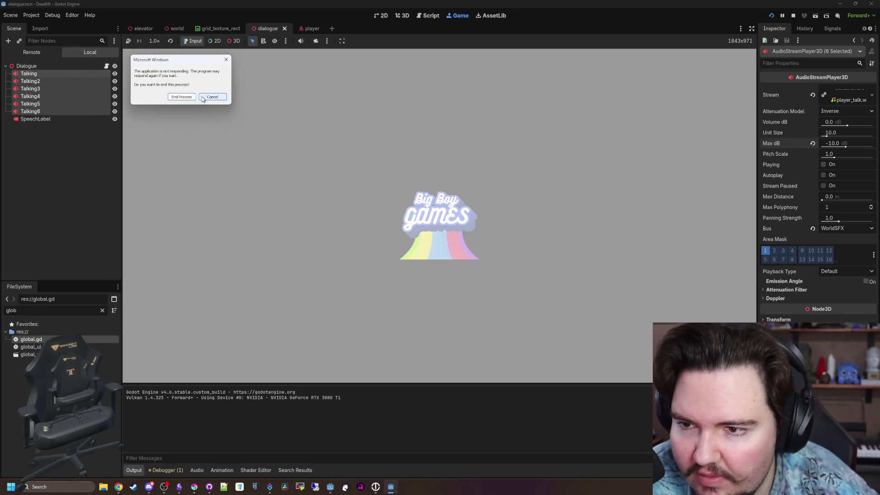
pyautogui.click(202, 98)
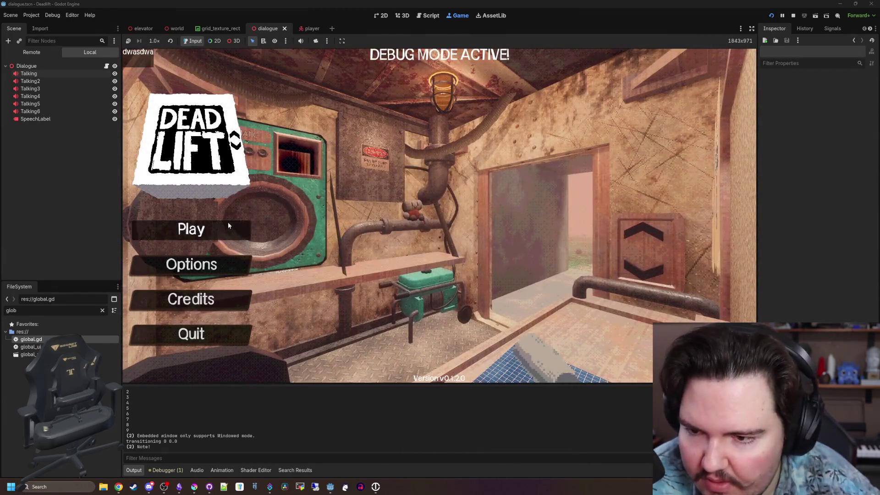
# Step: Start a new game run, pause it, and return to the dialogue.gd script
pyautogui.click(228, 226)
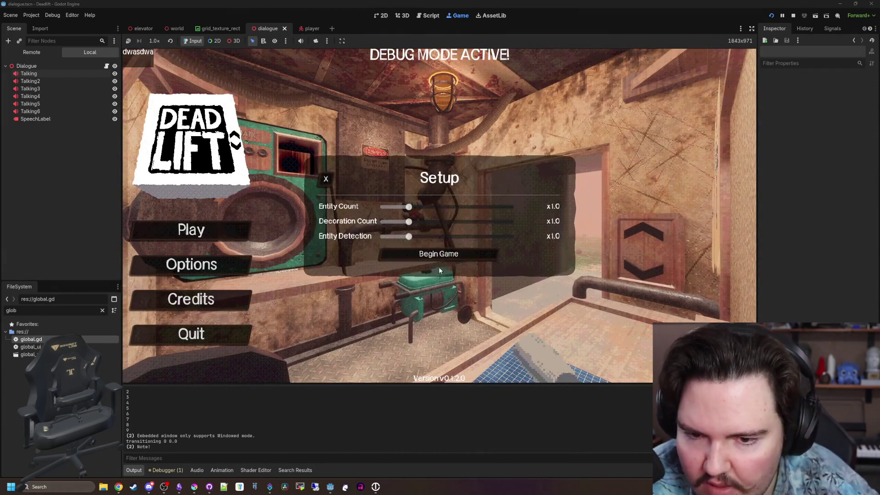
pyautogui.click(438, 253)
pyautogui.press('w')
pyautogui.press('Escape')
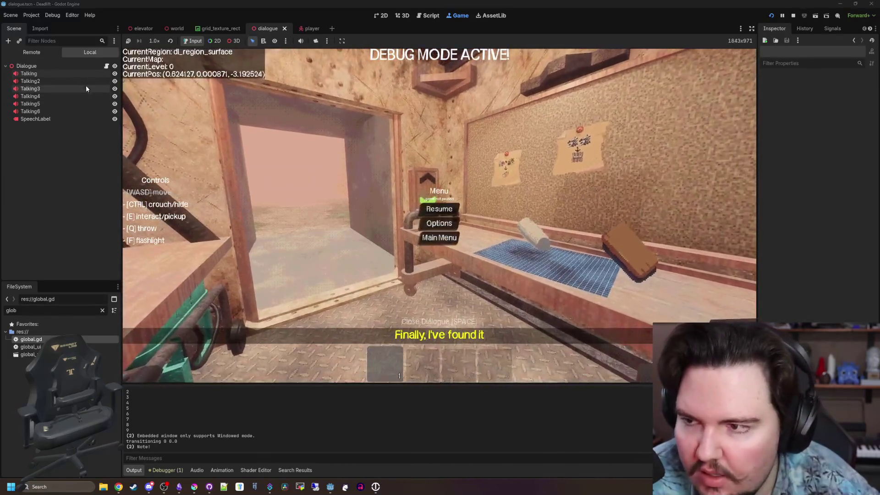
pyautogui.click(106, 67)
pyautogui.click(69, 73)
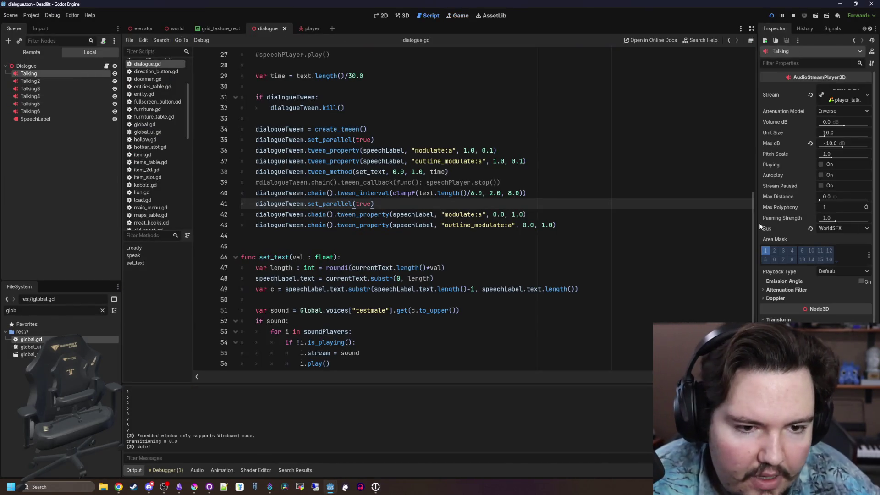
pyautogui.moveTo(758, 223); pyautogui.dragTo(693, 223)
pyautogui.scroll(-1, 412, 229)
# Step: Add a break after i.play() in set_text's sound loop, save, and return to the game
pyautogui.click(326, 280)
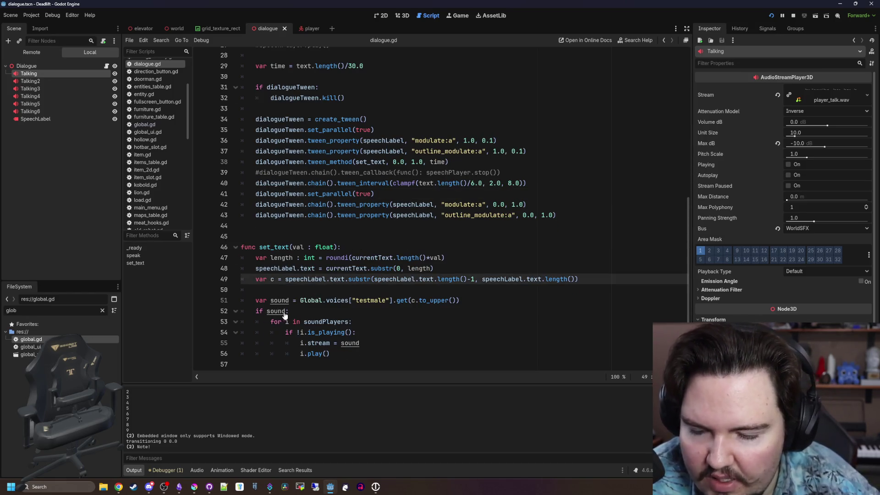
pyautogui.click(341, 353)
pyautogui.press('Return')
pyautogui.write('stop(')
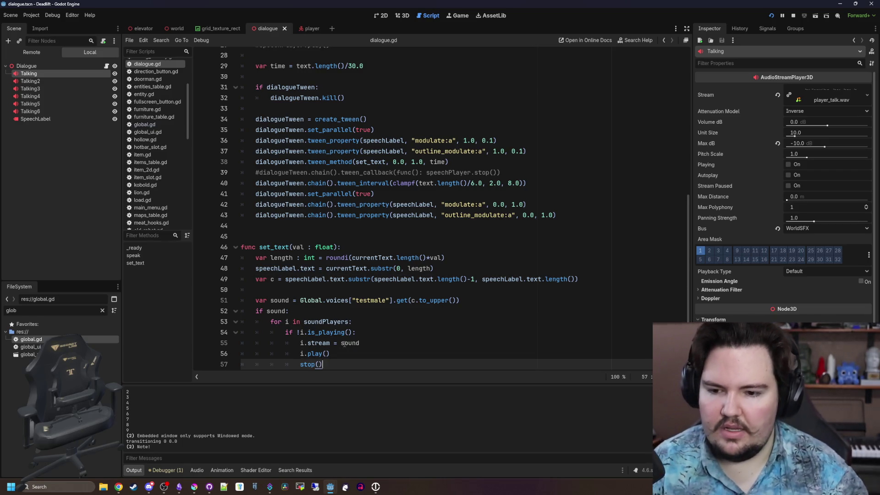
pyautogui.scroll(-1, 344, 343)
pyautogui.press('Delete')
pyautogui.scroll(1, 340, 351)
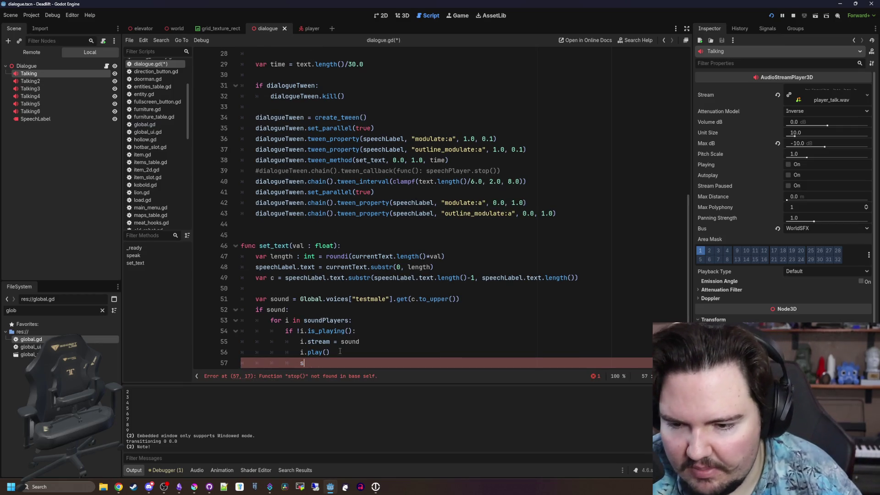
pyautogui.write('break')
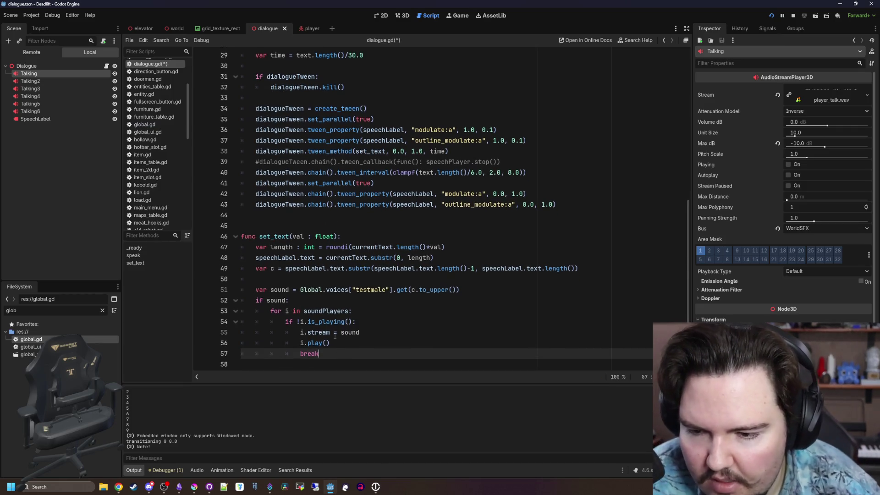
pyautogui.click(332, 300)
pyautogui.hotkey('ctrl', 's')
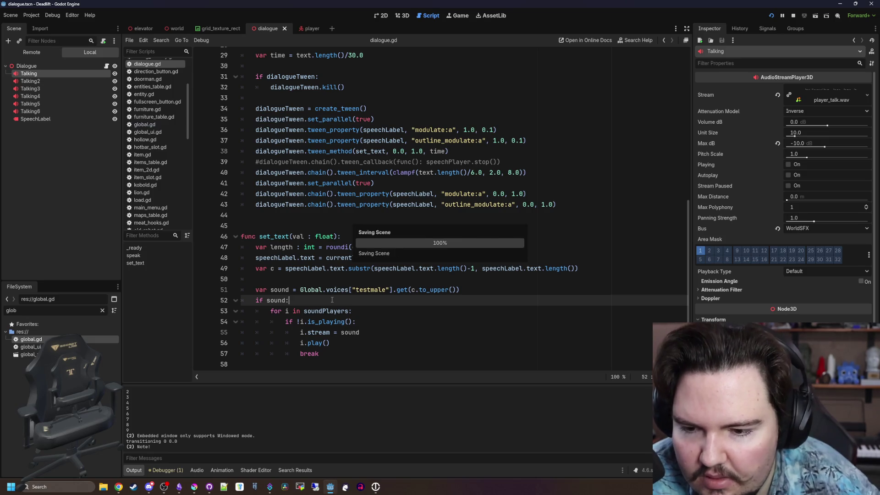
pyautogui.click(455, 18)
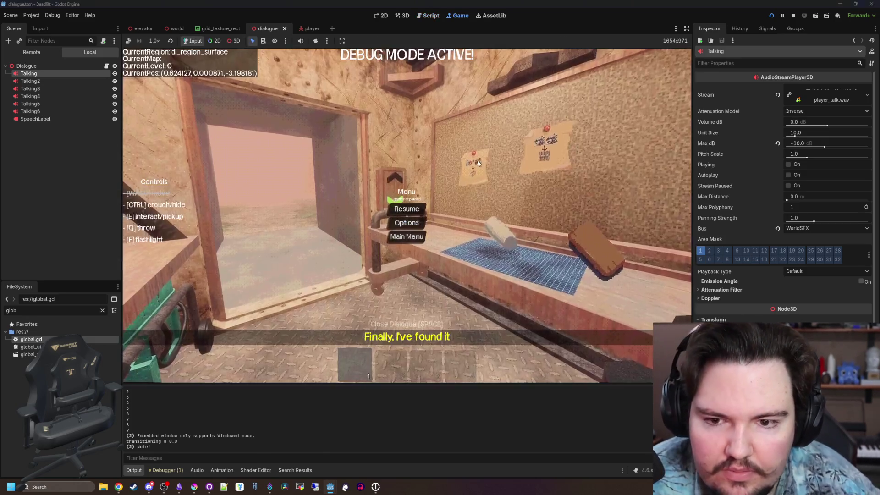
# Step: Go back to the game's main menu, begin a fresh run, and pause it
pyautogui.click(406, 208)
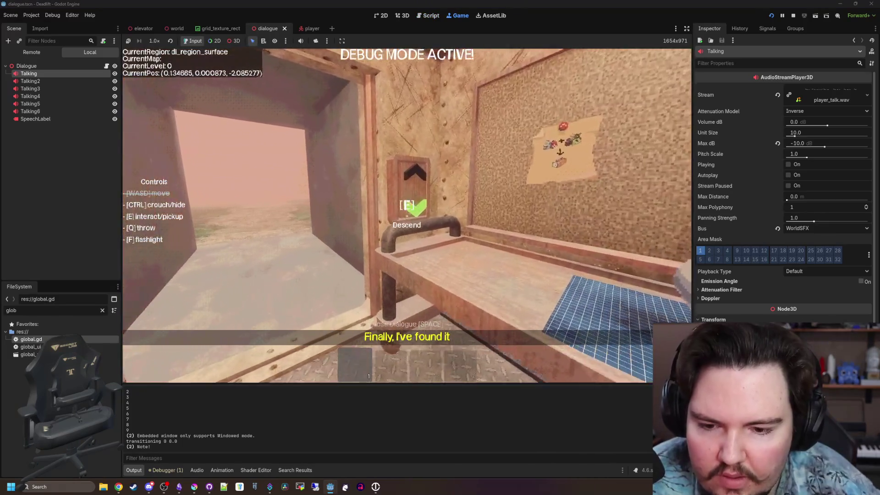
pyautogui.press('Escape')
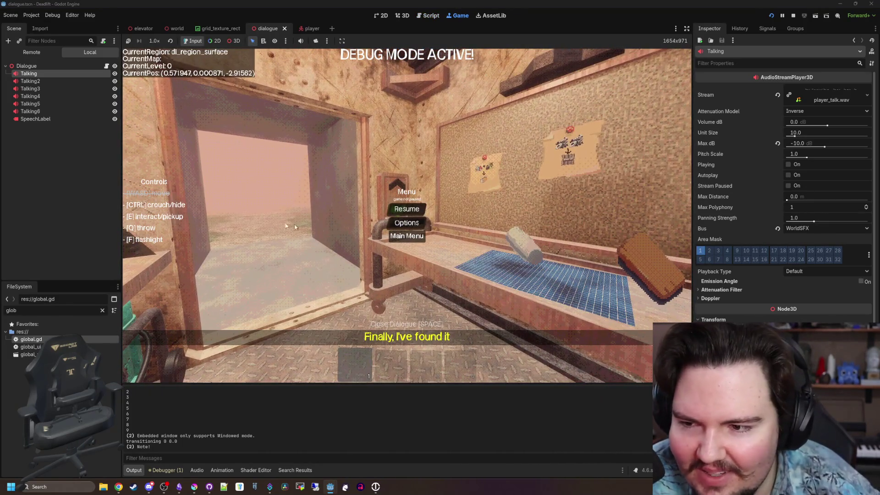
pyautogui.click(407, 235)
pyautogui.click(186, 226)
pyautogui.click(408, 250)
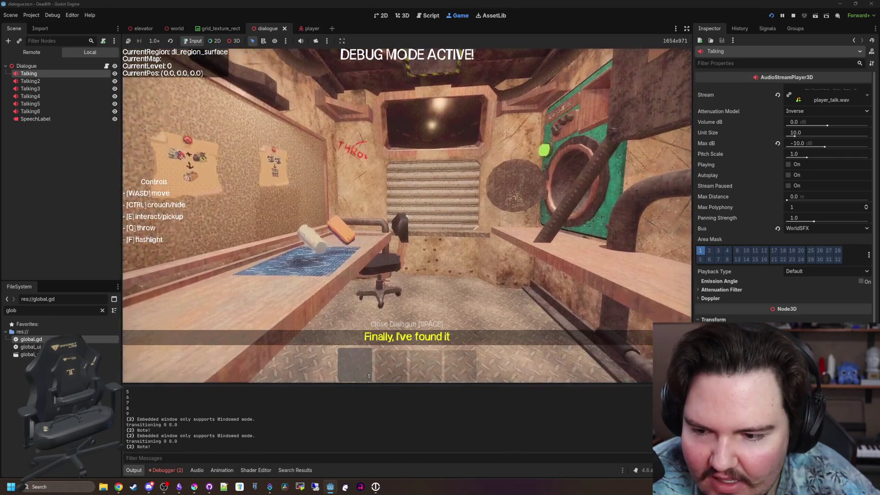
pyautogui.press('w')
pyautogui.press('Escape')
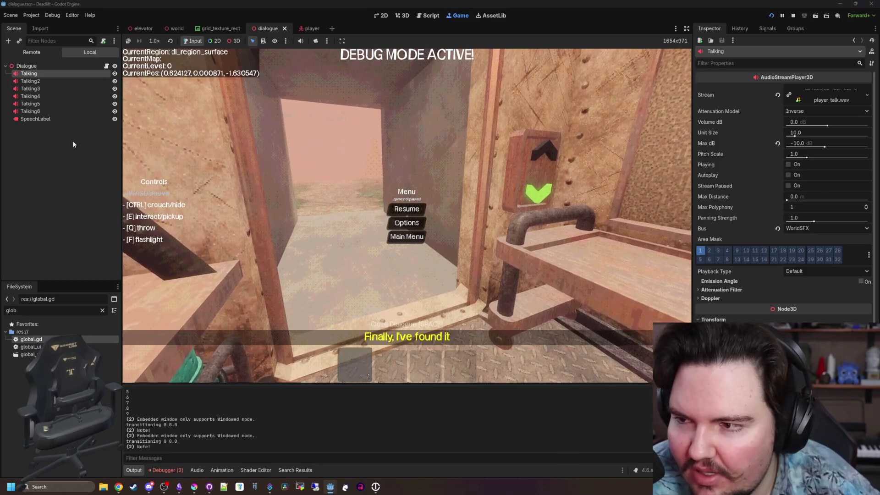
# Step: Set Max dB to -5 on all six Talking players, save, and quit the game to its main menu
pyautogui.keyDown('shift'); pyautogui.click(43, 111); pyautogui.keyUp('shift')
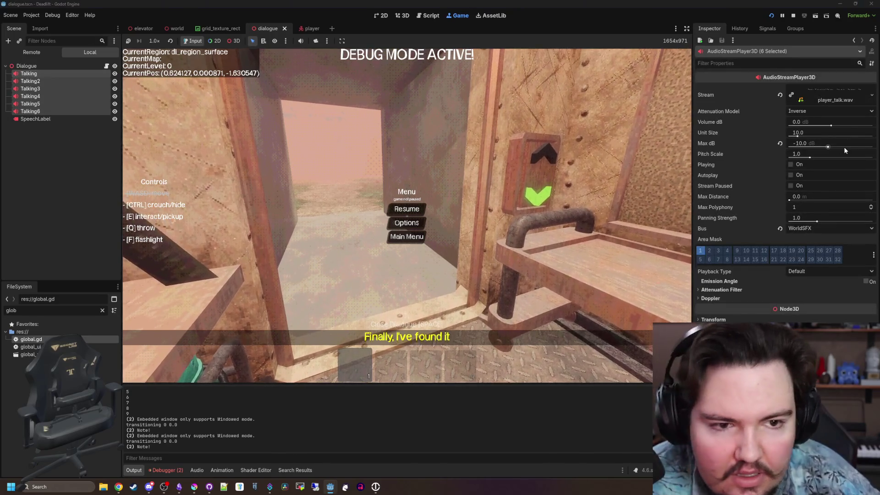
pyautogui.click(107, 66)
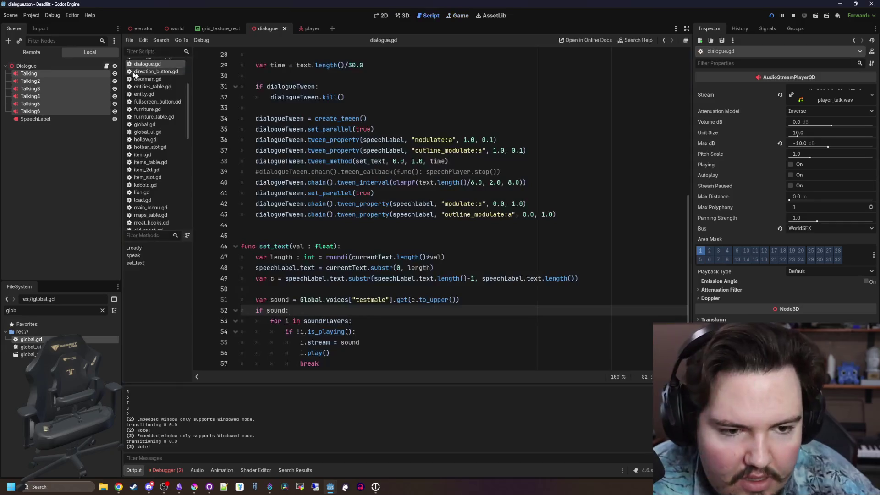
pyautogui.click(438, 222)
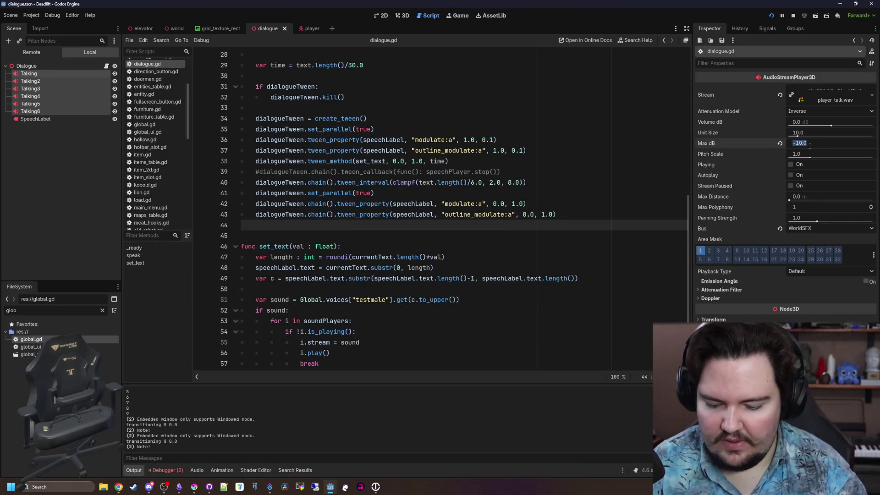
pyautogui.write('-5')
pyautogui.press('Return')
pyautogui.hotkey('ctrl', 's')
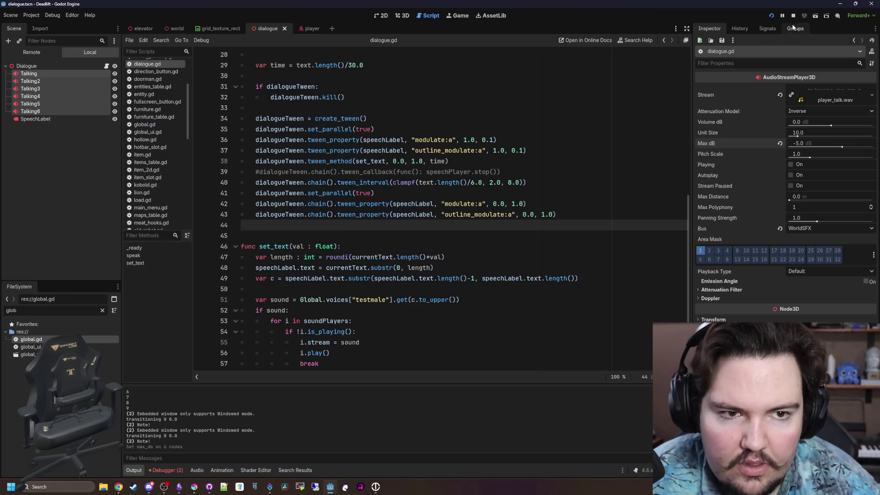
pyautogui.click(465, 15)
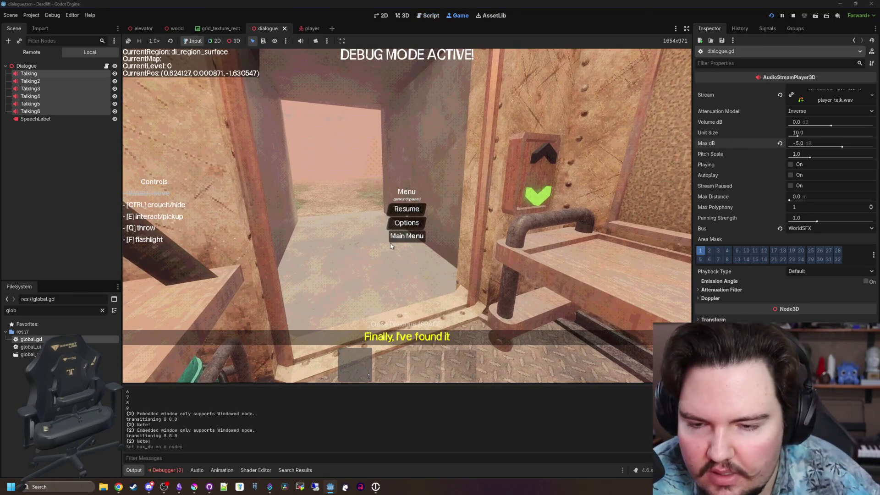
pyautogui.click(407, 236)
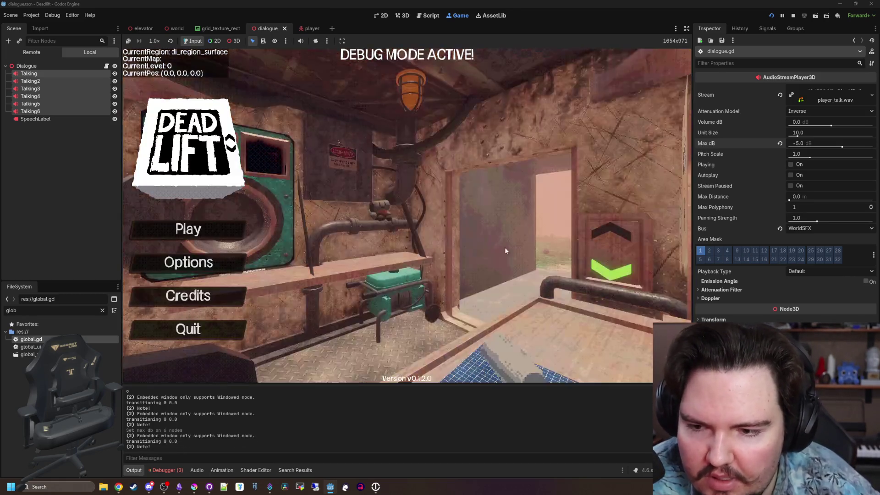
# Step: Start a new run with the default setup and descend to the shop level to watch its dialogue
pyautogui.click(199, 234)
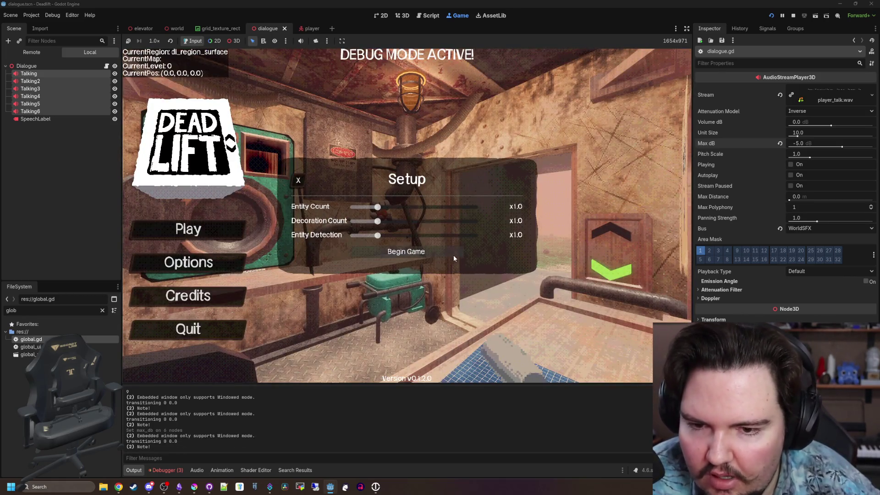
pyautogui.click(452, 255)
pyautogui.press('w')
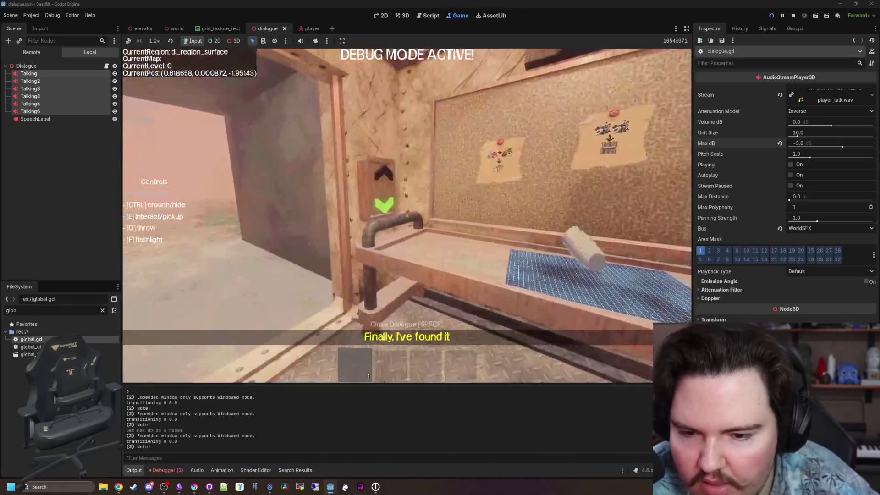
pyautogui.press('e')
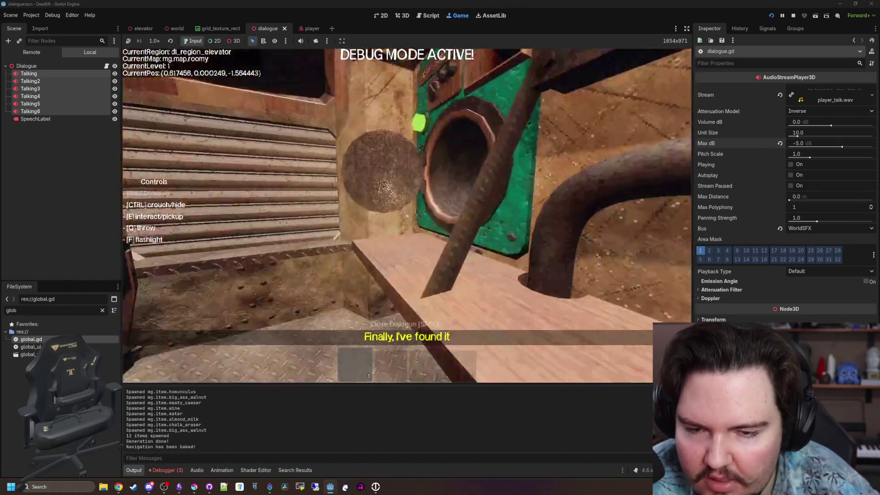
pyautogui.press('w')
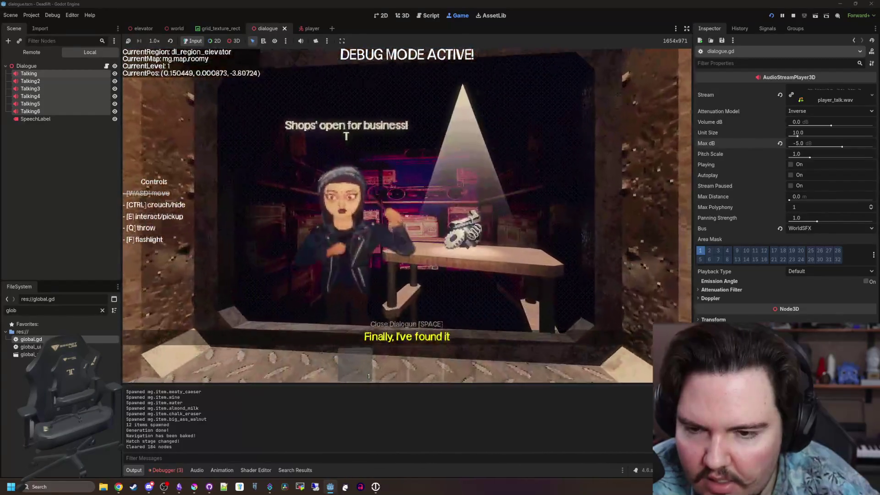
pyautogui.press('s')
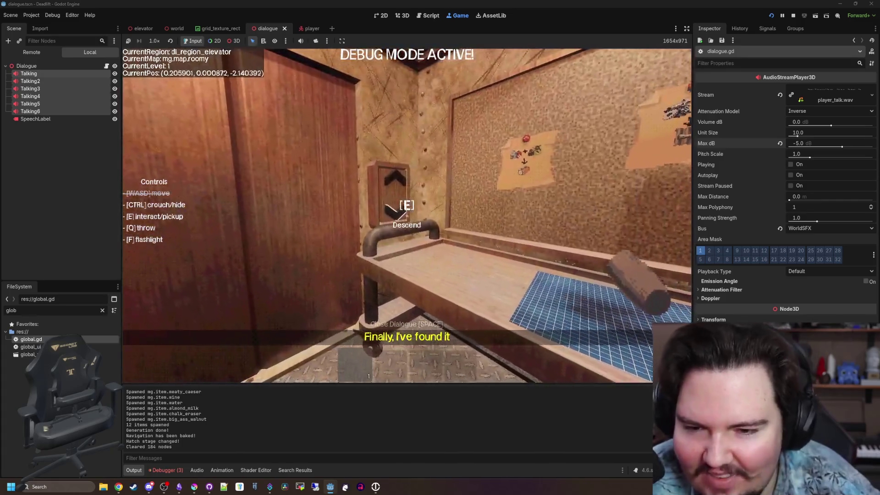
# Step: Pause the game and switch to the elevator scene
pyautogui.press('Escape')
pyautogui.click(73, 156)
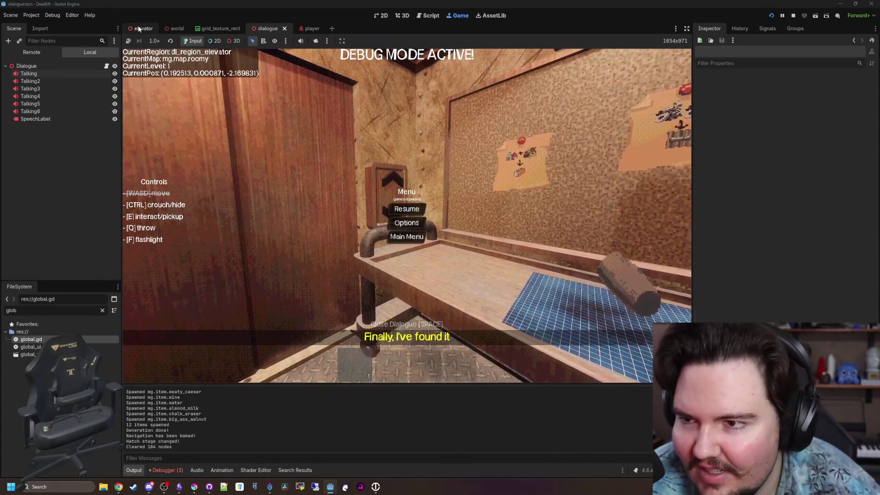
pyautogui.click(143, 28)
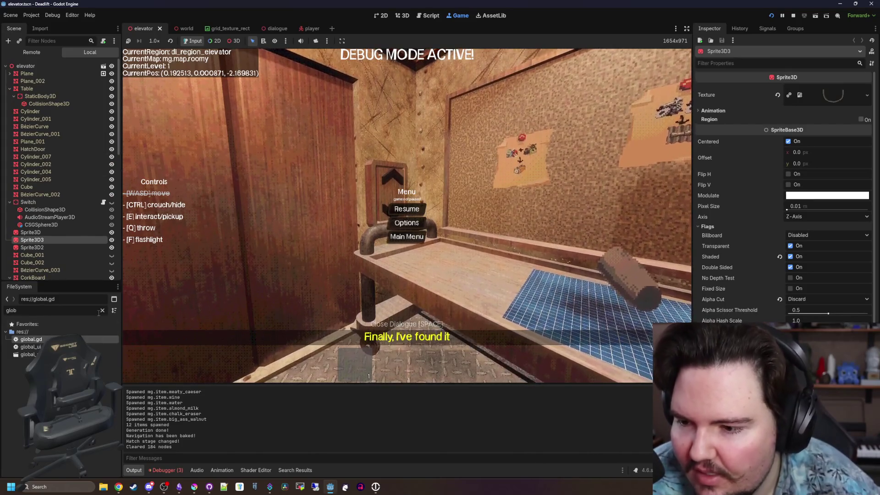
# Step: Filter the FileSystem for 'dialog' and open dialogue.tscn and its script
pyautogui.click(102, 310)
pyautogui.write('dialog')
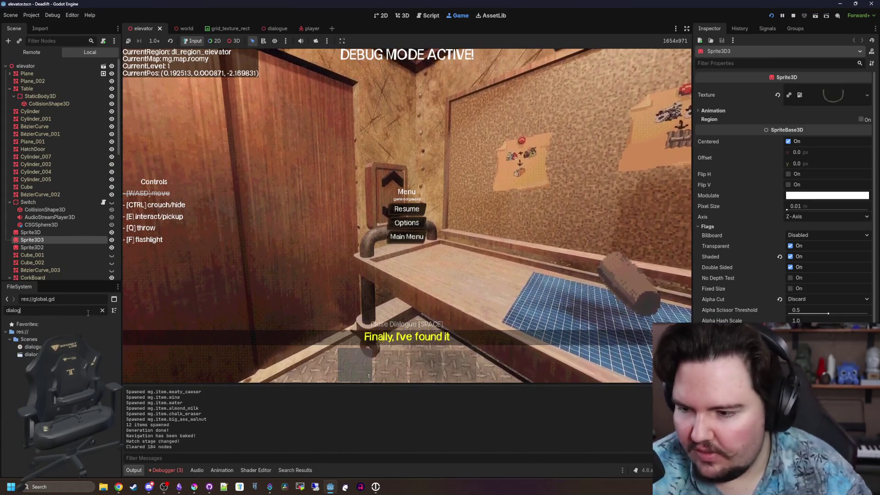
pyautogui.doubleClick(31, 354)
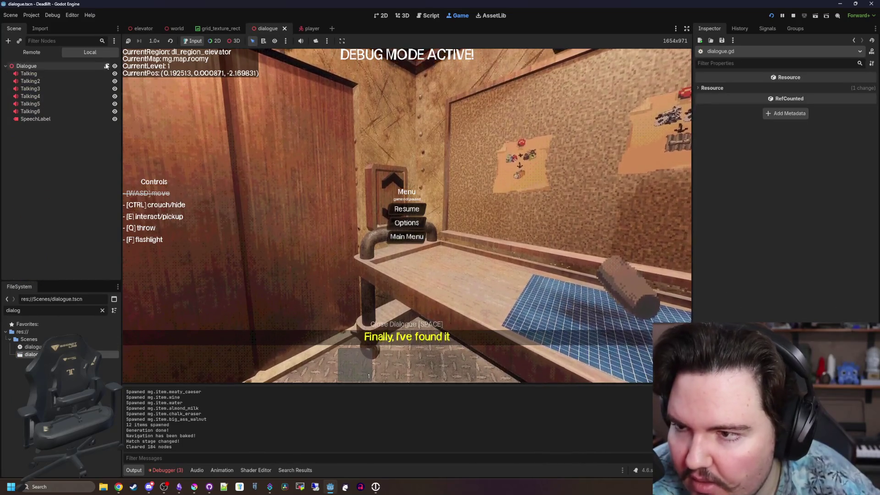
pyautogui.click(106, 66)
# Step: Add a set(val): setter block to the voicePitch declaration
pyautogui.click(356, 129)
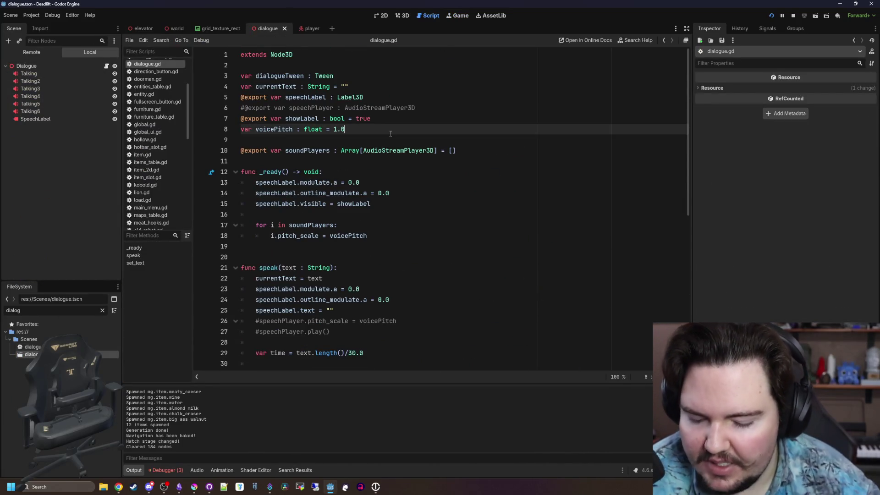
pyautogui.press('BackSpace')
pyautogui.write(':')
pyautogui.press('Return')
pyautogui.write('set(val)')
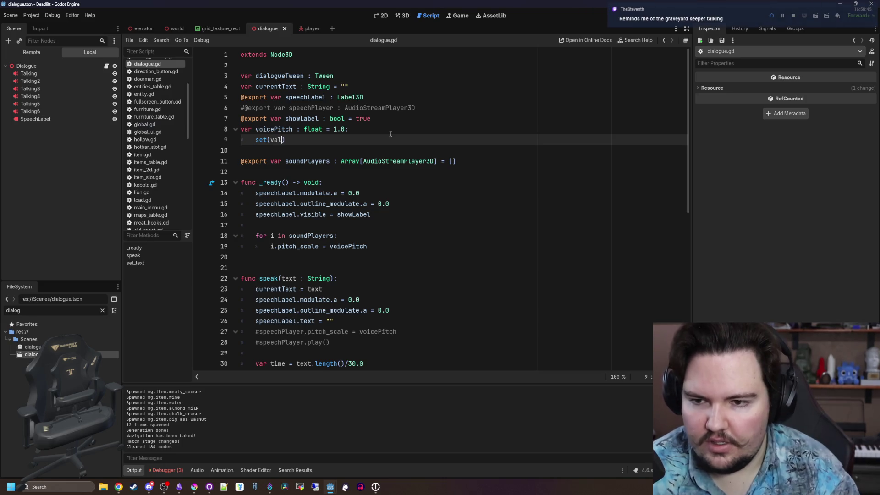
pyautogui.write(':')
pyautogui.press('Return')
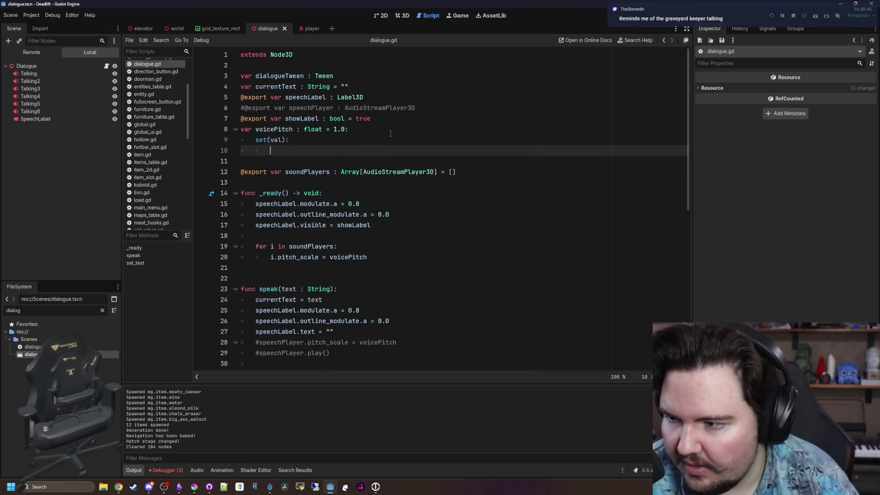
# Step: Move the pitch loop from _ready into a new update_pitch function and call it from _ready
pyautogui.scroll(-1, 224, 266)
pyautogui.click(253, 238)
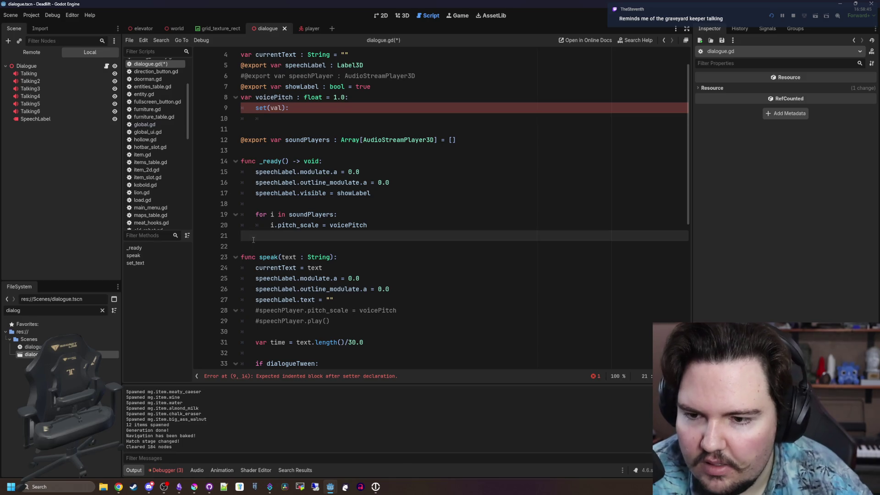
pyautogui.press('Return')
pyautogui.press('Return')
pyautogui.press('Return')
pyautogui.press('Up')
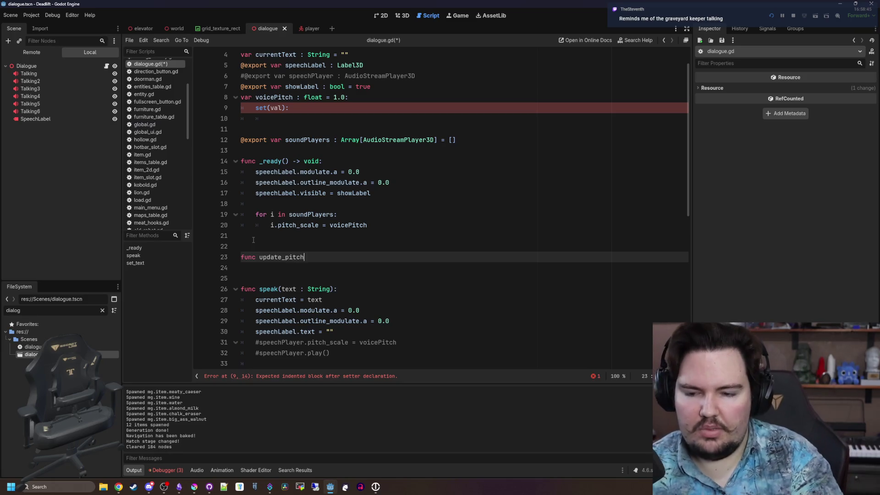
pyautogui.press('Return')
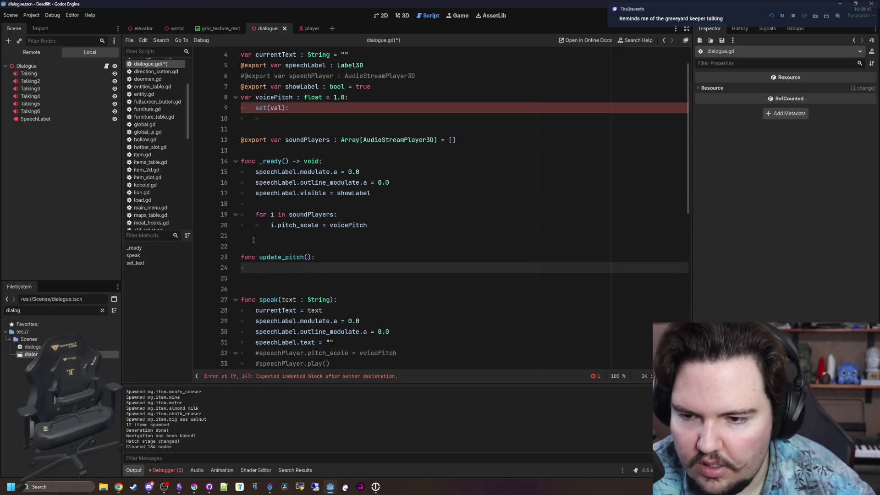
pyautogui.moveTo(374, 228); pyautogui.dragTo(256, 214)
pyautogui.hotkey('ctrl', 'x')
pyautogui.click(271, 257)
pyautogui.hotkey('ctrl', 'v')
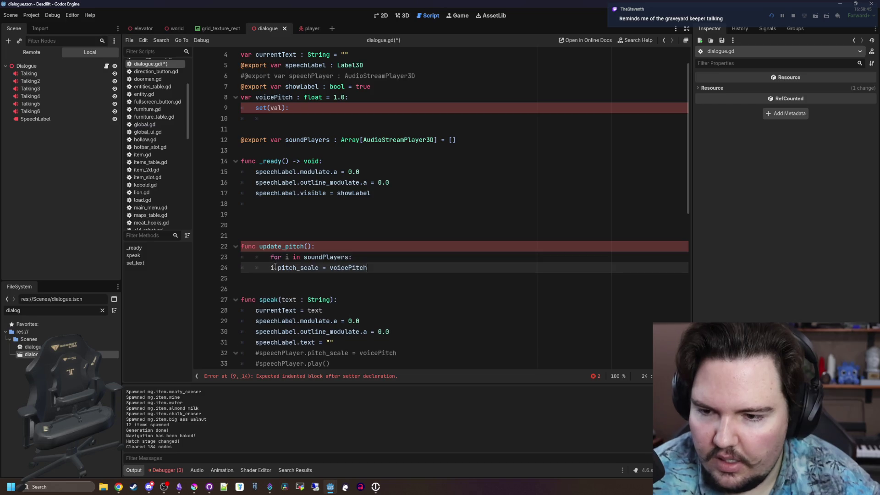
pyautogui.press('BackSpace')
pyautogui.click(280, 213)
pyautogui.write('update_')
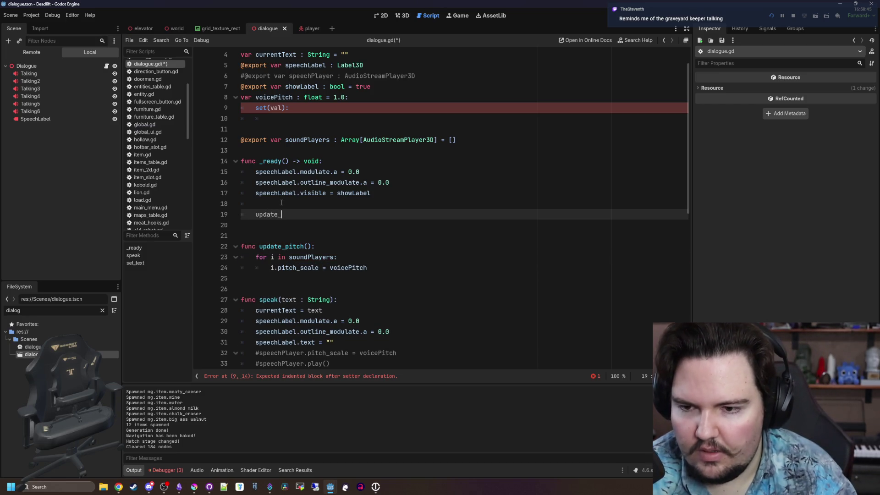
pyautogui.press('Return')
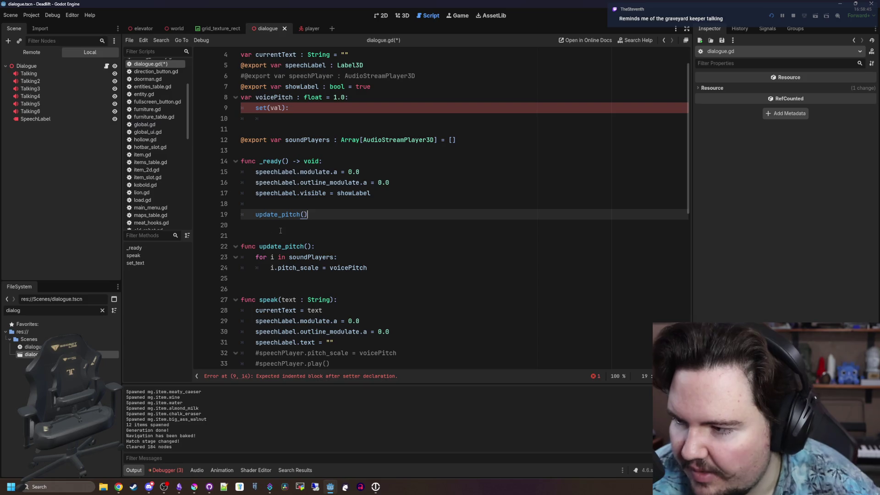
# Step: Fill the voicePitch setter body with a voicePitch line and an update_pitch call
pyautogui.scroll(1, 307, 198)
pyautogui.click(289, 149)
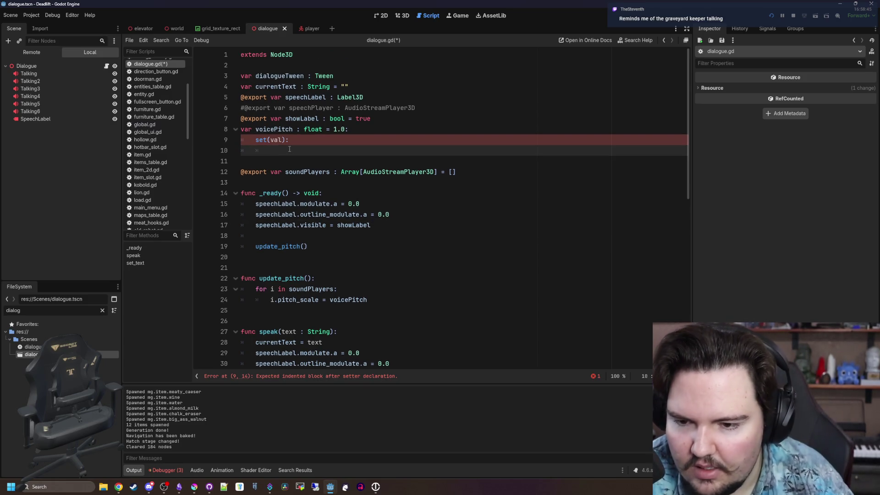
pyautogui.write('co')
pyautogui.press('BackSpace')
pyautogui.write('voice')
pyautogui.press('Return')
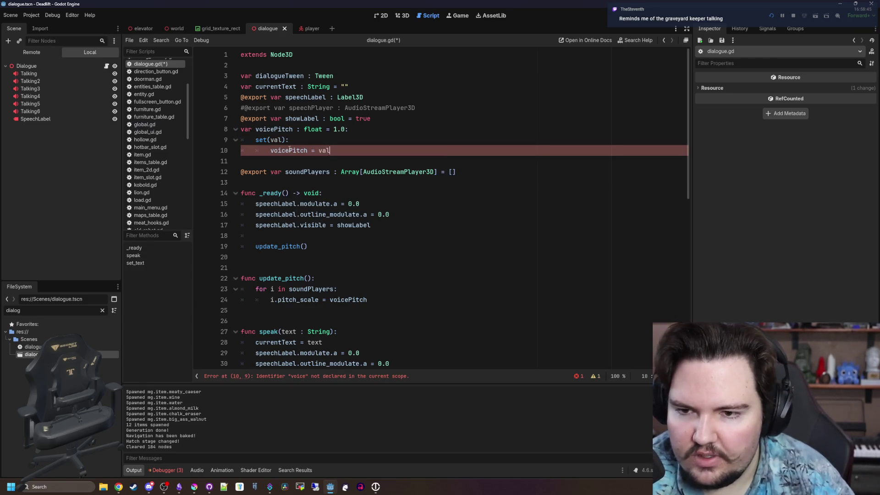
pyautogui.press('Return')
pyautogui.write('upd')
pyautogui.press('Return')
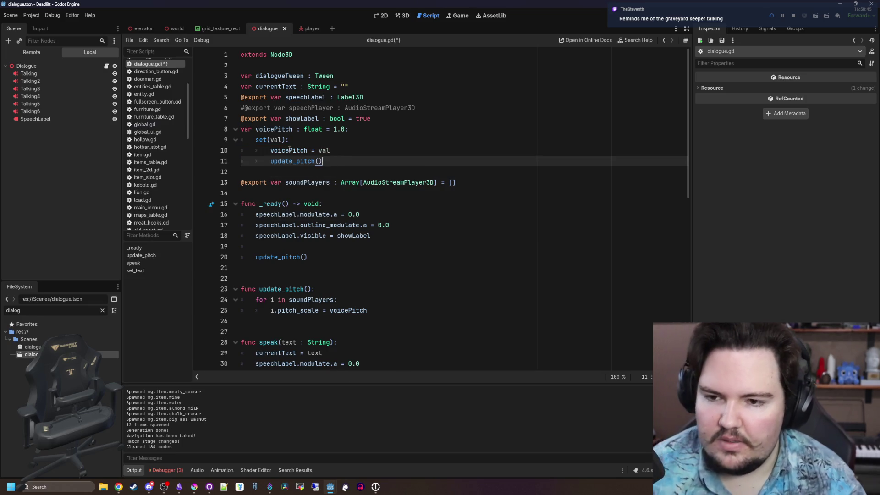
# Step: Save the script and scene, then run the game with F6
pyautogui.click(579, 129)
pyautogui.hotkey('ctrl', 's')
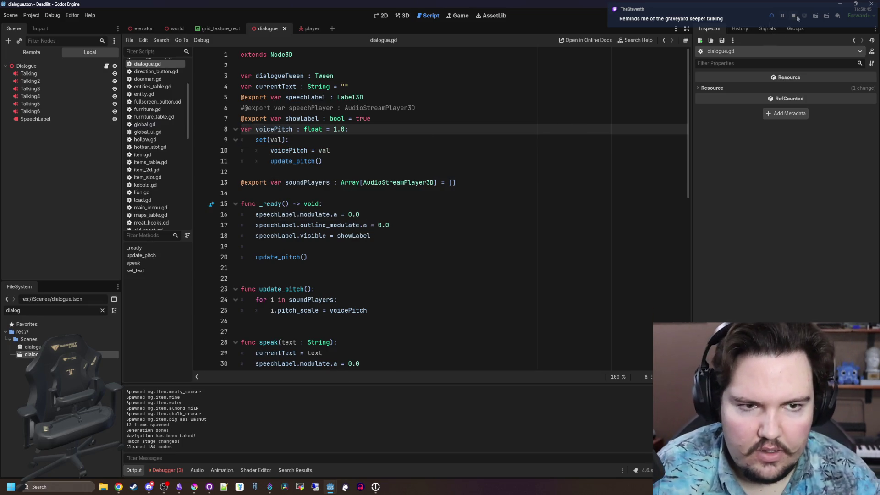
pyautogui.press('F6')
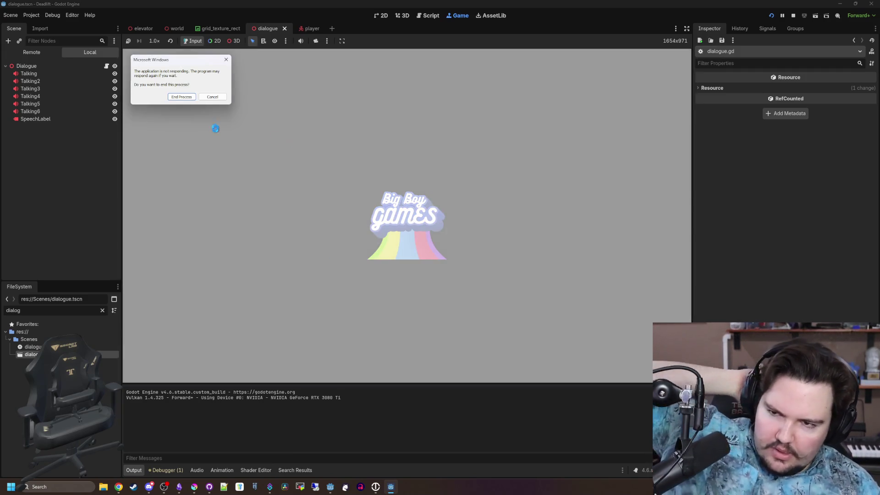
# Step: Wait out the unresponsive game, then begin a new run with the default setup
pyautogui.click(212, 96)
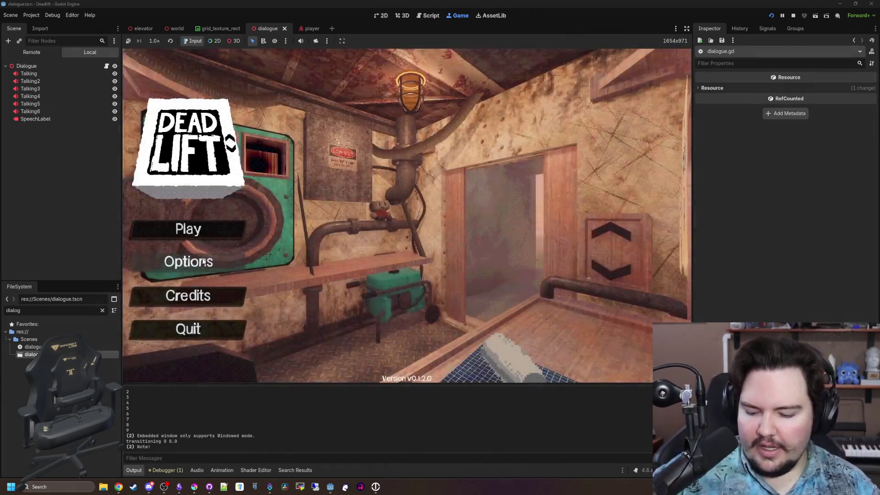
pyautogui.write('dwasdwa')
pyautogui.click(207, 238)
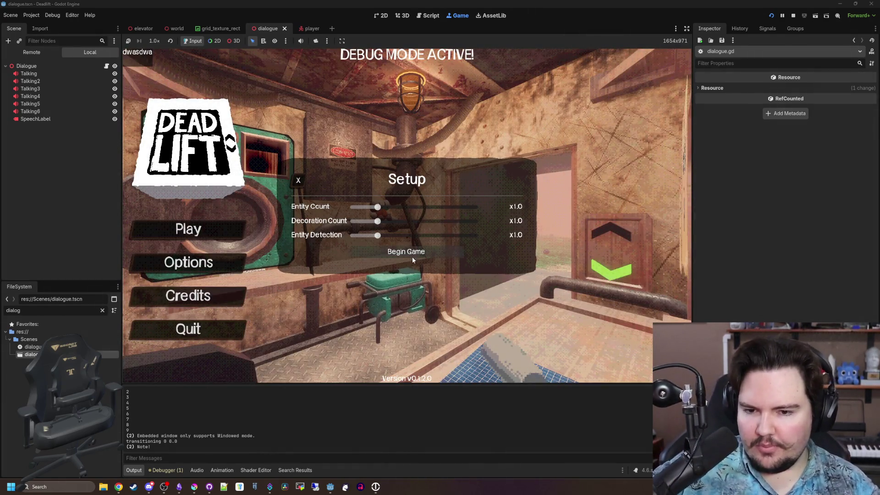
pyautogui.click(406, 252)
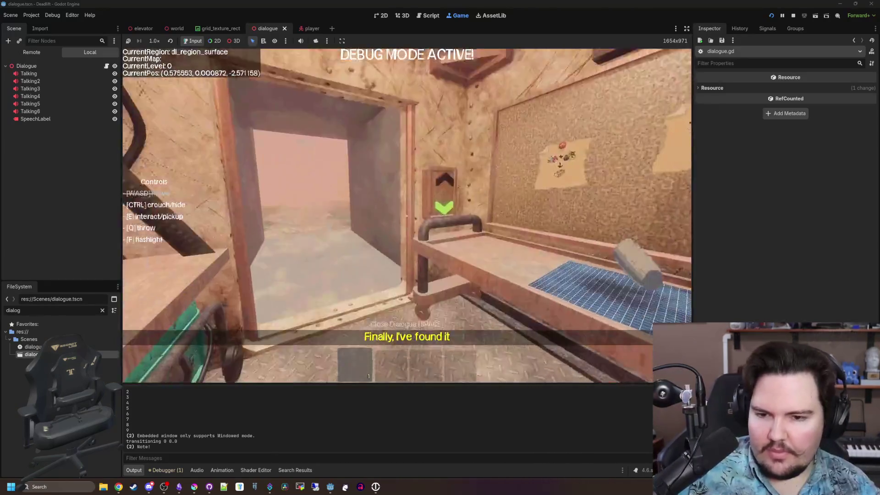
# Step: Walk to the shop window, open the consume-or-skip drink menu, and skip the offer
pyautogui.press('w')
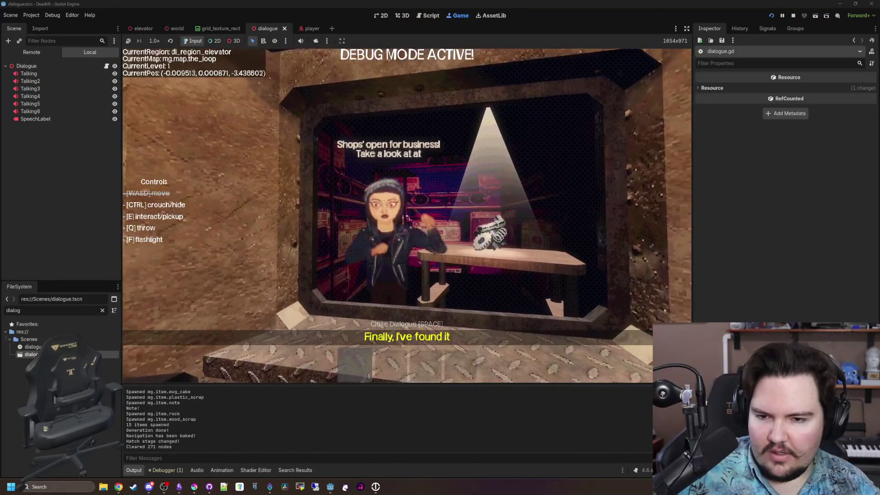
pyautogui.press('s')
pyautogui.press('s')
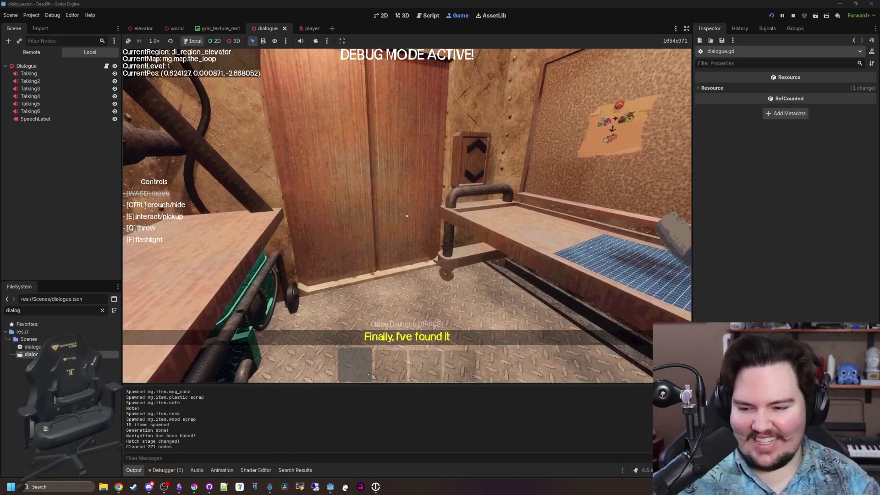
pyautogui.press('w')
pyautogui.press('s')
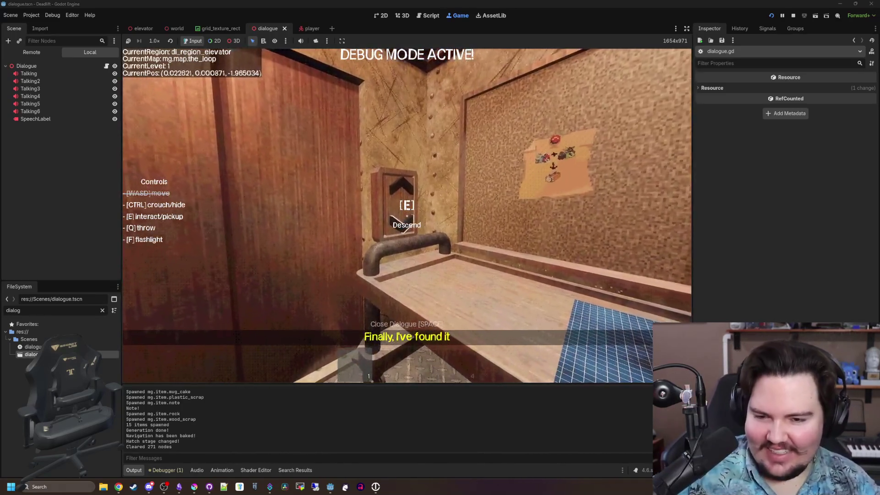
pyautogui.press('e')
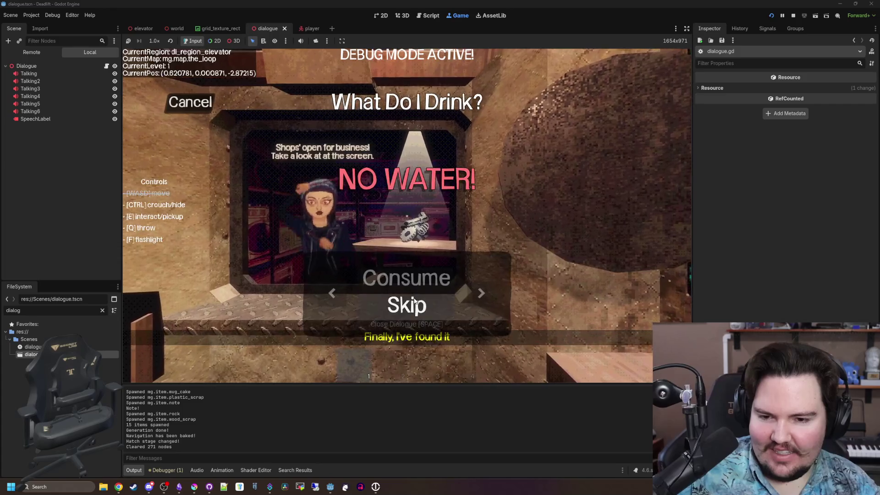
pyautogui.click(415, 303)
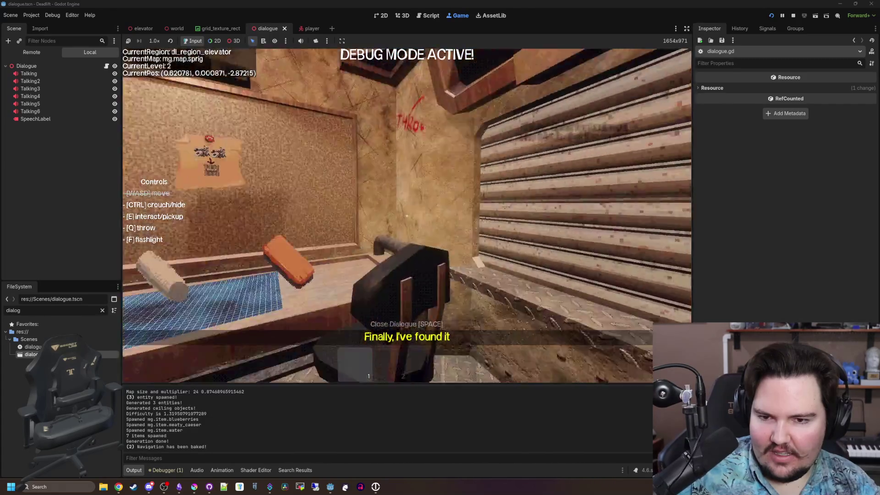
# Step: Descend to level 2, check the Wants/Gives screen, and throw the sponge at the shopkeeper
pyautogui.press('e')
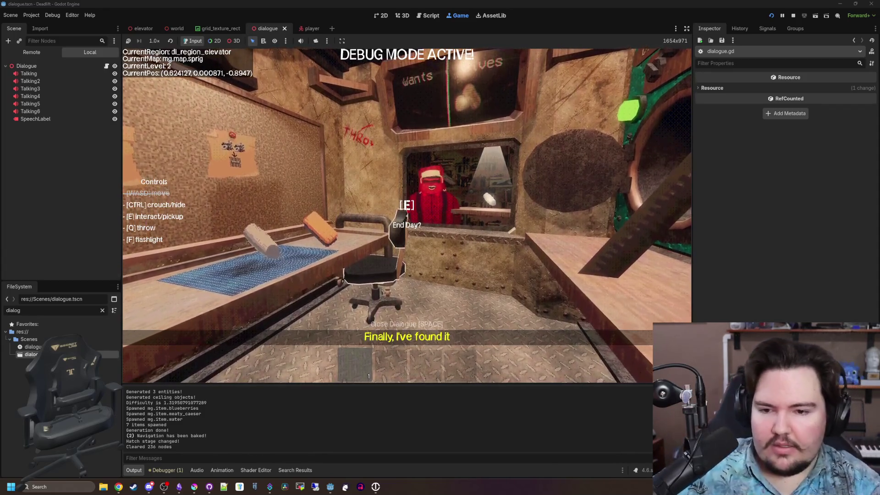
pyautogui.press('w')
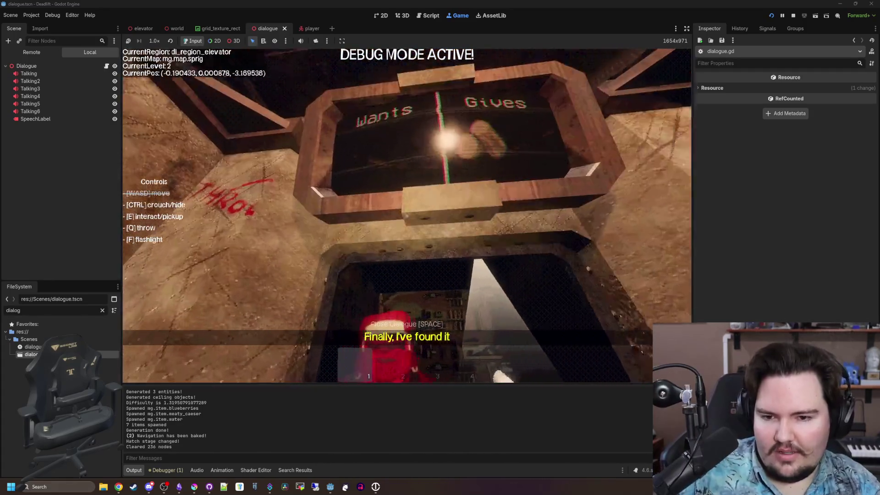
pyautogui.press('s')
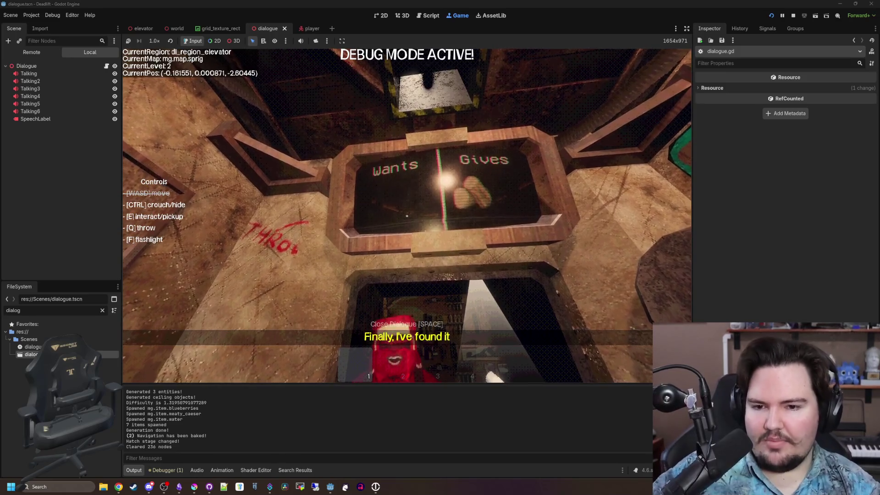
pyautogui.press('s')
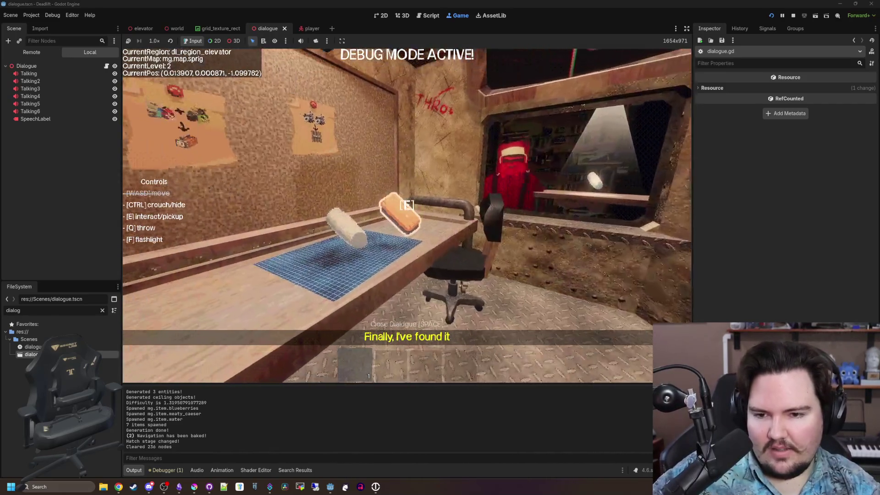
pyautogui.press('e')
pyautogui.press('q')
pyautogui.press('s')
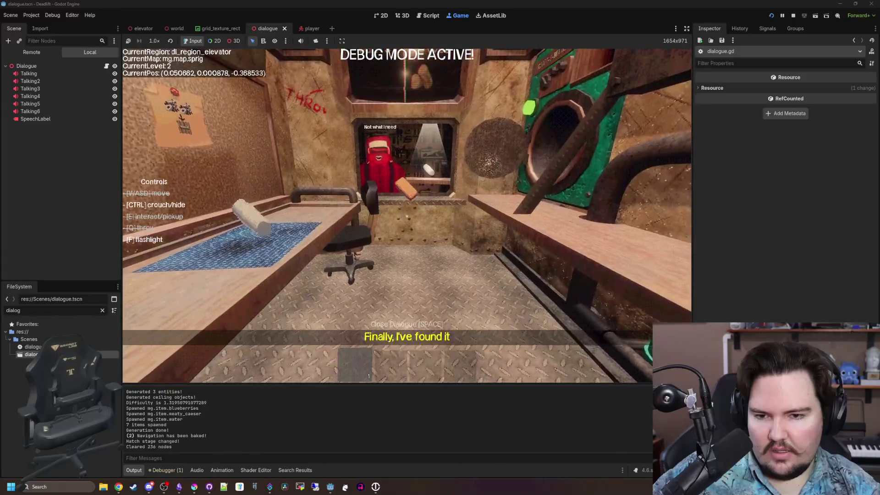
pyautogui.press('w')
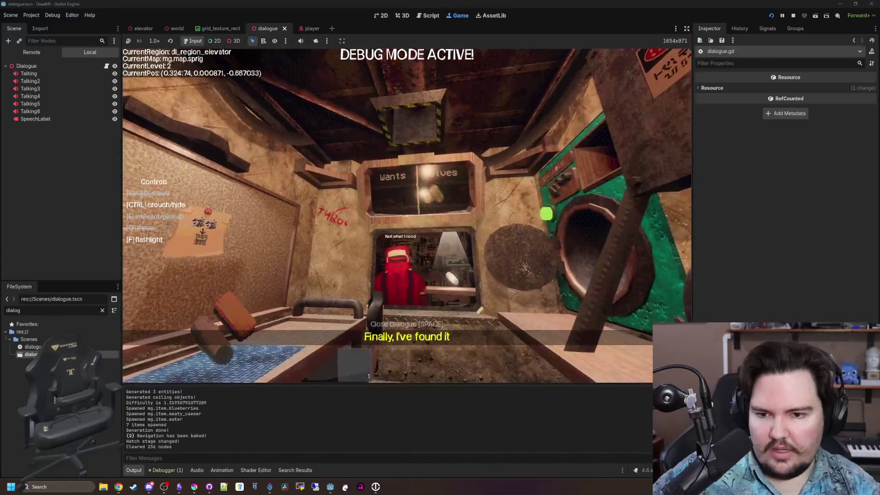
# Step: Briefly pause and resume, then throw the wood scrap at the shopkeeper
pyautogui.press('Escape')
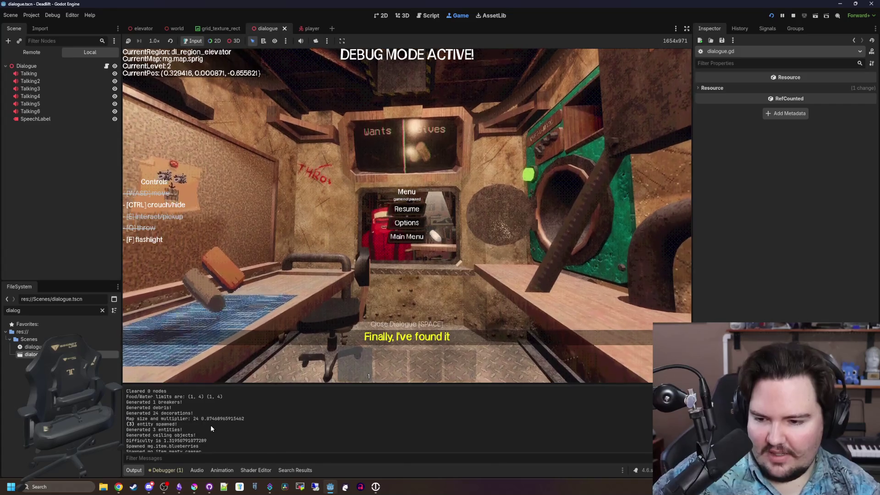
pyautogui.scroll(2, 240, 404)
pyautogui.press('Escape')
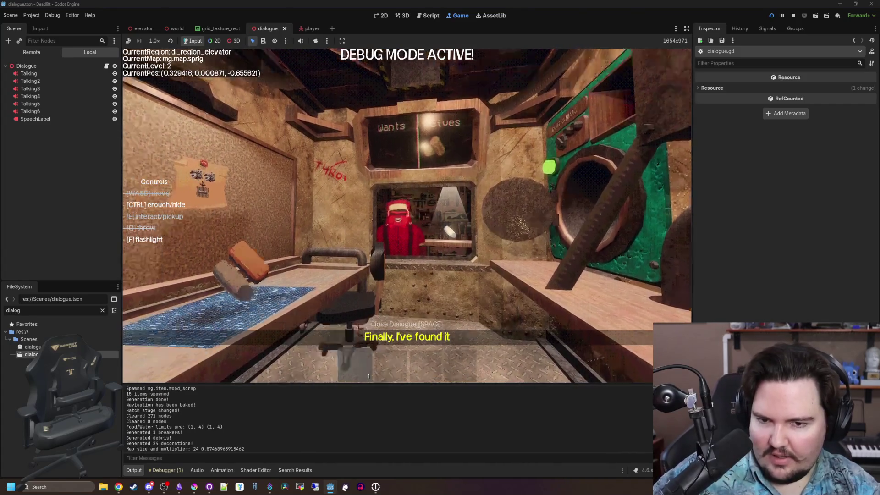
pyautogui.press('e')
pyautogui.press('q')
# Step: Pick up the white cylinder from the desk and throw it at the shopkeeper
pyautogui.press('w')
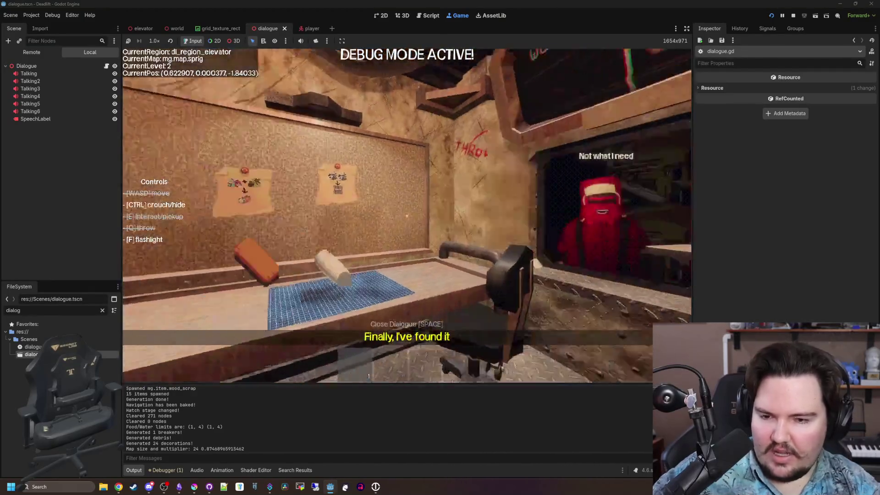
pyautogui.press('s')
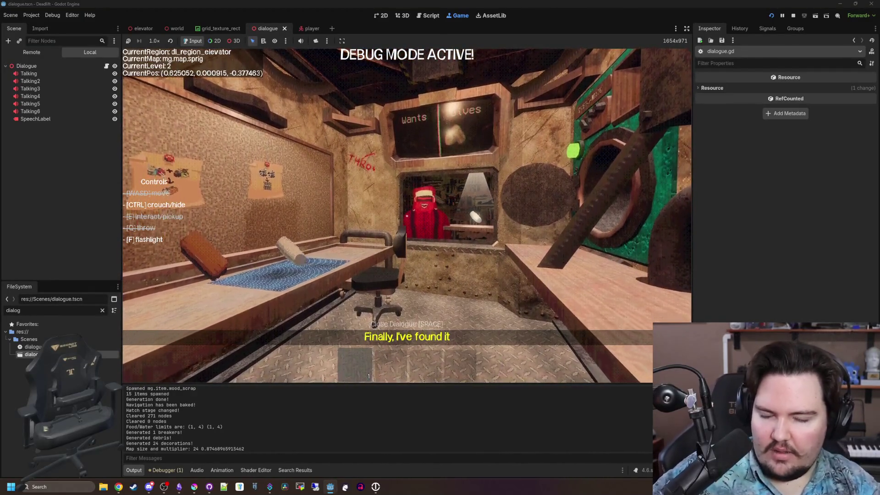
pyautogui.press('w')
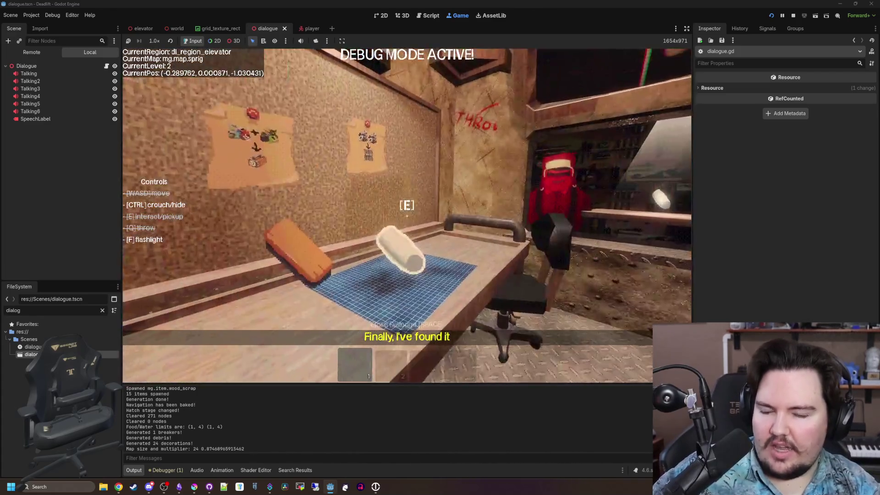
pyautogui.press('s')
pyautogui.press('e')
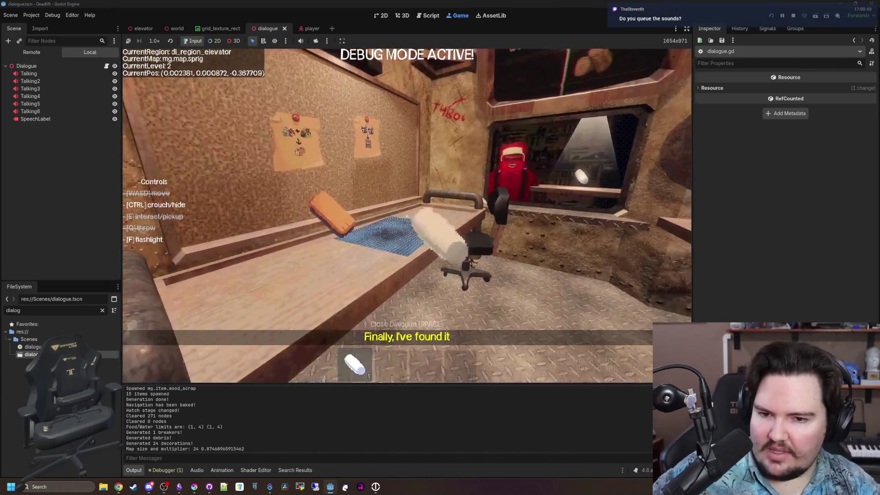
pyautogui.press('w')
pyautogui.press('q')
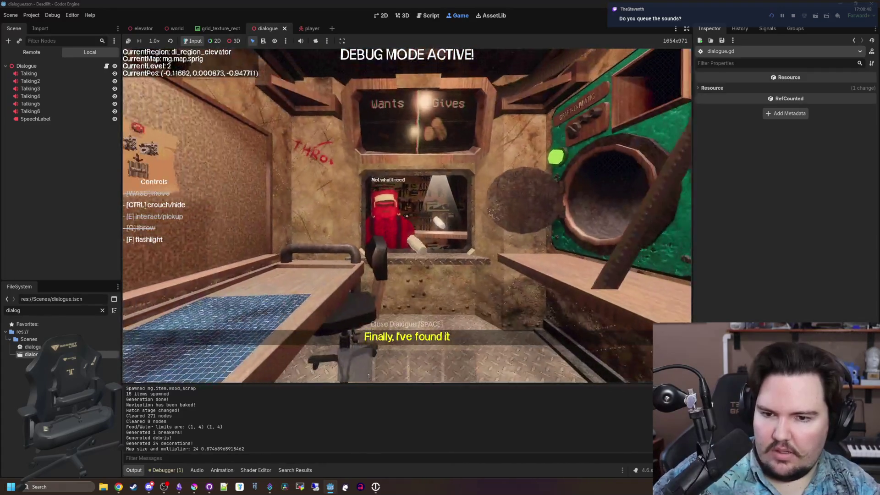
# Step: Revisit the Wants/Gives window, then pause the game and dismiss the Windows Start menu
pyautogui.press('w')
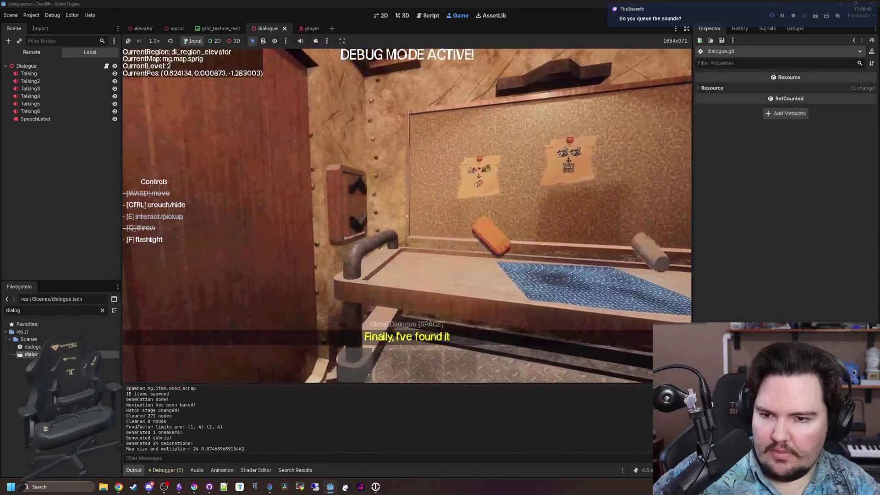
pyautogui.press('s')
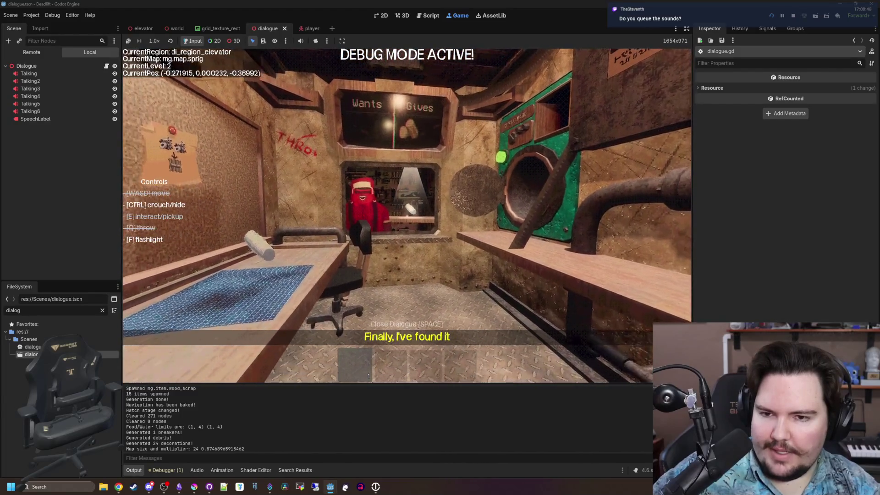
pyautogui.press('w')
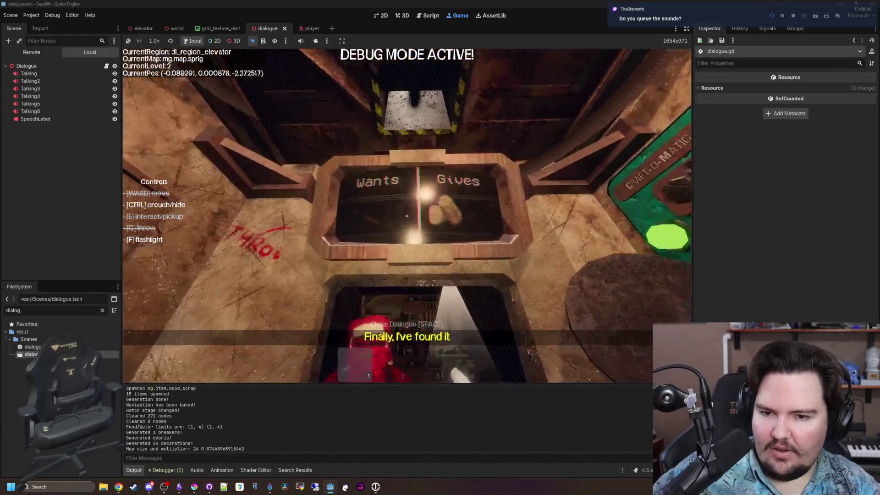
pyautogui.press('s')
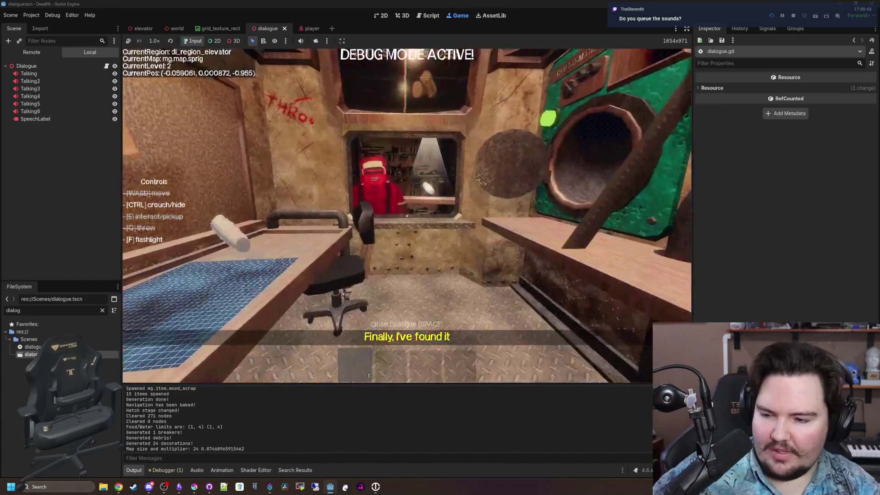
pyautogui.press('super')
pyautogui.click(147, 168)
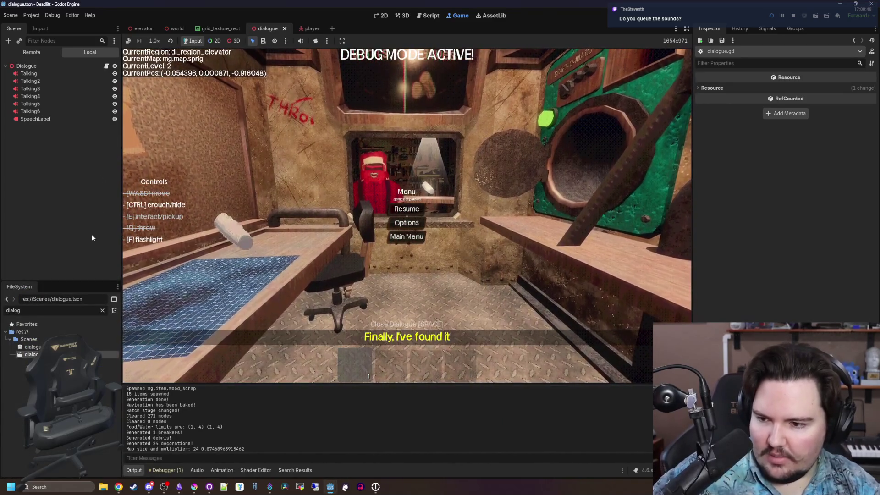
pyautogui.write('shop')
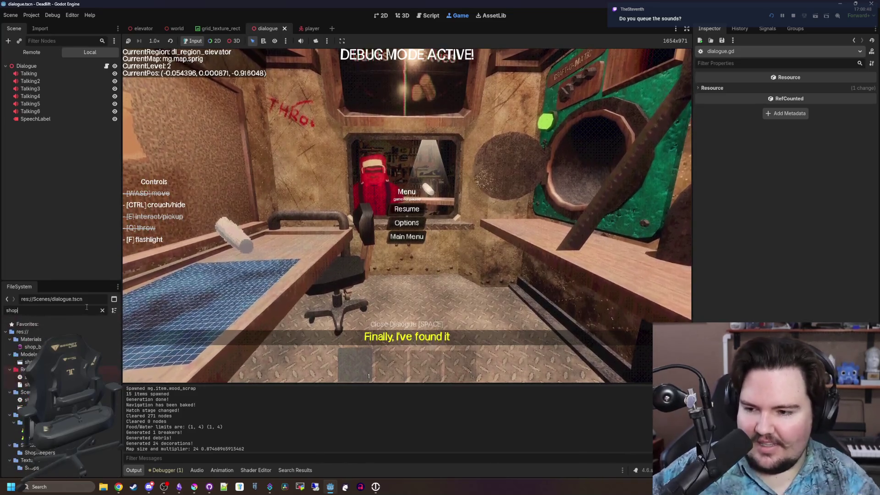
pyautogui.doubleClick(25, 400)
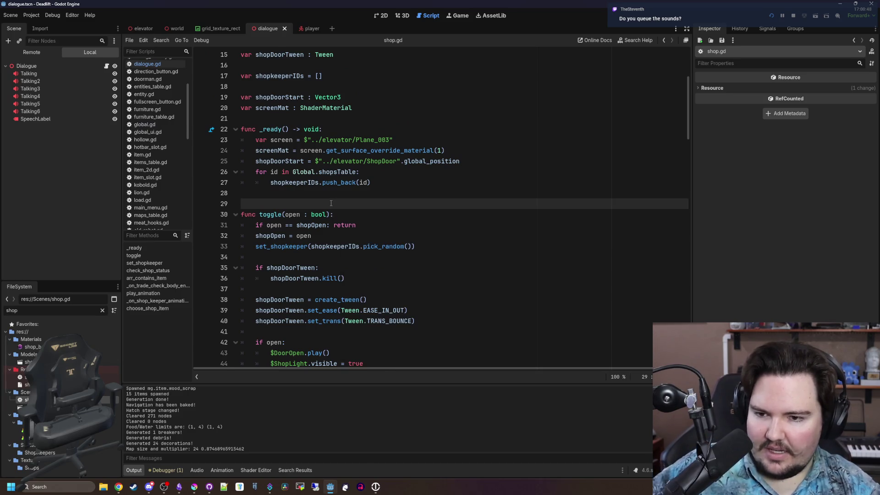
pyautogui.scroll(-3, 331, 203)
pyautogui.scroll(1, 331, 203)
pyautogui.scroll(-5, 331, 203)
pyautogui.scroll(-4, 331, 203)
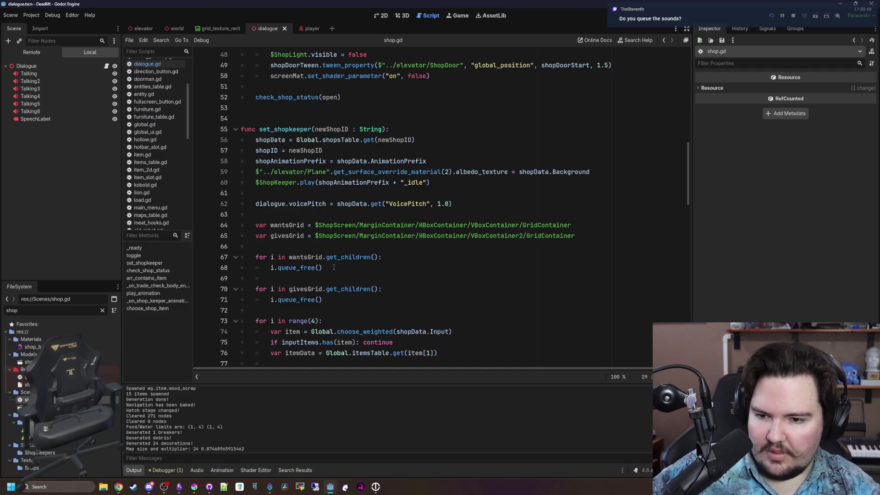
pyautogui.scroll(-3, 333, 267)
pyautogui.scroll(-2, 333, 267)
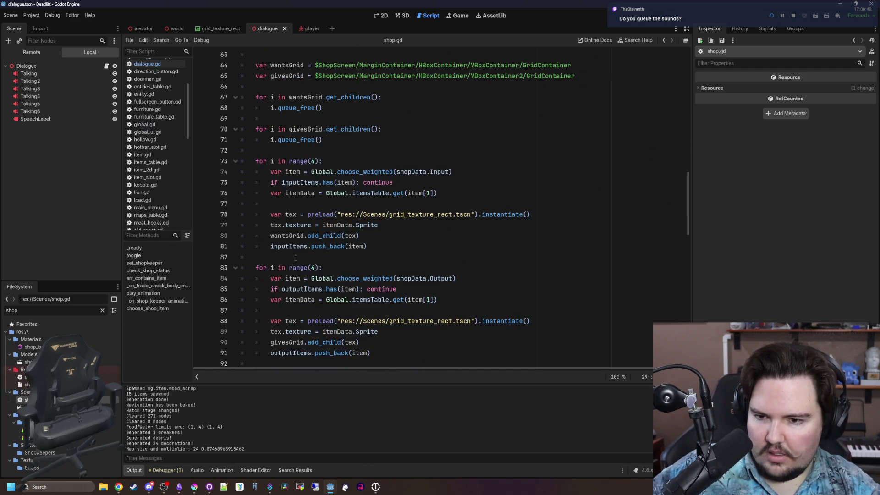
pyautogui.click(292, 149)
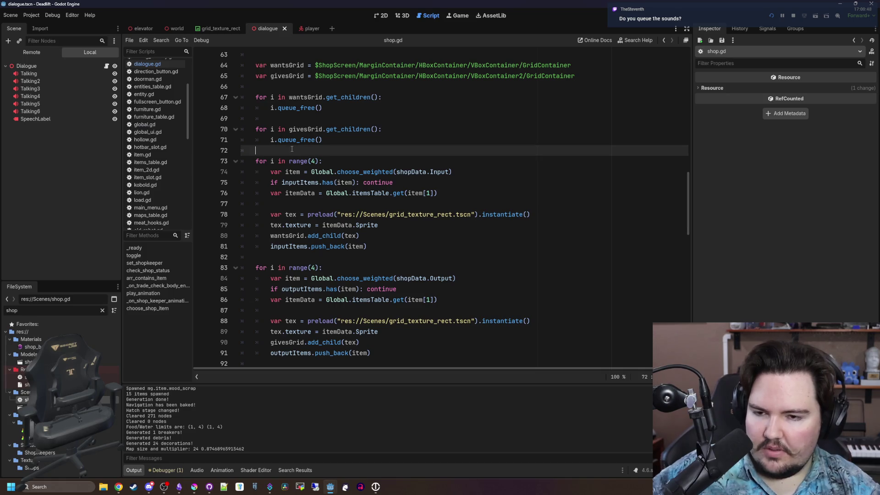
pyautogui.press('Return')
pyautogui.press('Return')
pyautogui.press('Up')
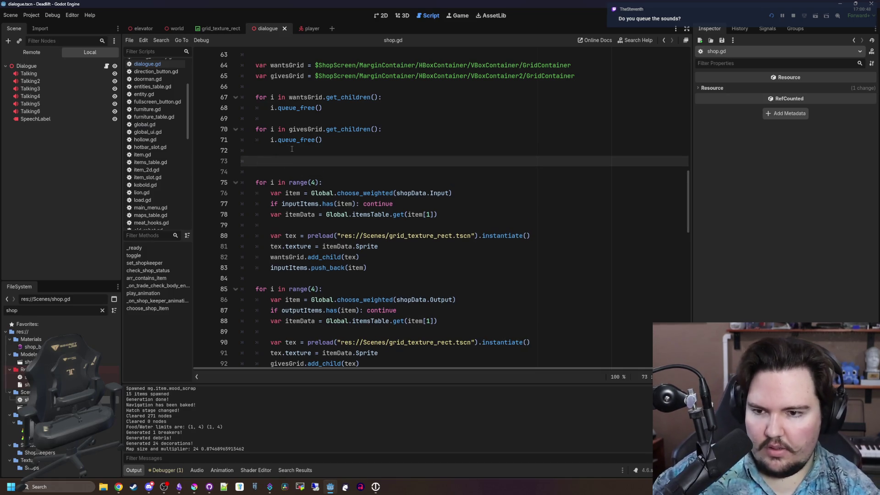
pyautogui.write('input')
pyautogui.press('Return')
pyautogui.write('.cl')
pyautogui.press('Return')
pyautogui.press('Return')
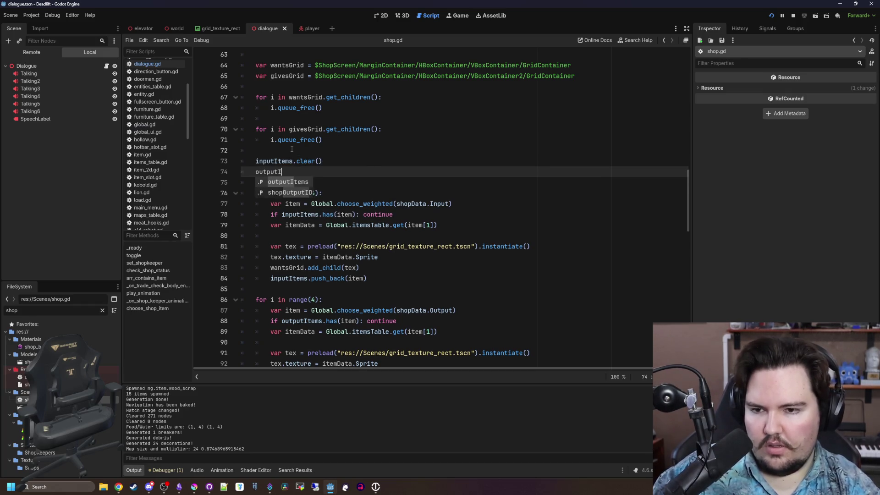
pyautogui.click(292, 149)
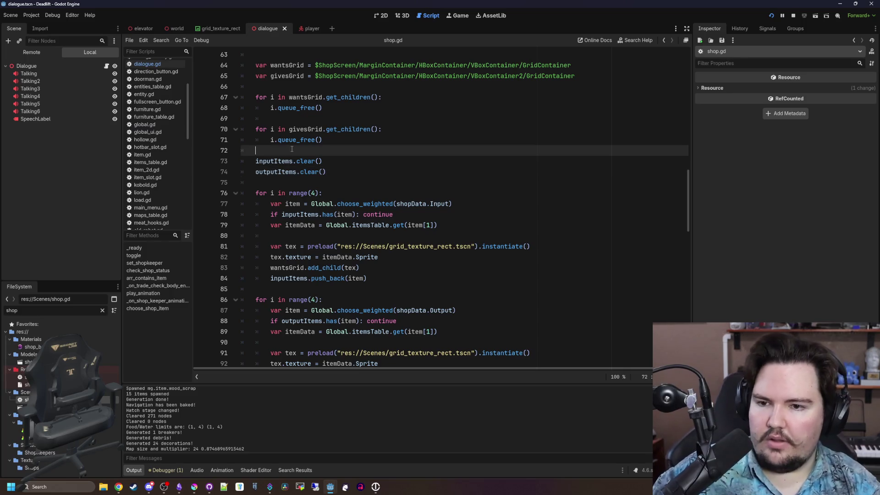
pyautogui.scroll(-3, 292, 149)
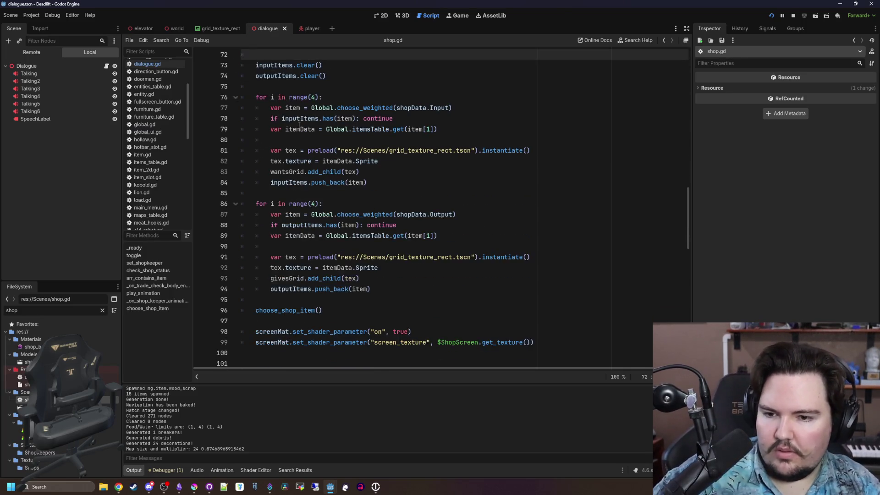
pyautogui.click(795, 15)
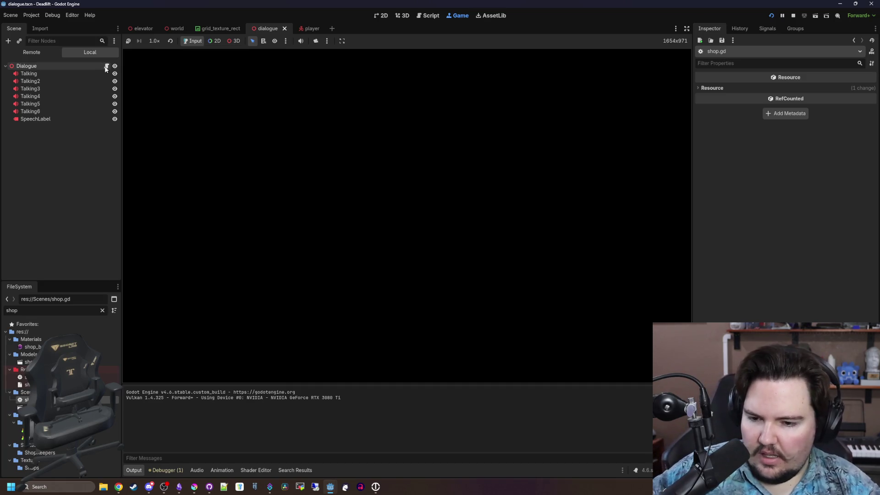
# Step: Review the dialogue.gd code in the Script workspace, leaving the caret on empty line 51
pyautogui.click(106, 66)
pyautogui.click(320, 213)
pyautogui.scroll(-10, 366, 213)
pyautogui.click(107, 67)
pyautogui.click(329, 219)
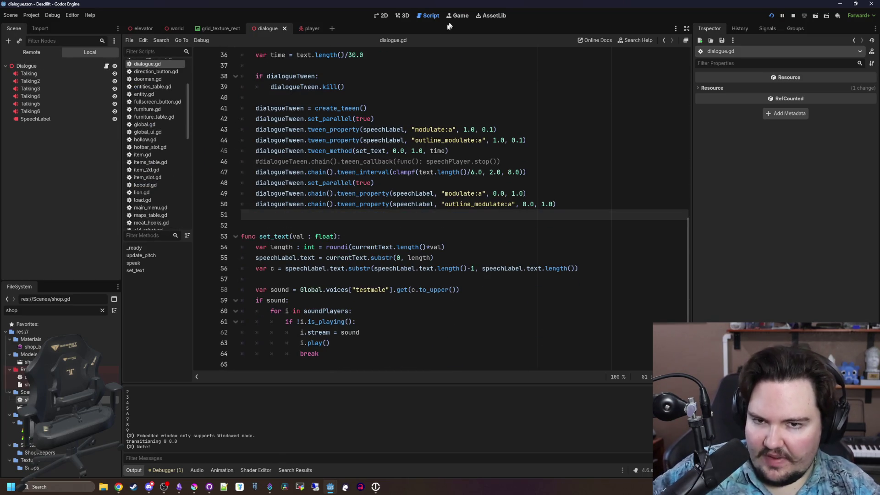
# Step: Relaunch DeadLift, begin a game with default settings and descend via the elevator to level 2
pyautogui.click(457, 17)
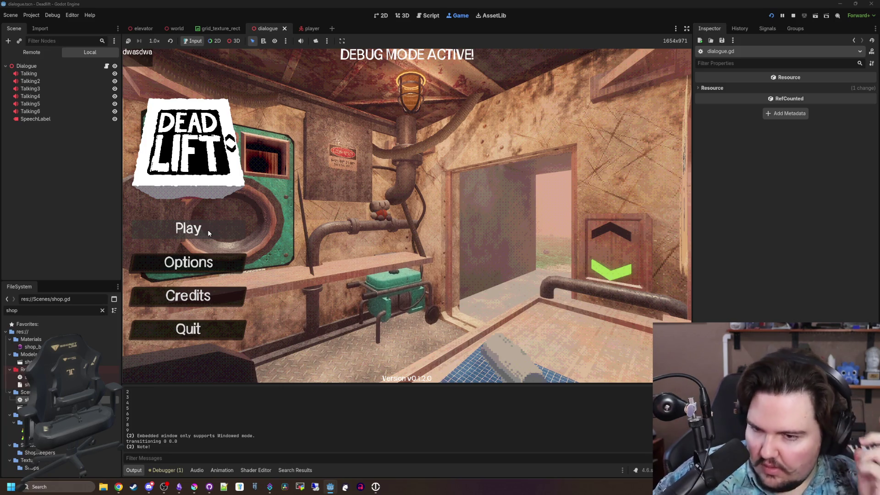
pyautogui.click(208, 230)
pyautogui.click(435, 251)
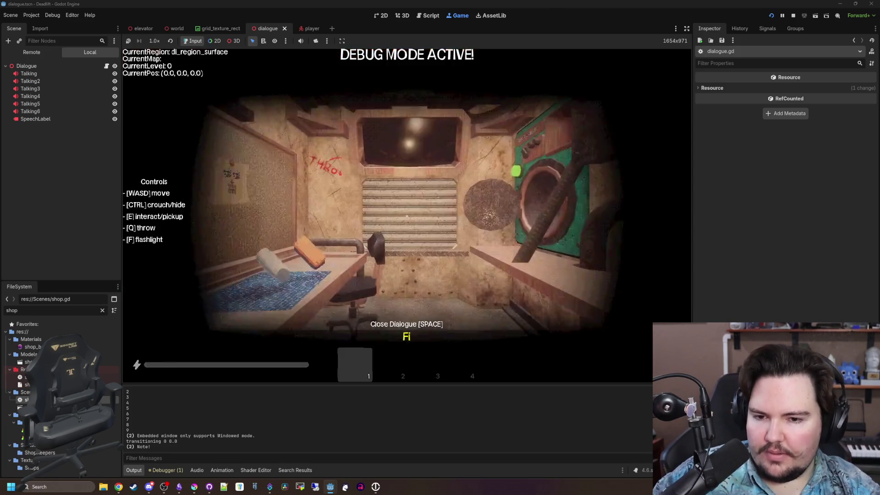
pyautogui.press('w')
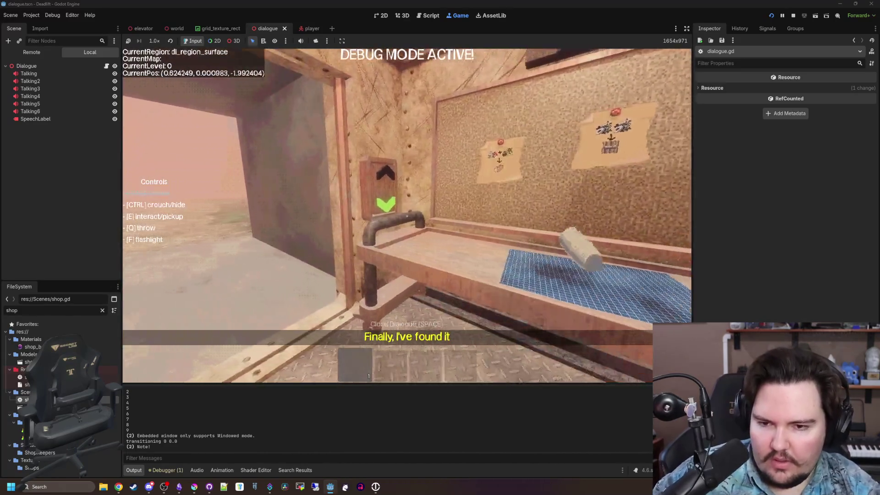
pyautogui.press('e')
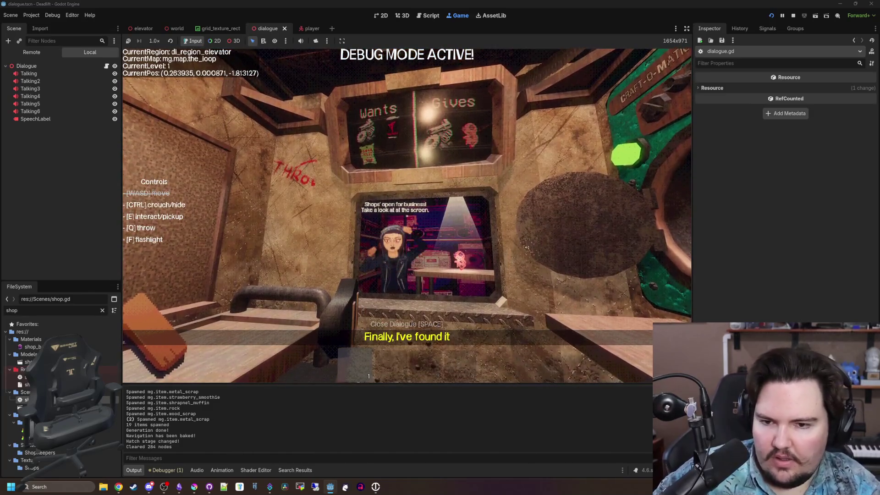
pyautogui.press('s')
pyautogui.press('w')
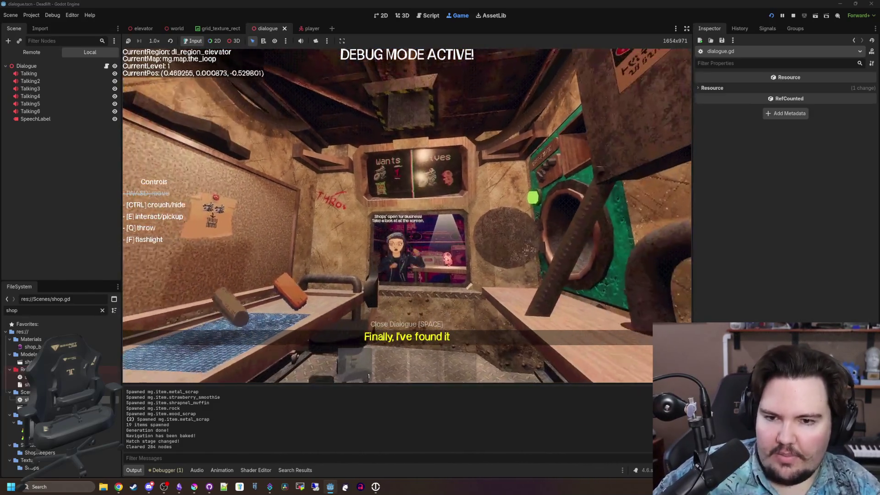
pyautogui.press('e')
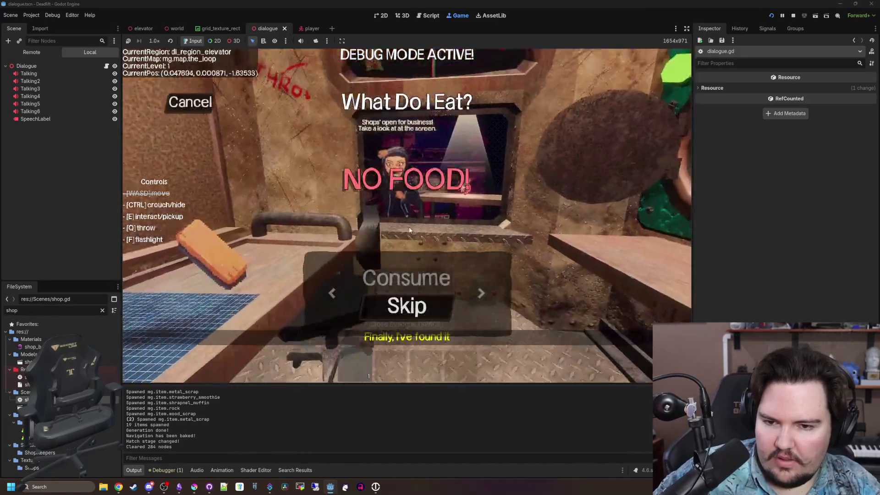
# Step: Continue down to level 4, skipping eating and drinking, then pause the game
pyautogui.press('d')
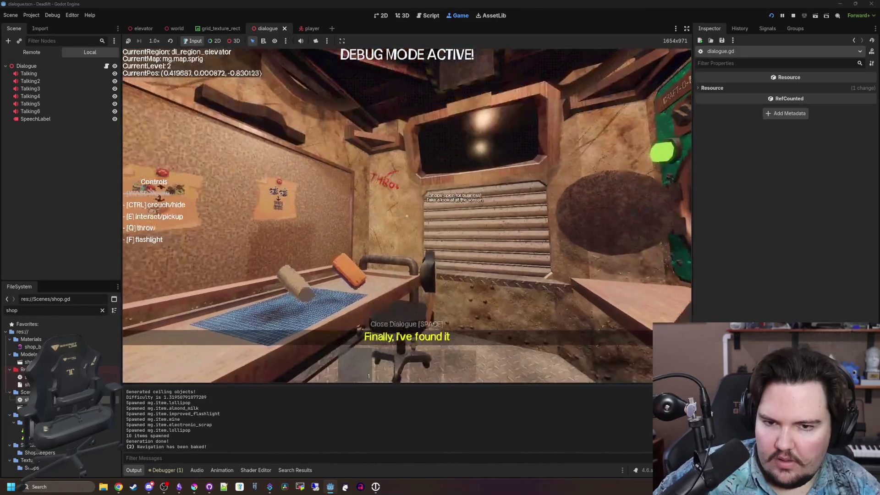
pyautogui.press('s')
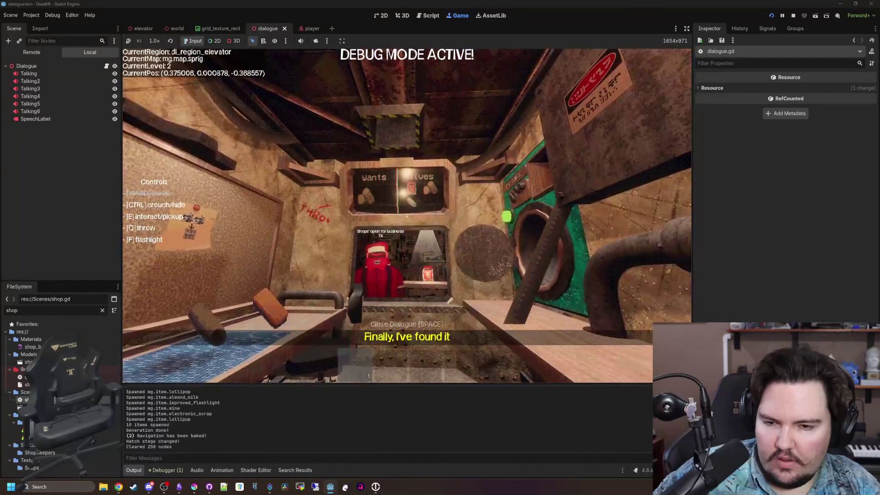
pyautogui.press('w')
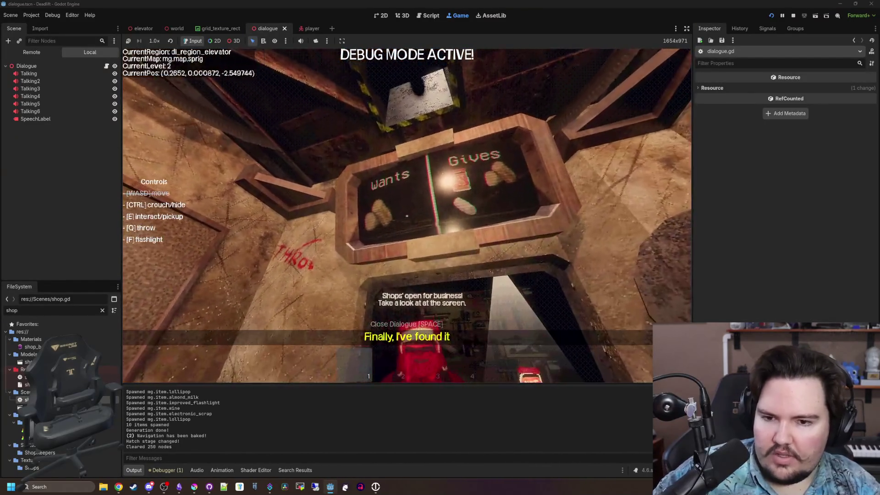
pyautogui.press('s')
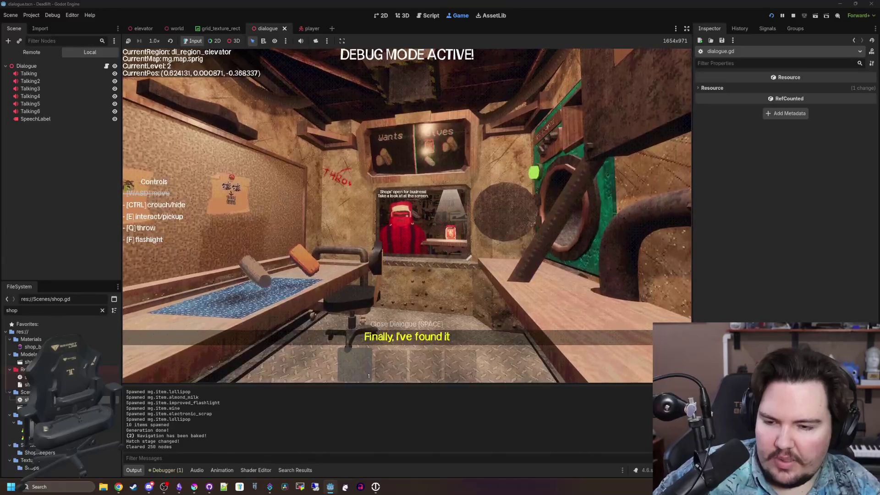
pyautogui.press('w')
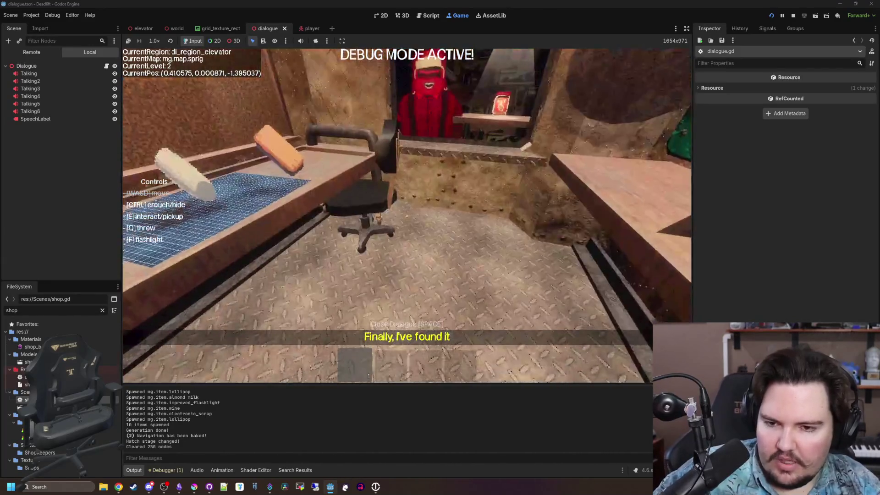
pyautogui.click(406, 303)
pyautogui.click(409, 315)
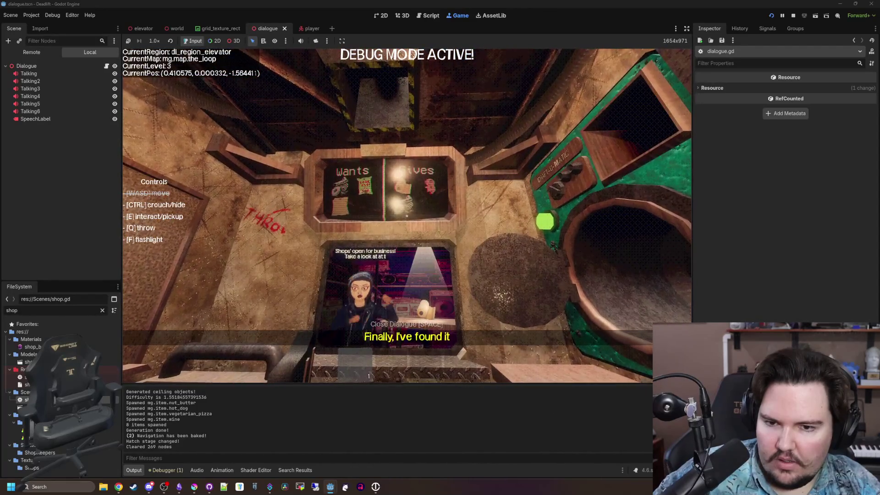
pyautogui.press('w')
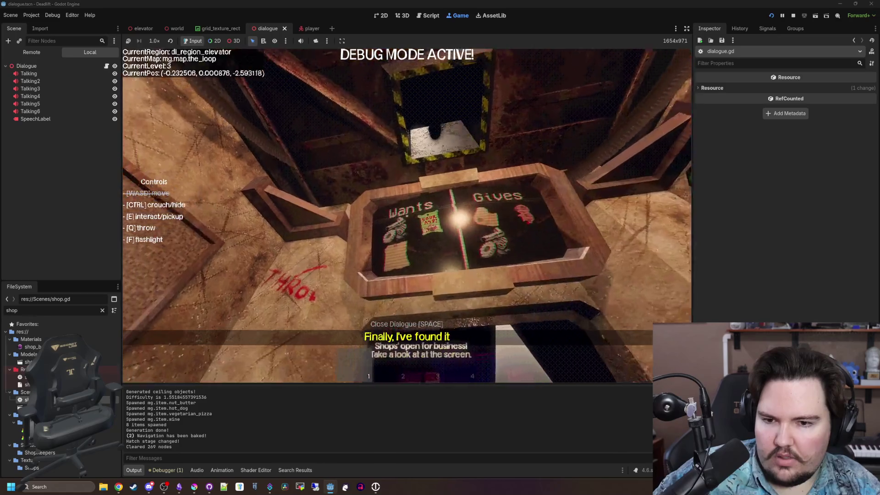
pyautogui.press('s')
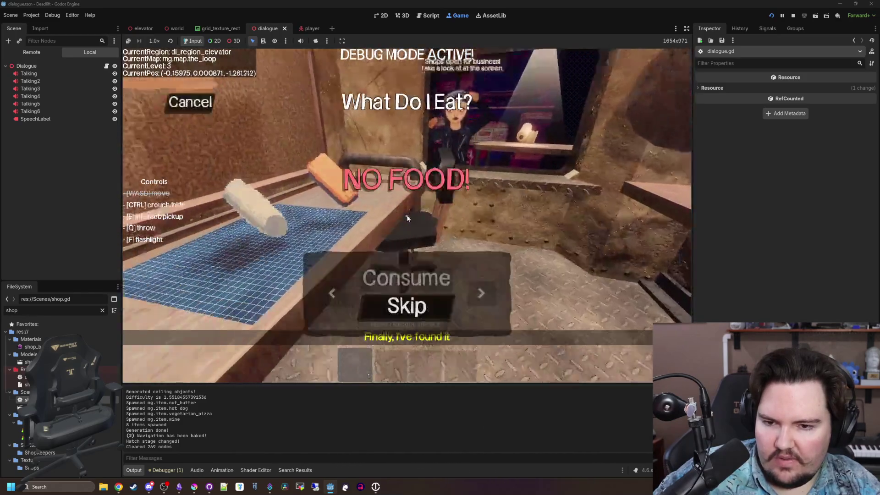
pyautogui.click(406, 312)
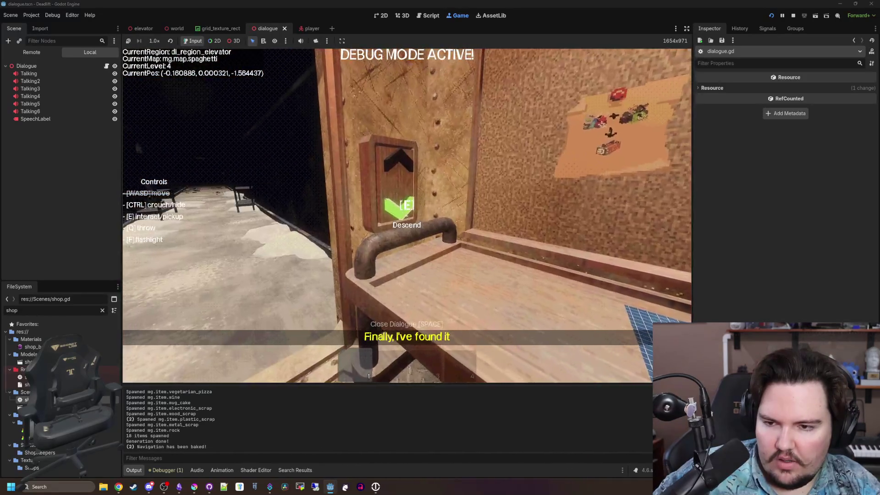
pyautogui.press('e')
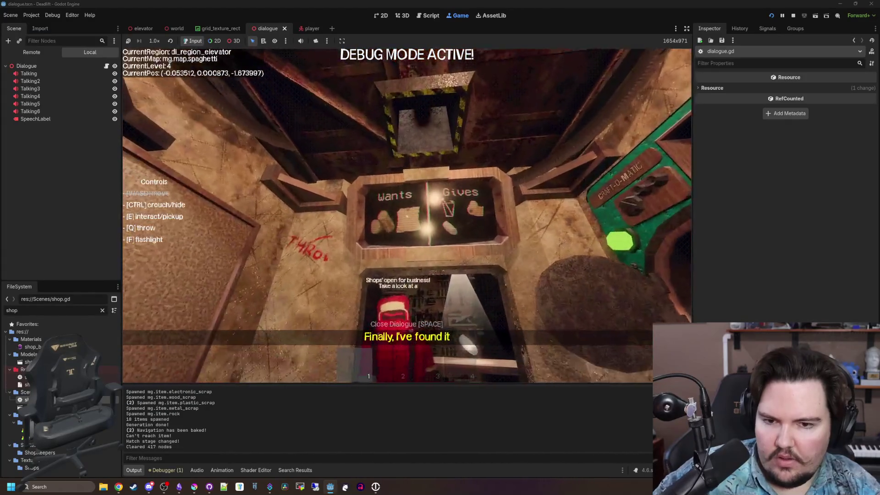
pyautogui.press('w')
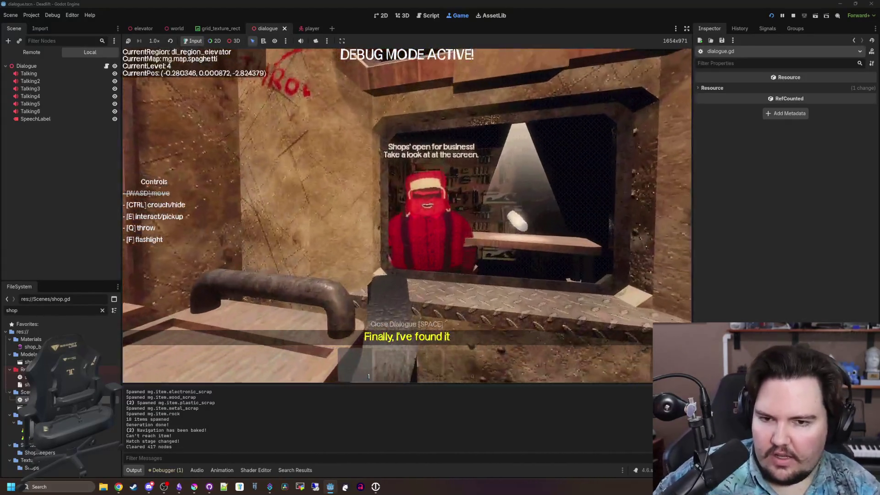
pyautogui.press('Escape')
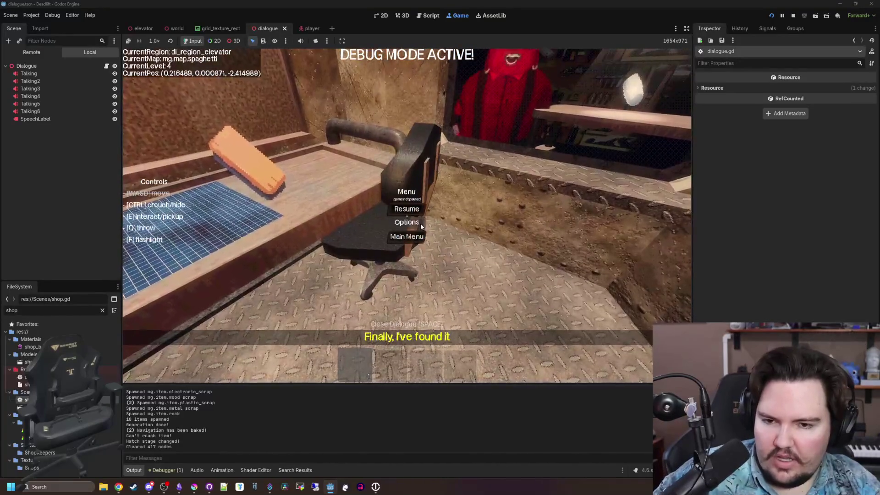
# Step: Glance at Options, then go through Play and Begin Game to start a fresh run at level 0
pyautogui.click(419, 223)
pyautogui.press('Escape')
pyautogui.press('Escape')
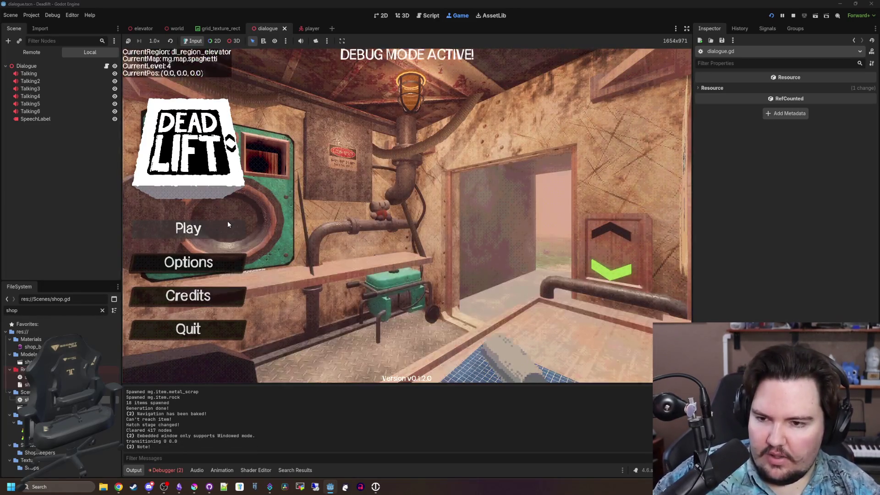
pyautogui.click(227, 223)
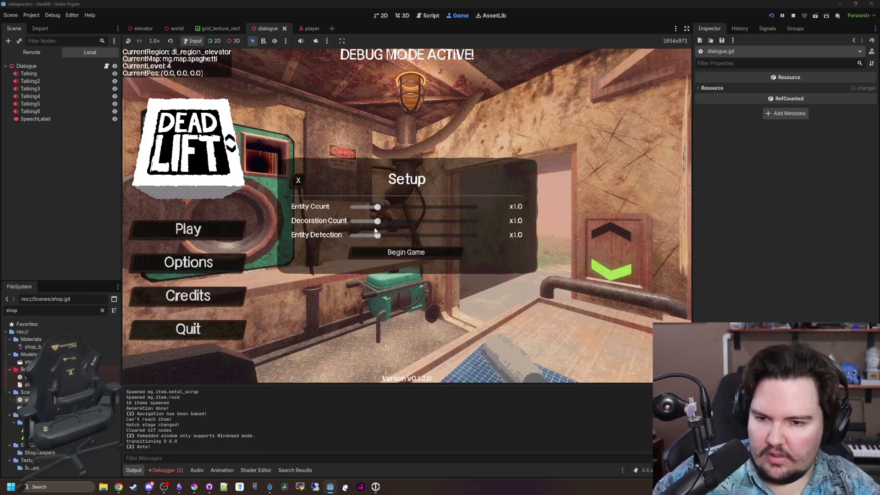
pyautogui.click(406, 251)
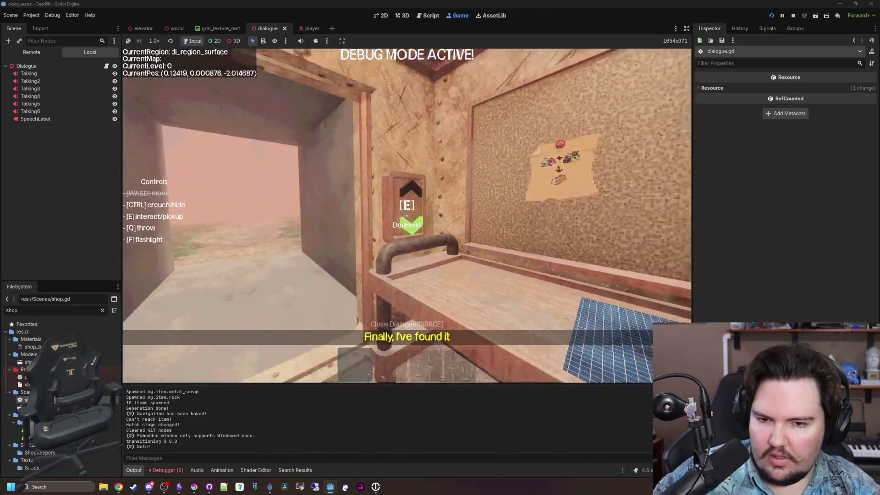
# Step: Walk from the elevator through the breakroom, overgrown walkway and corridor past the hooded character
pyautogui.press('w')
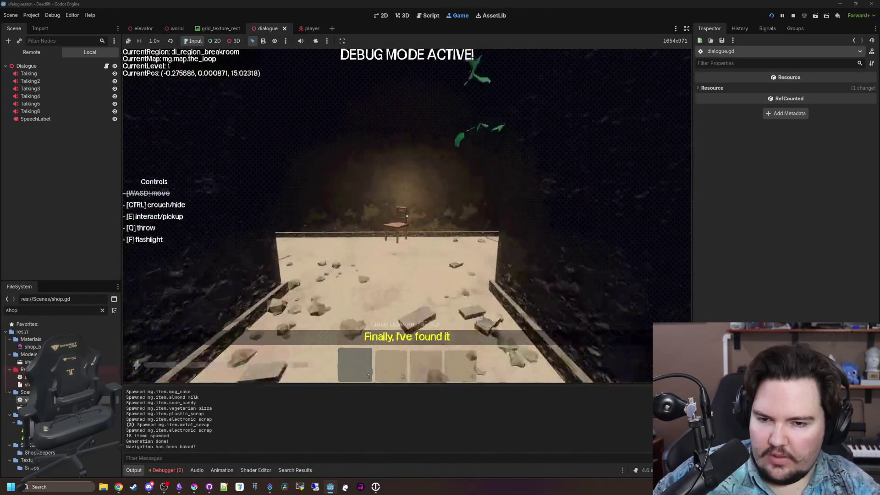
pyautogui.press('w')
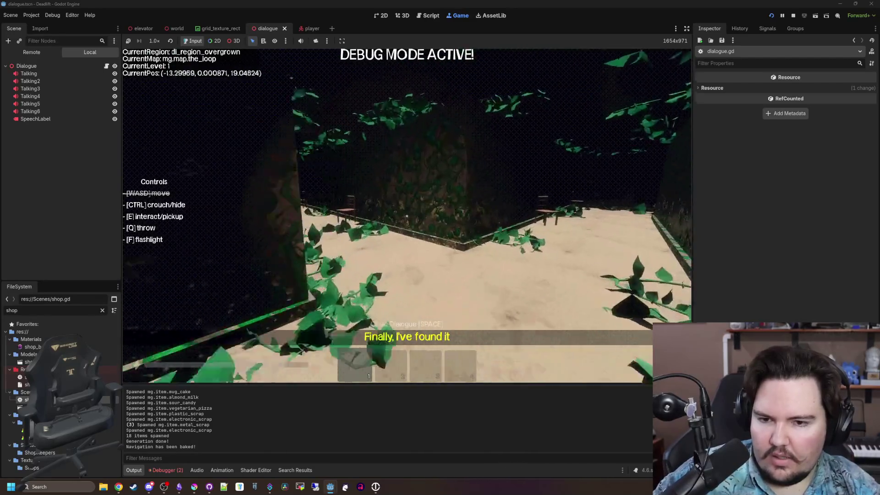
pyautogui.press('w')
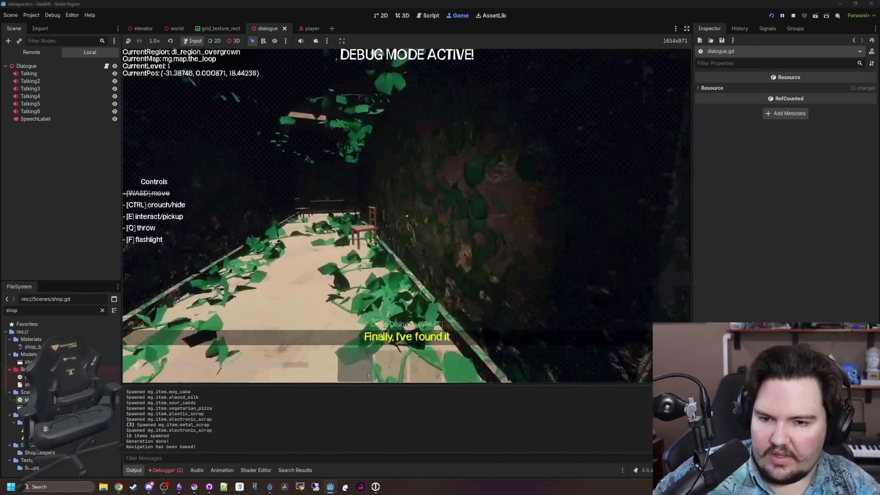
pyautogui.press('w')
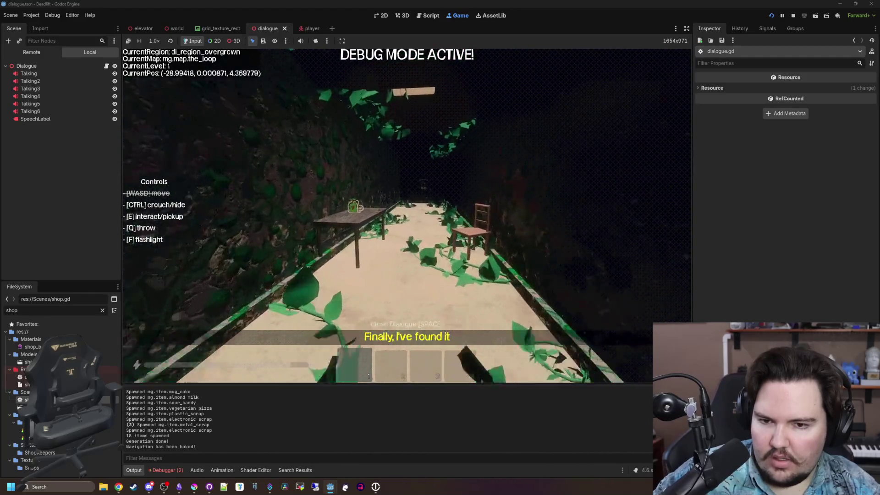
pyautogui.press('w')
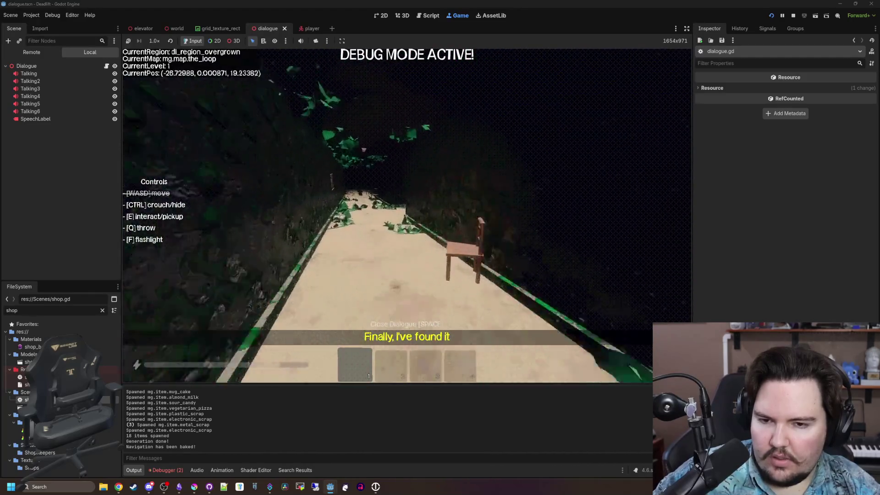
pyautogui.press('w')
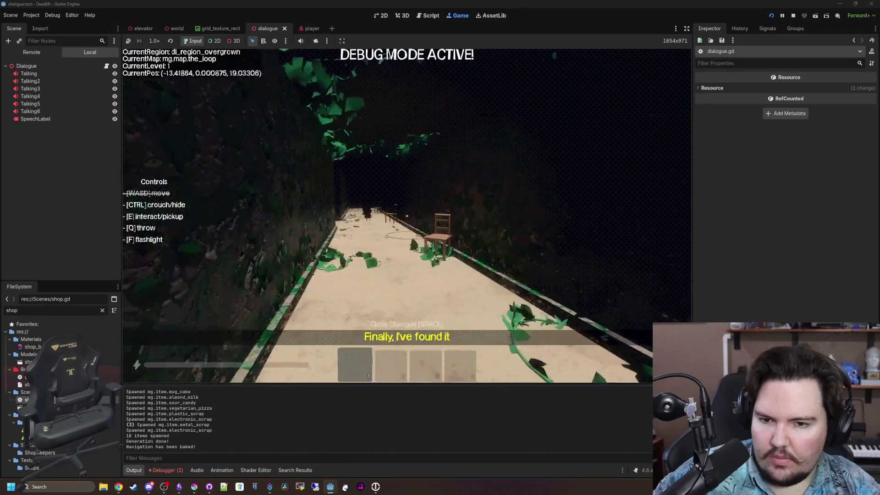
pyautogui.press('w')
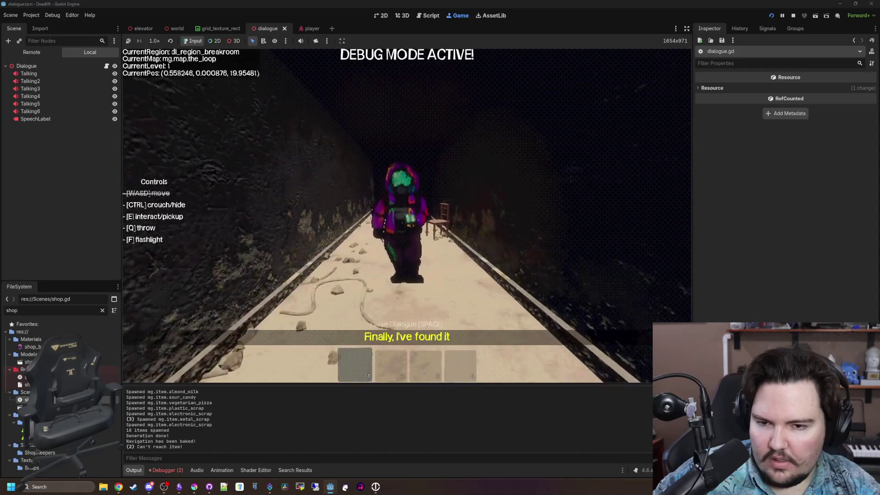
pyautogui.press('w')
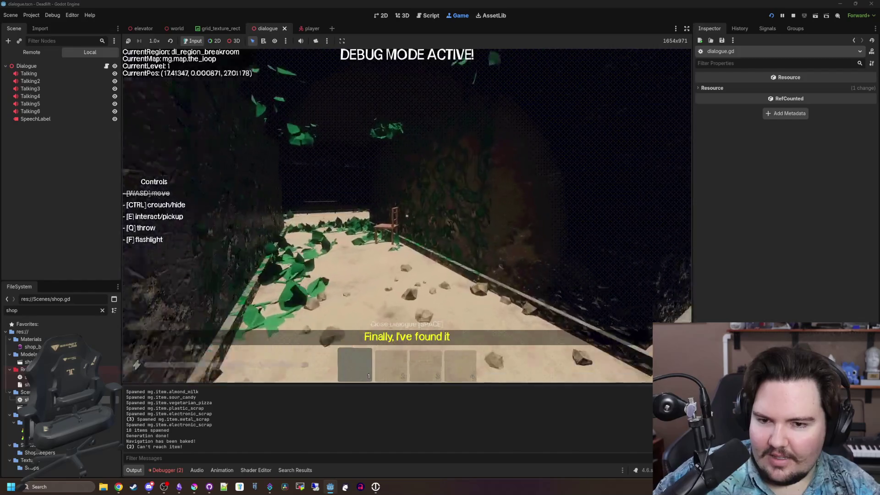
# Step: Walk through the freezer into the overgrown area up to the lever, then pause and stop the game
pyautogui.press('w')
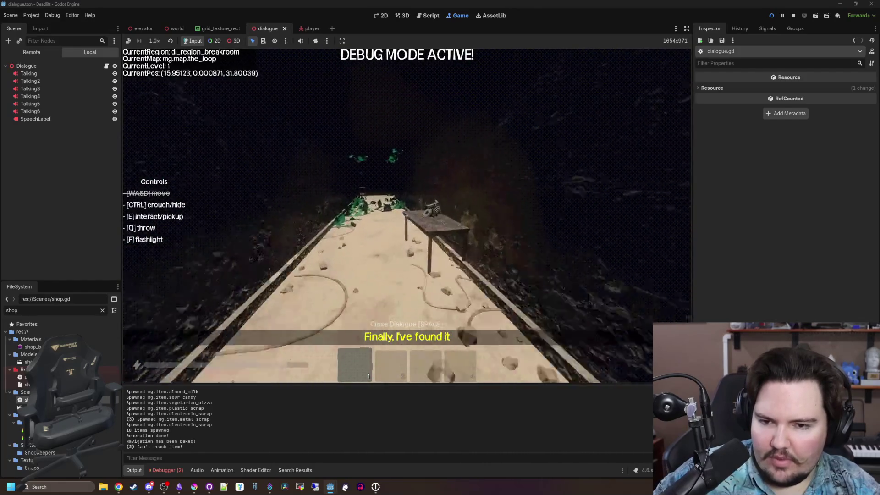
pyautogui.press('w')
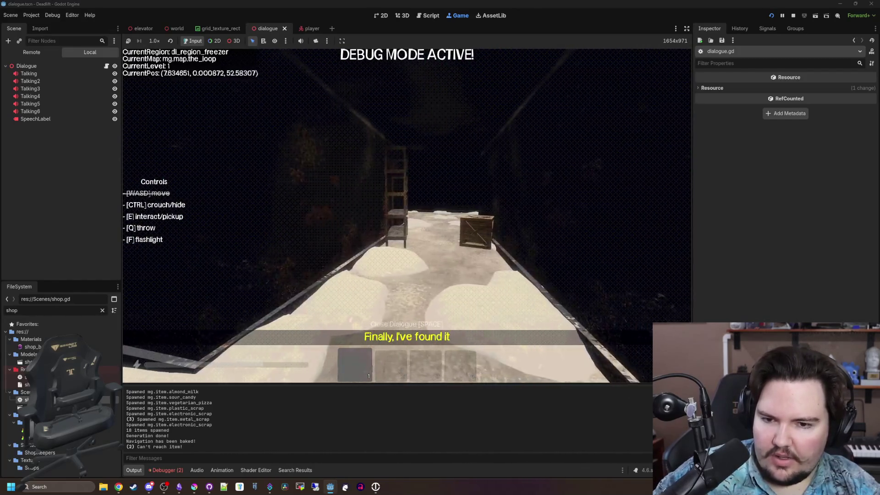
pyautogui.press('w')
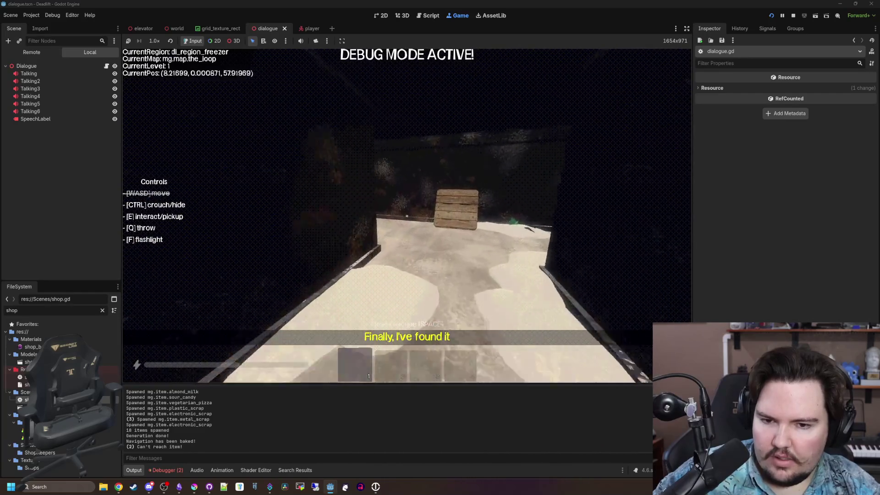
pyautogui.press('w')
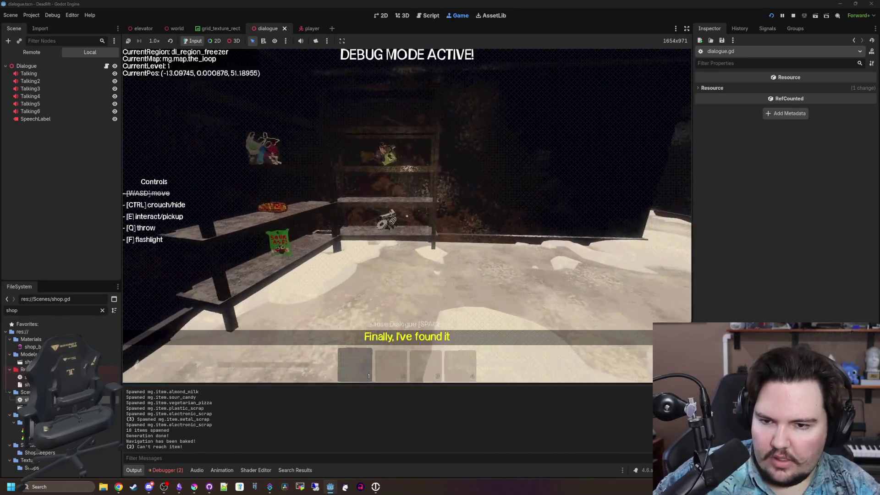
pyautogui.press('w')
pyautogui.press('w')
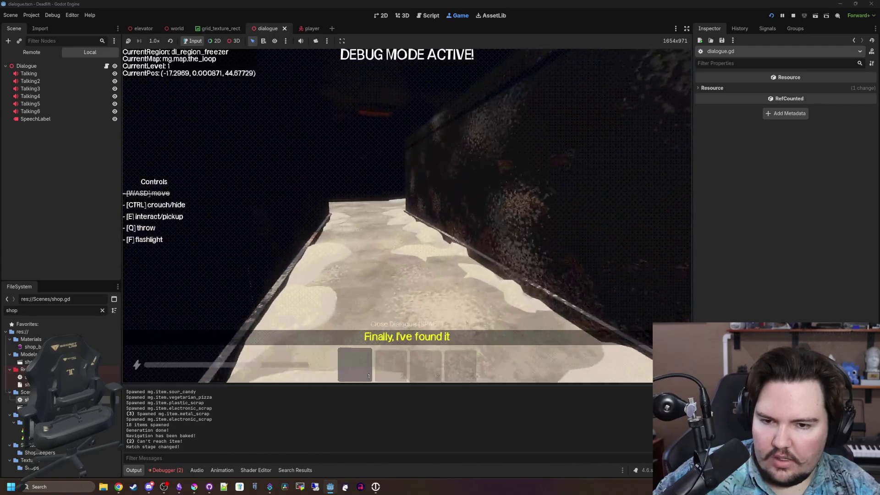
pyautogui.press('w')
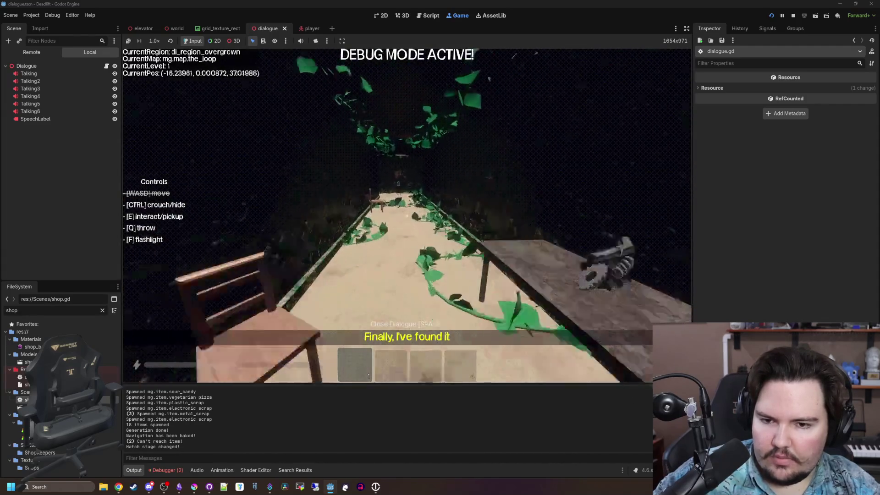
pyautogui.press('w')
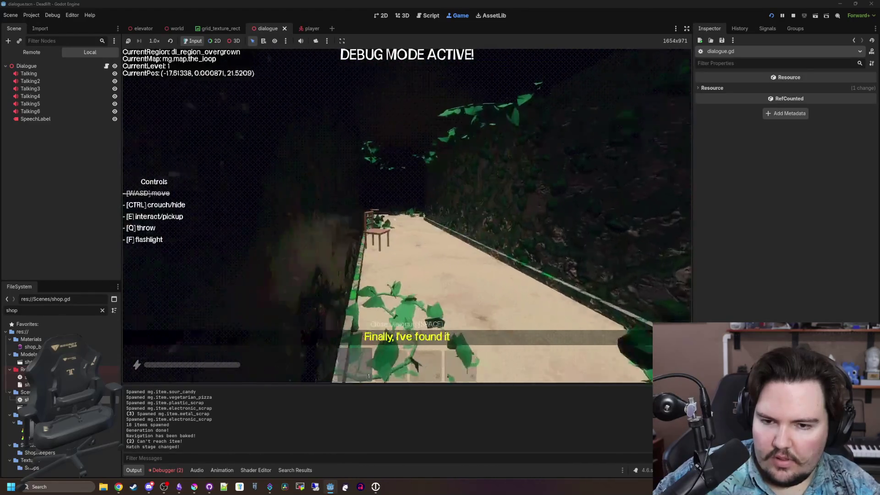
pyautogui.press('w')
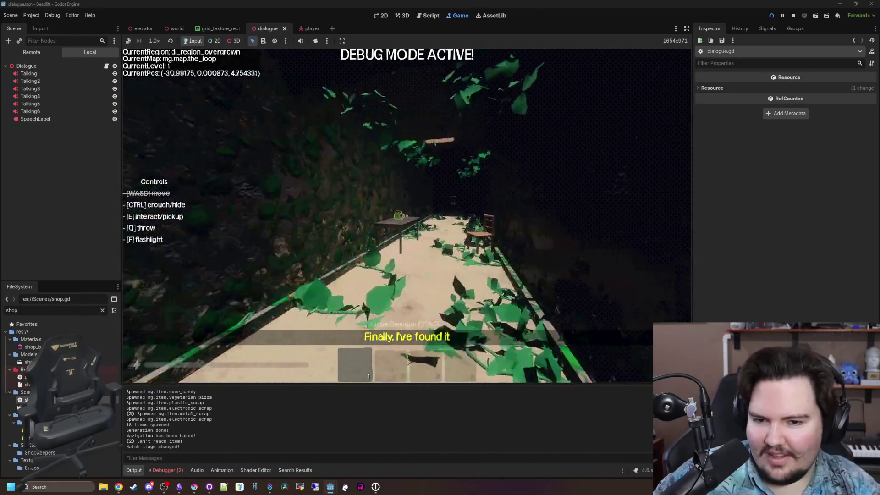
pyautogui.press('w')
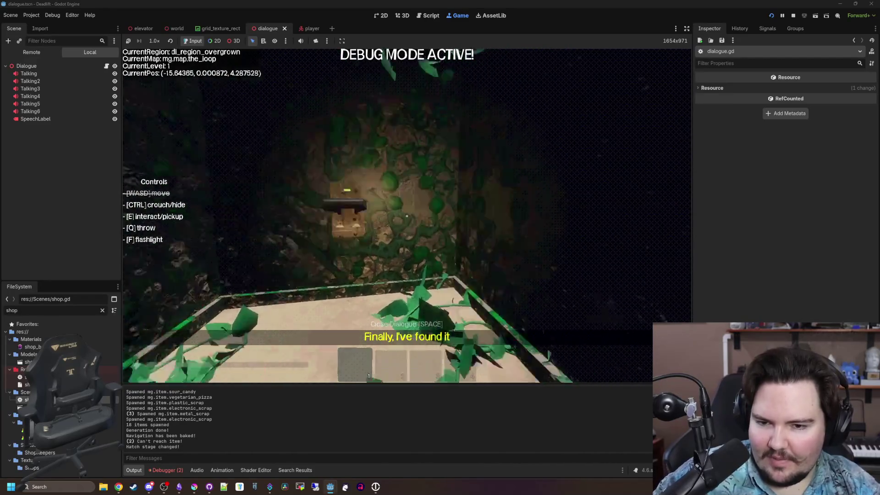
pyautogui.press('w')
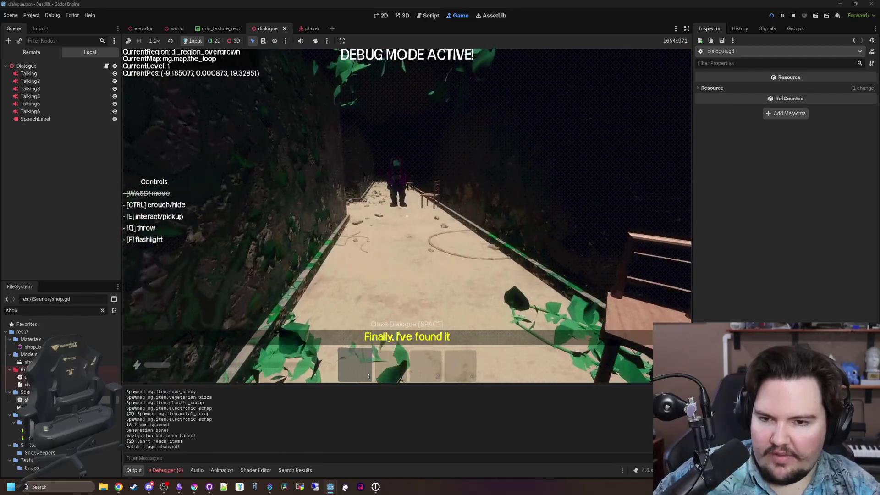
pyautogui.press('Escape')
pyautogui.click(795, 15)
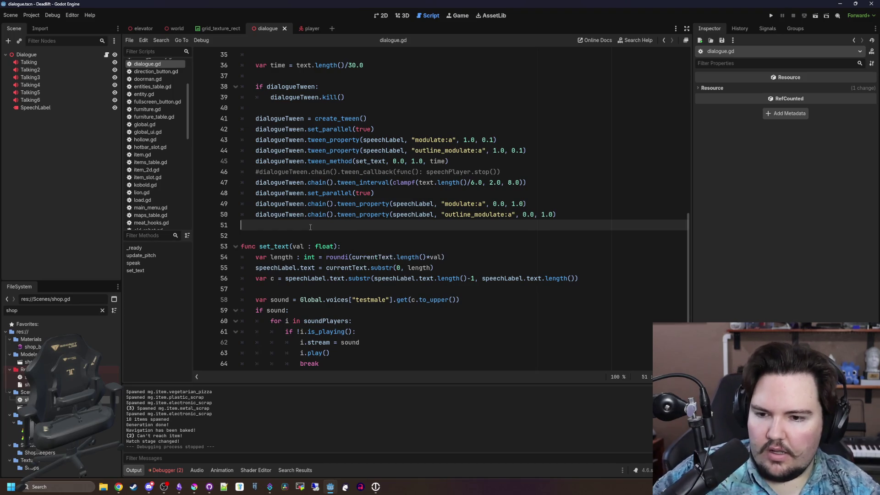
# Step: Inspect the speak and set_text code in dialogue.gd around lines 39–53, ending on empty line 52
pyautogui.scroll(-1, 341, 257)
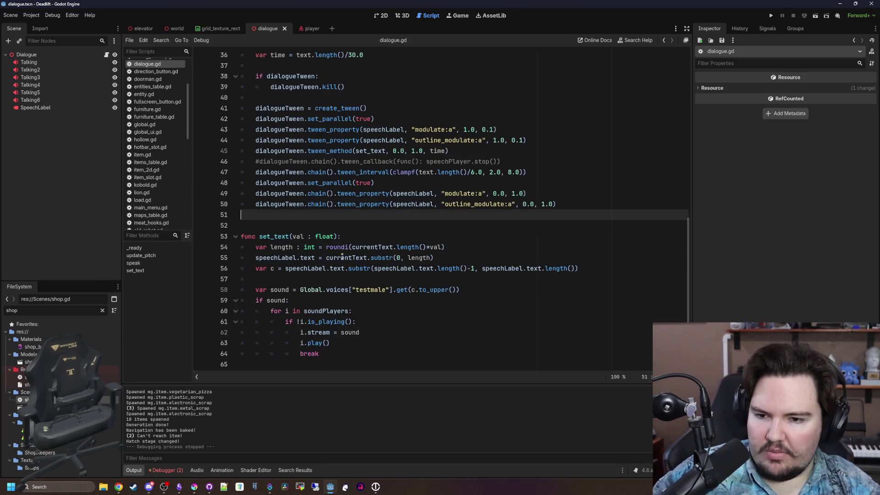
pyautogui.click(329, 225)
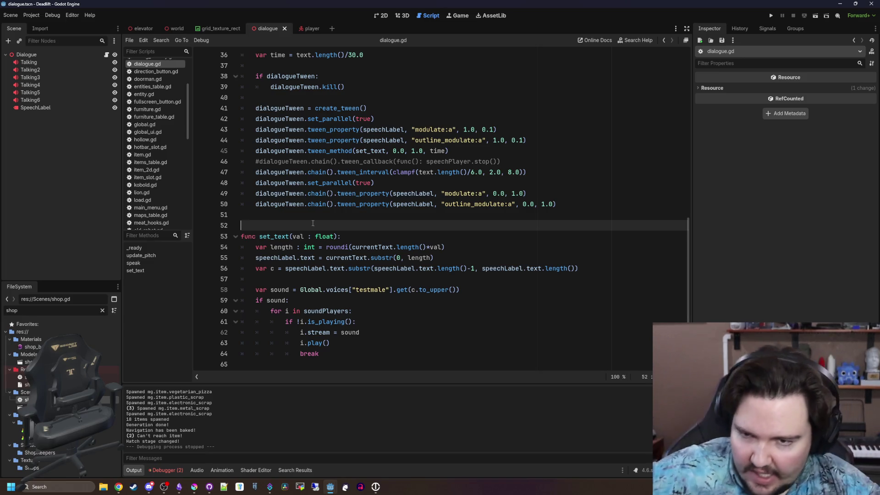
pyautogui.scroll(3, 236, 255)
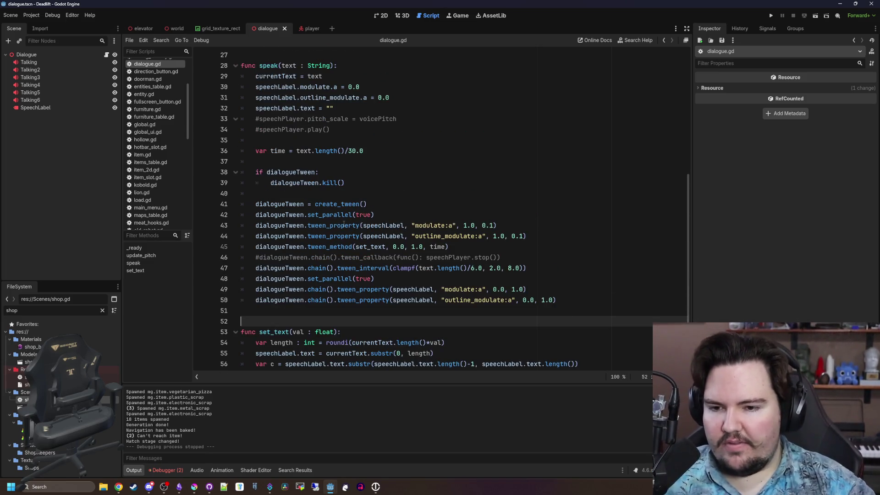
pyautogui.click(423, 179)
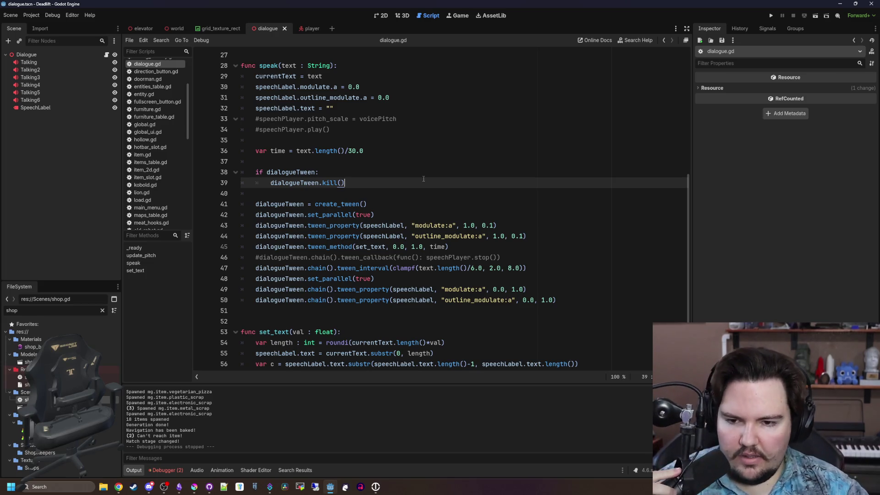
pyautogui.scroll(-3, 458, 203)
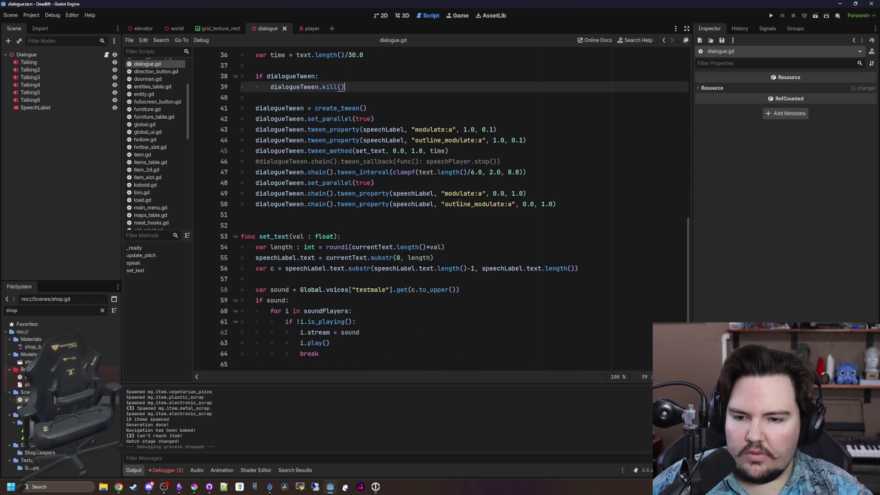
pyautogui.click(384, 237)
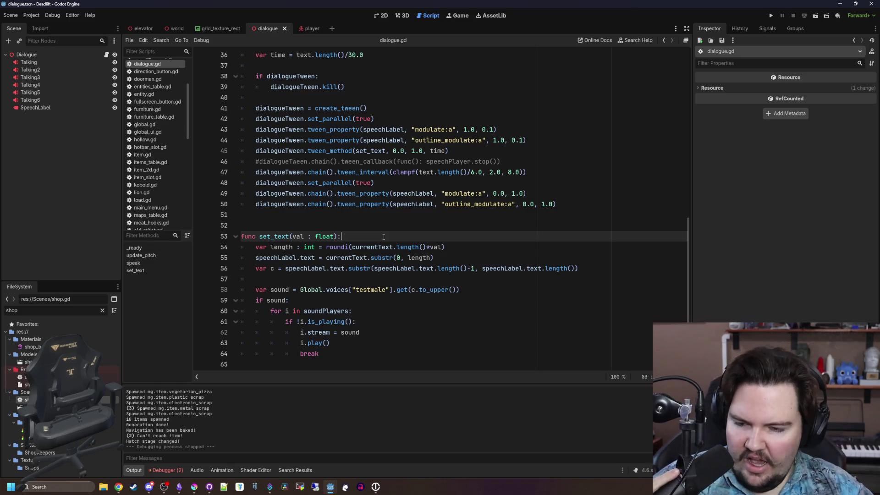
pyautogui.click(340, 224)
pyautogui.press('Return')
pyautogui.write('var s')
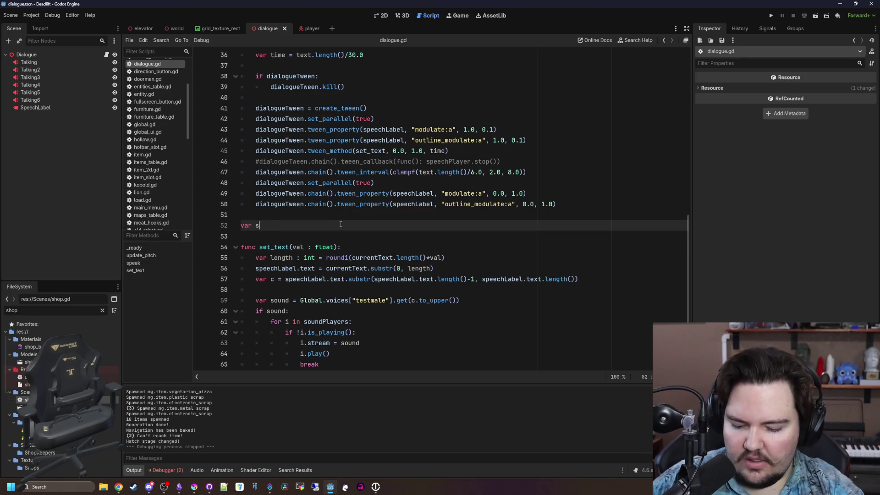
pyautogui.write('oundGap ')
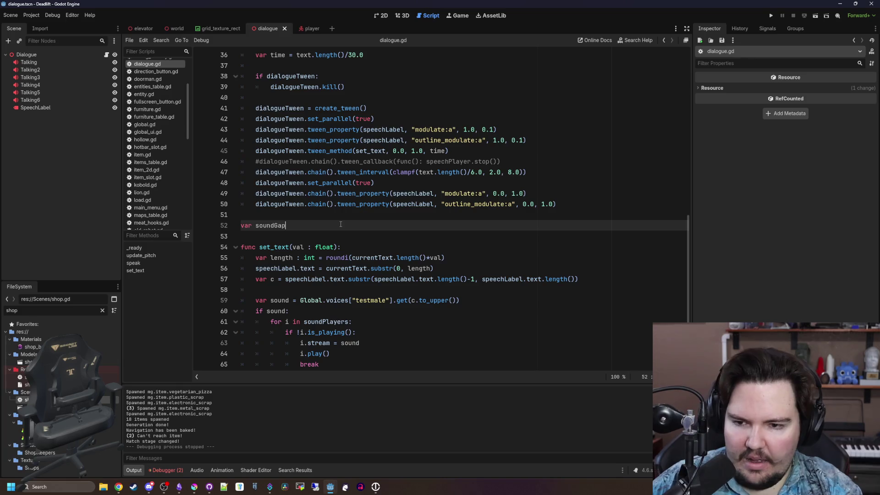
pyautogui.write('=')
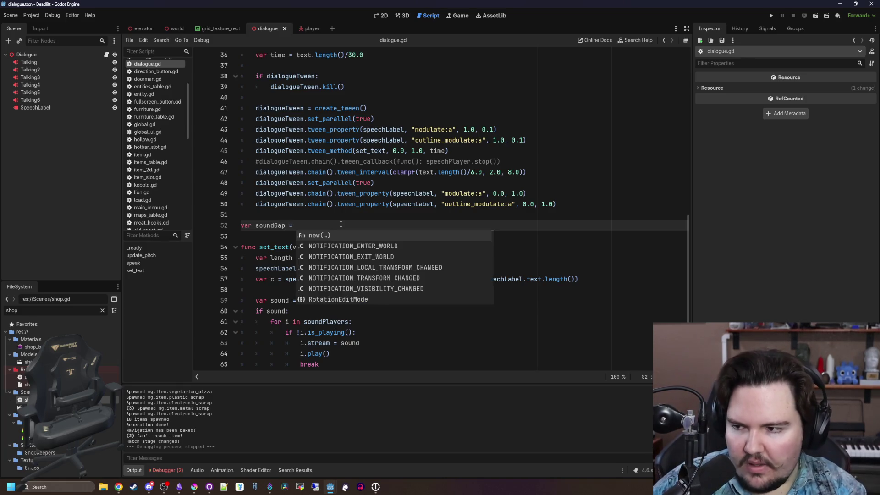
pyautogui.scroll(-1, 298, 284)
pyautogui.click(295, 288)
pyautogui.scroll(-1, 295, 283)
pyautogui.click(296, 282)
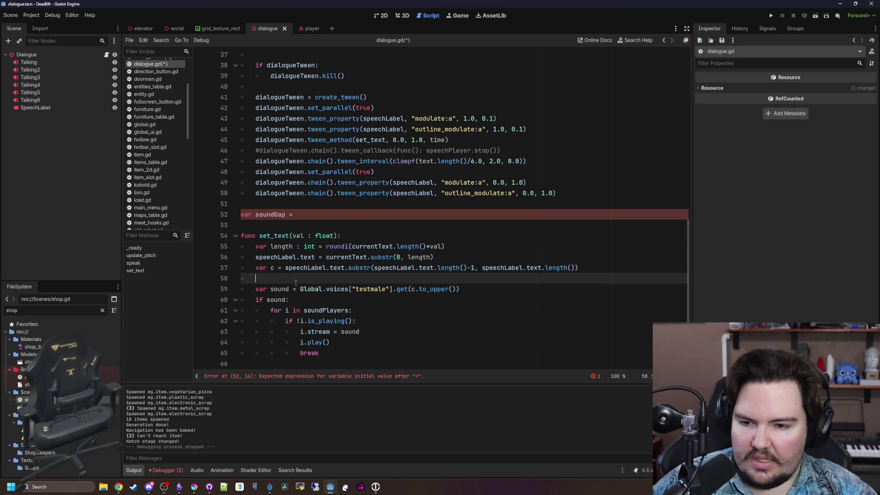
pyautogui.moveTo(315, 220); pyautogui.dragTo(226, 213)
pyautogui.press('BackSpace')
pyautogui.press('BackSpace')
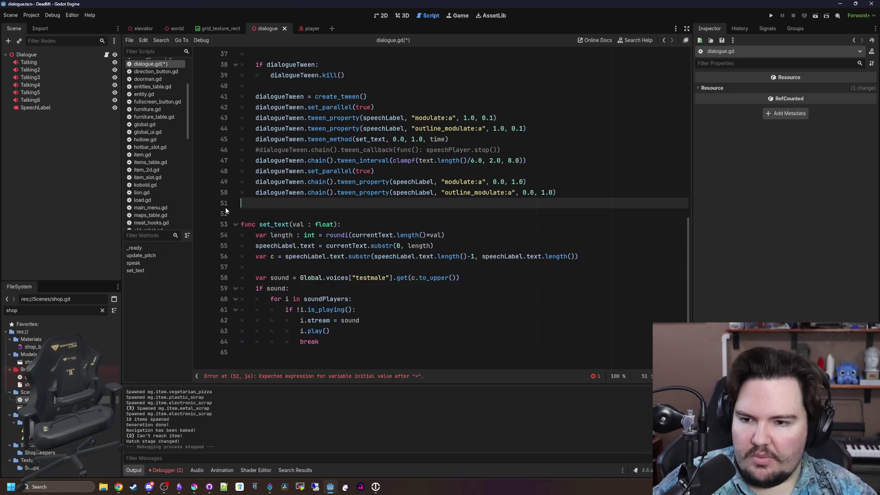
pyautogui.click(372, 283)
pyautogui.hotkey('ctrl', 's')
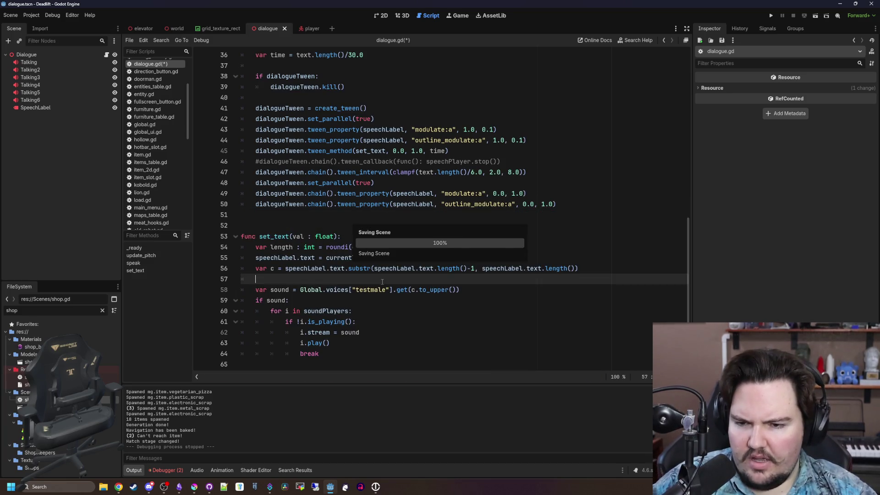
pyautogui.moveTo(434, 258); pyautogui.dragTo(255, 257)
pyautogui.click(290, 290)
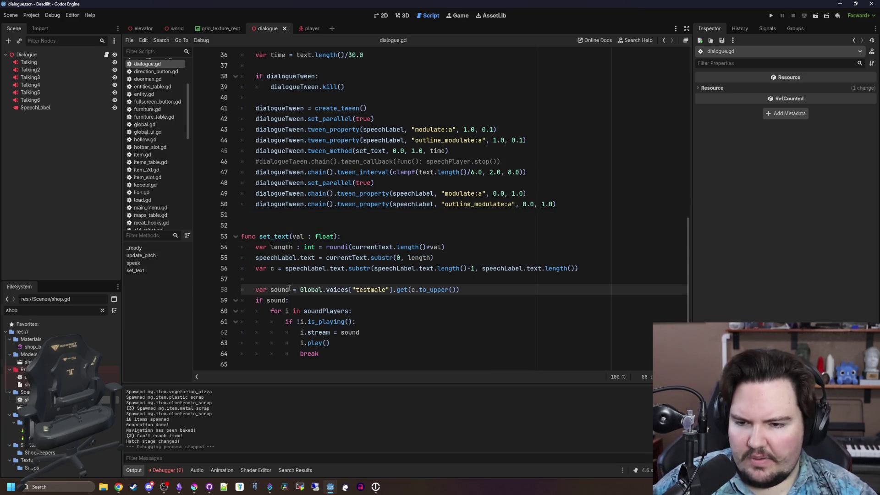
pyautogui.click(296, 281)
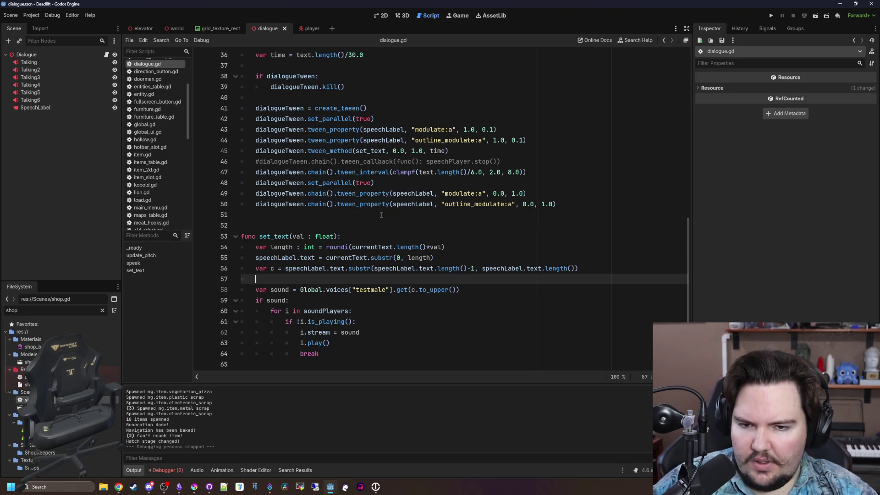
# Step: Locate the tween_method(set_text, 0.0, 1.0, time) call in speak and put the caret at line 45's start
pyautogui.scroll(2, 358, 214)
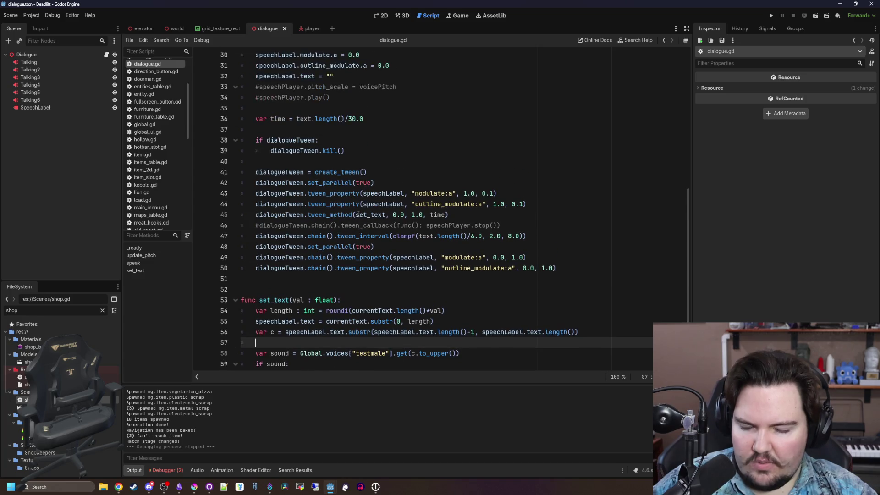
pyautogui.scroll(4, 312, 225)
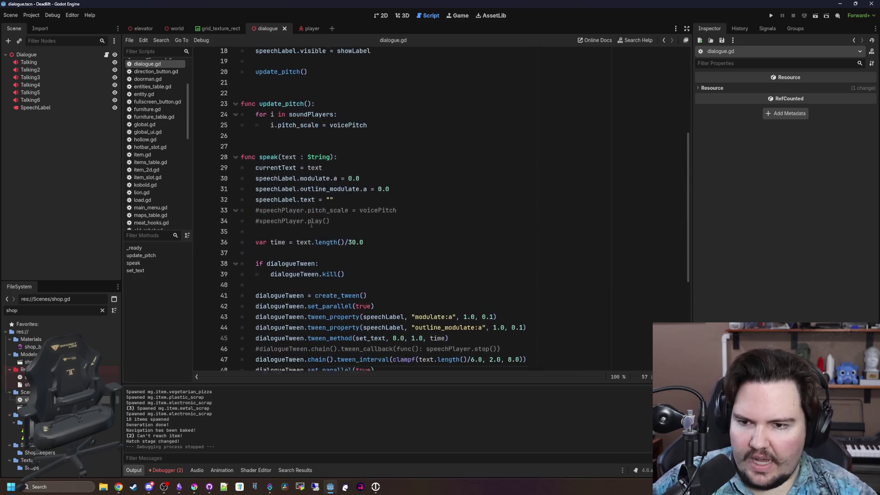
pyautogui.scroll(-6, 307, 255)
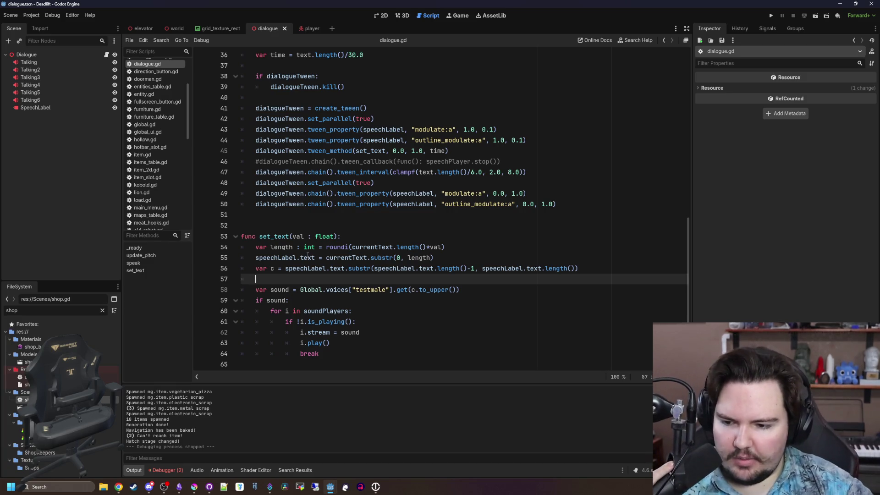
pyautogui.scroll(2, 333, 253)
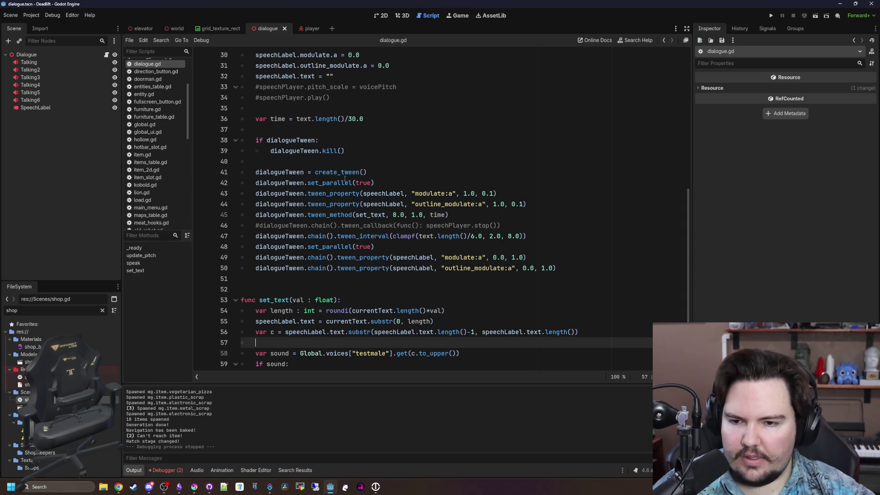
pyautogui.moveTo(344, 179)
pyautogui.click(286, 215)
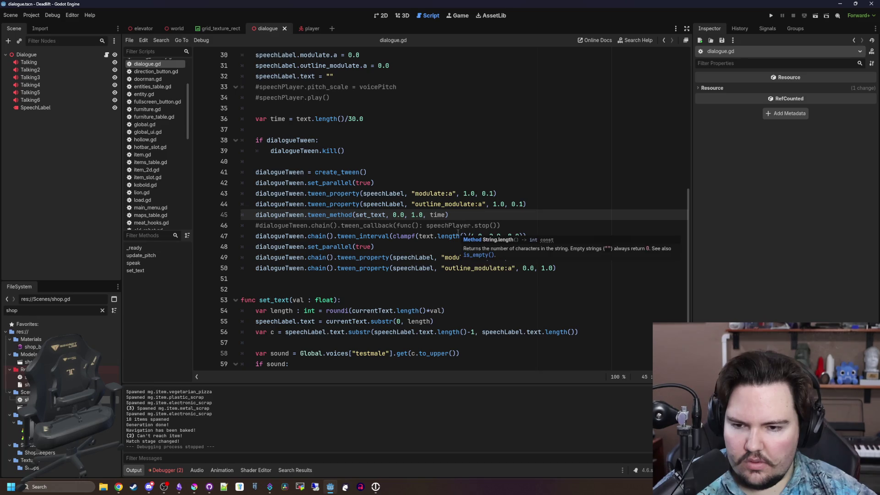
pyautogui.click(415, 245)
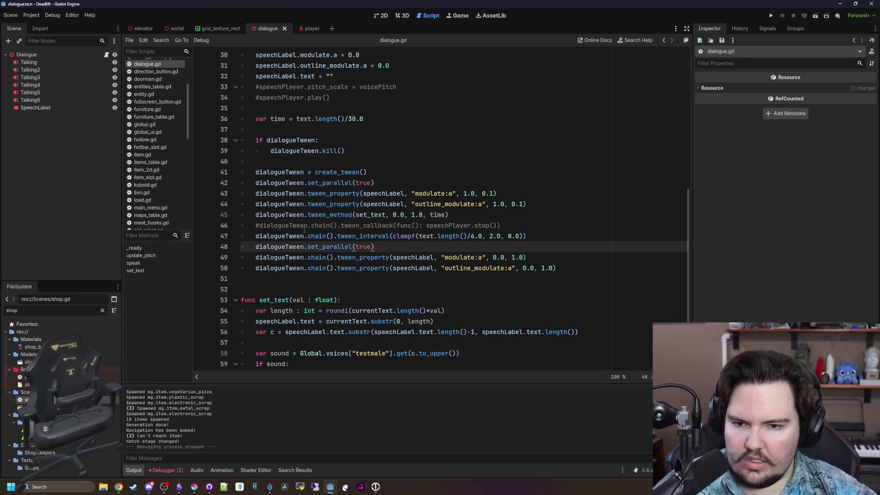
pyautogui.click(251, 213)
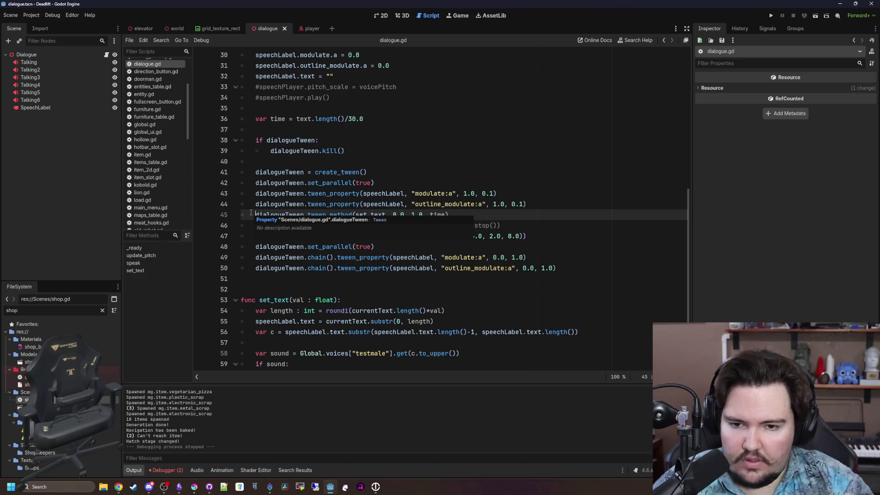
# Step: Comment out the tween_method line with # and start a new line after line 44
pyautogui.write('#')
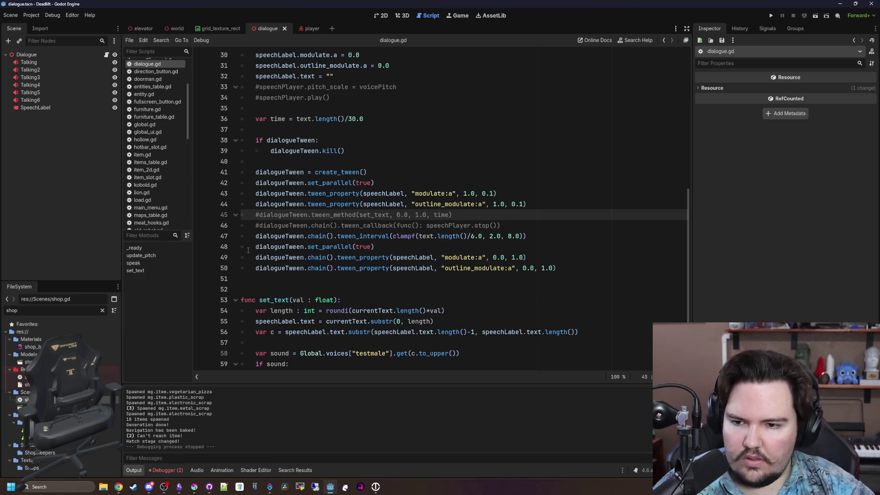
pyautogui.press('Down')
pyautogui.press('Down')
pyautogui.scroll(1, 430, 222)
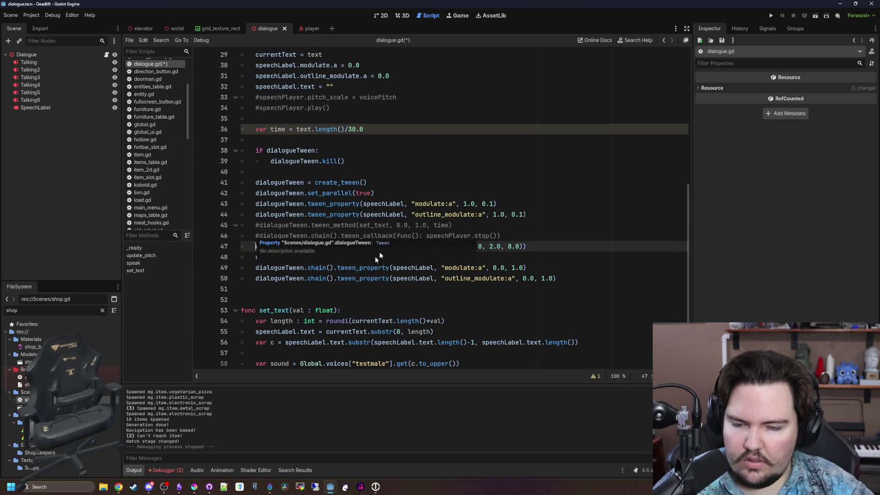
pyautogui.click(430, 222)
pyautogui.click(536, 211)
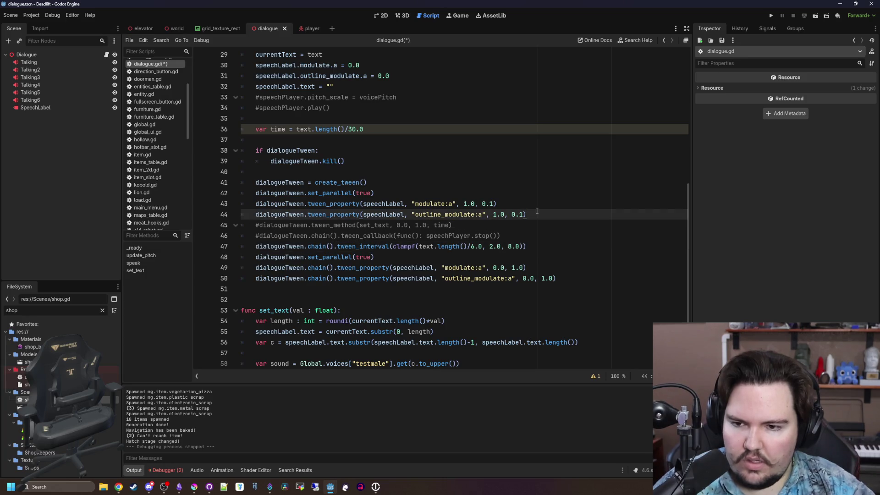
pyautogui.press('Return')
pyautogui.press('Return')
# Step: Write dialogueTween.tween_interval(1.0) with the help of autocomplete
pyautogui.write('dialogueTWee')
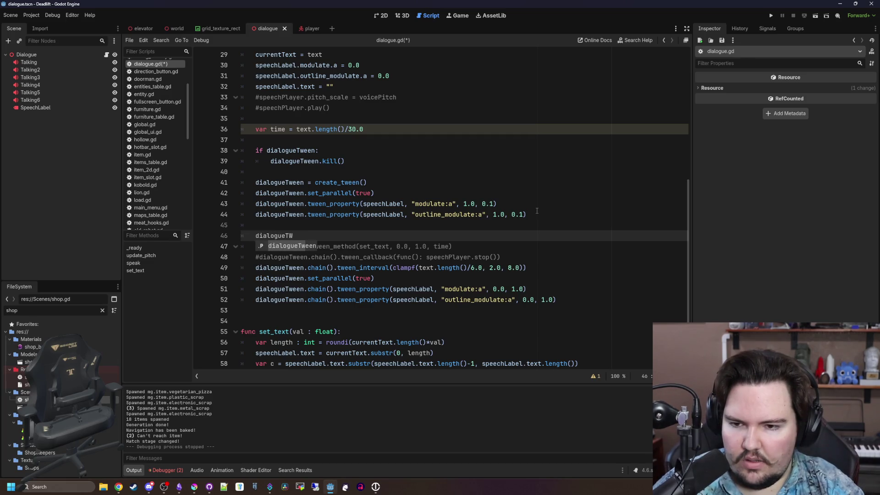
pyautogui.press('Return')
pyautogui.write('.TW')
pyautogui.press('BackSpace')
pyautogui.press('BackSpace')
pyautogui.write('tween')
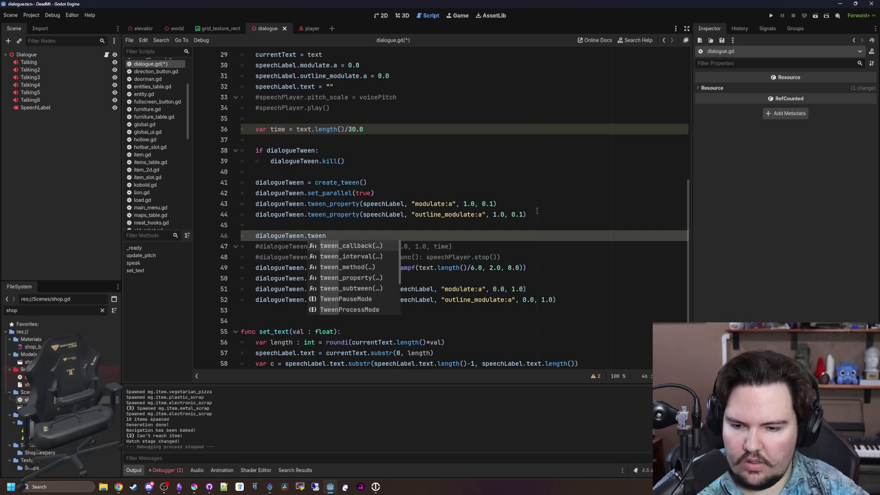
pyautogui.write('_aw')
pyautogui.press('BackSpace')
pyautogui.press('BackSpace')
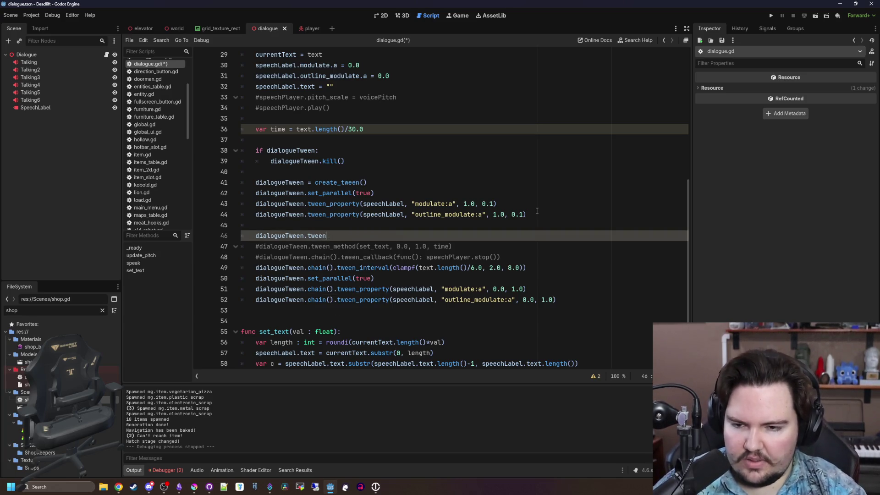
pyautogui.press('Down')
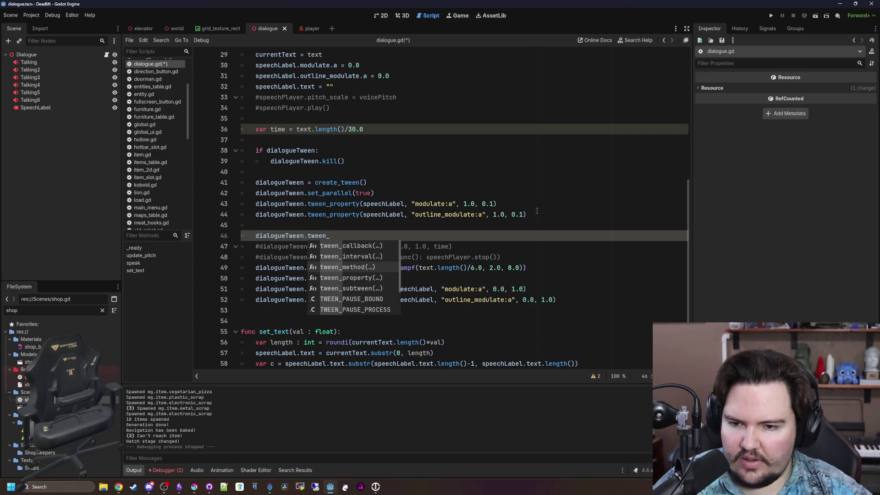
pyautogui.press('Down')
pyautogui.press('Down')
pyautogui.press('Down')
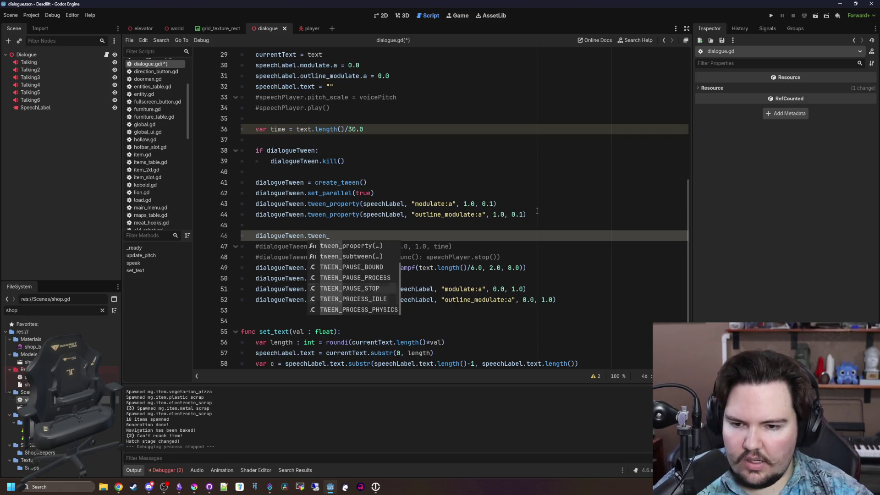
pyautogui.press('Up')
pyautogui.press('Up')
pyautogui.press('Up')
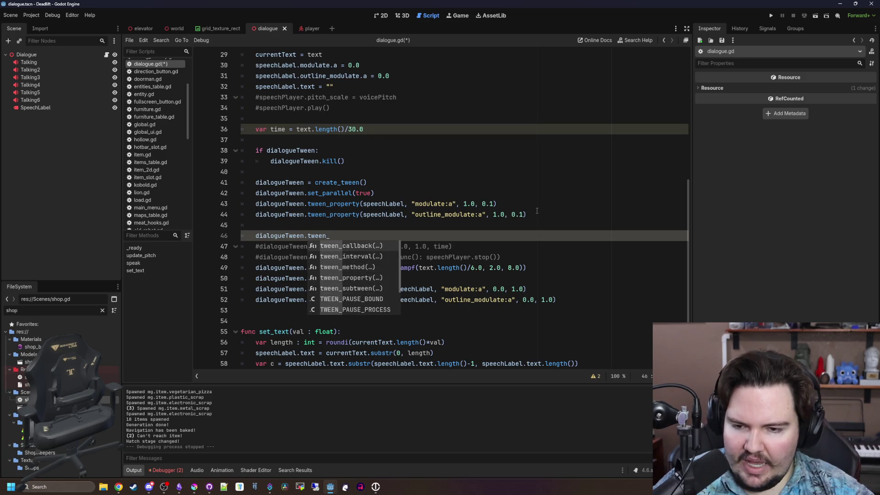
pyautogui.press('Down')
pyautogui.press('Return')
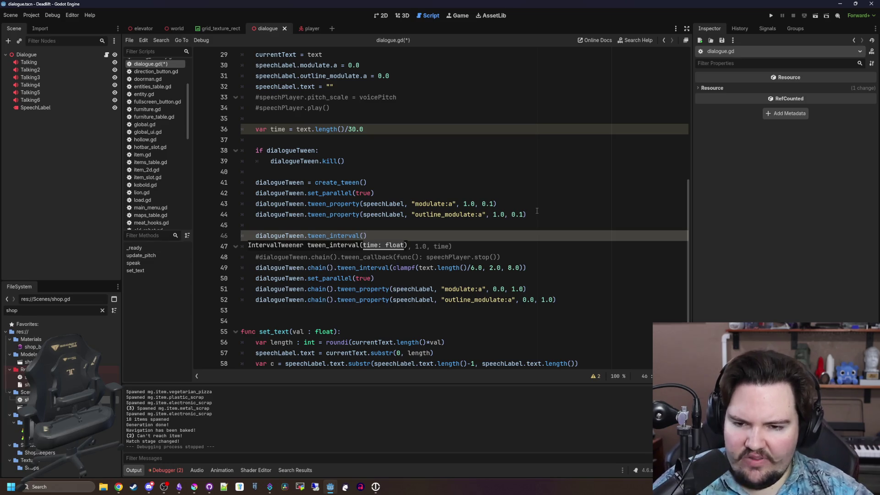
pyautogui.press('BackSpace')
pyautogui.write('1.0')
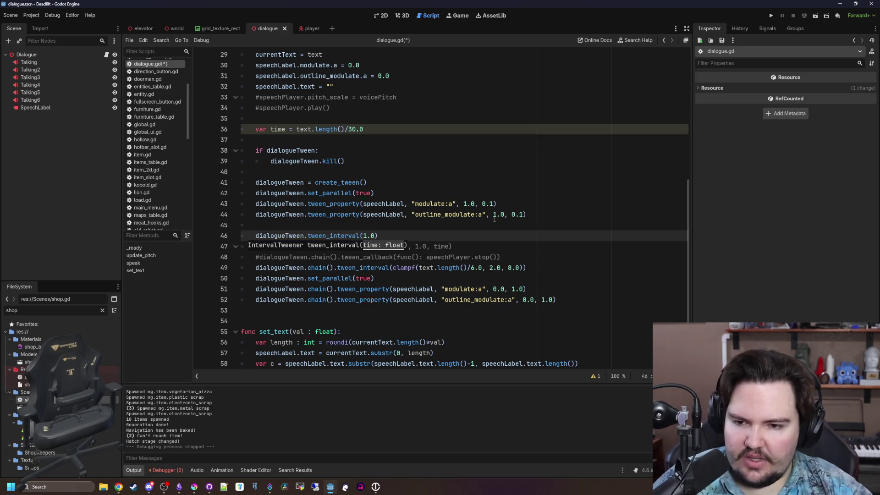
# Step: Add a blank line after the commented tween_callback on line 48
pyautogui.click(457, 237)
pyautogui.scroll(-2, 457, 237)
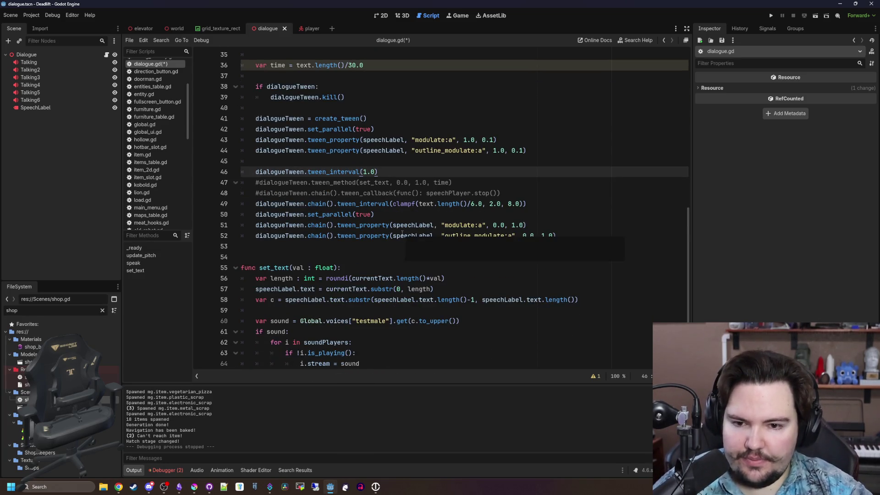
pyautogui.scroll(1, 228, 248)
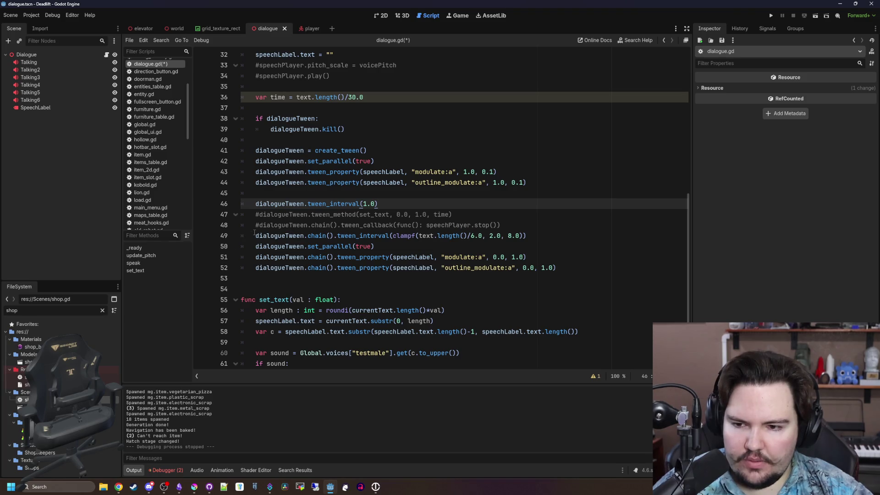
pyautogui.click(521, 223)
pyautogui.press('Return')
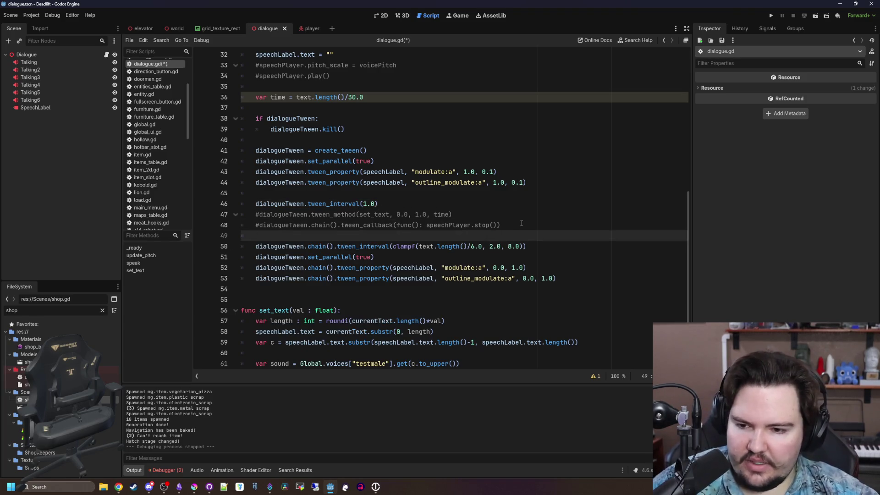
pyautogui.scroll(-2, 423, 212)
pyautogui.click(378, 275)
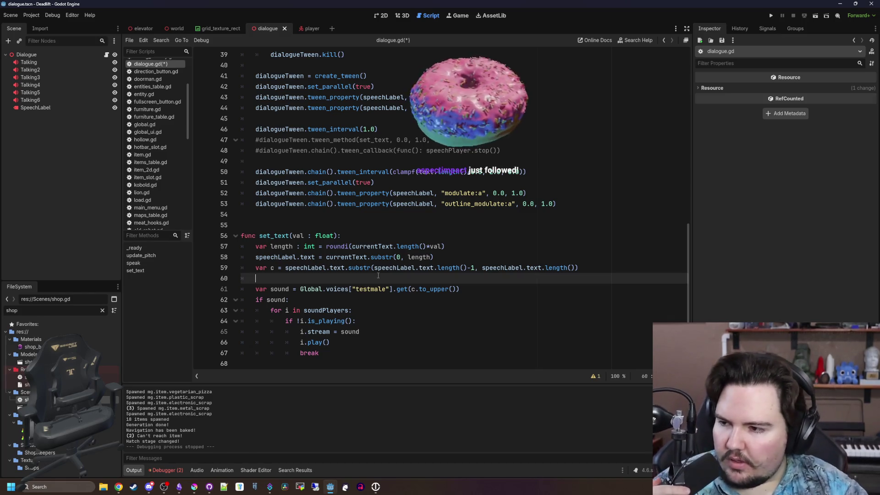
# Step: Comment out 'var time = text.length()/30.0' on line 36
pyautogui.hotkey('ctrl', 'z')
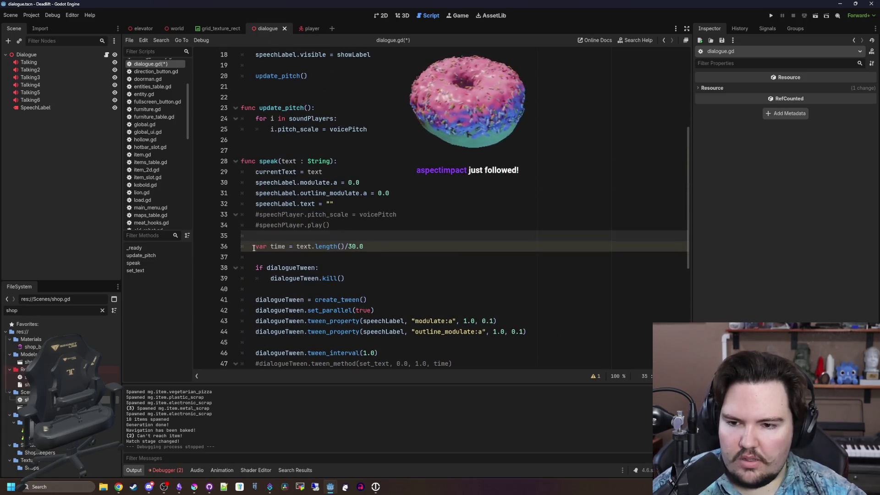
pyautogui.click(252, 247)
pyautogui.write('#')
pyautogui.click(279, 234)
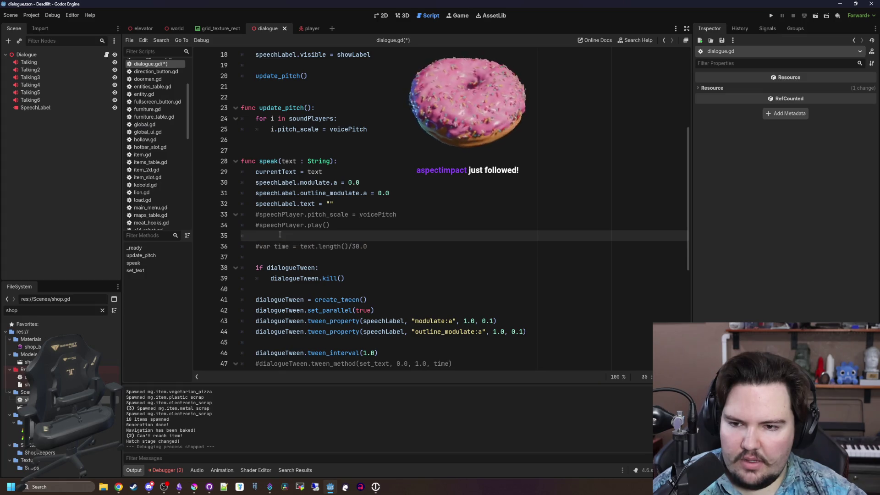
# Step: Browse the speak function, briefly adding then removing a blank line under line 37
pyautogui.scroll(-4, 280, 235)
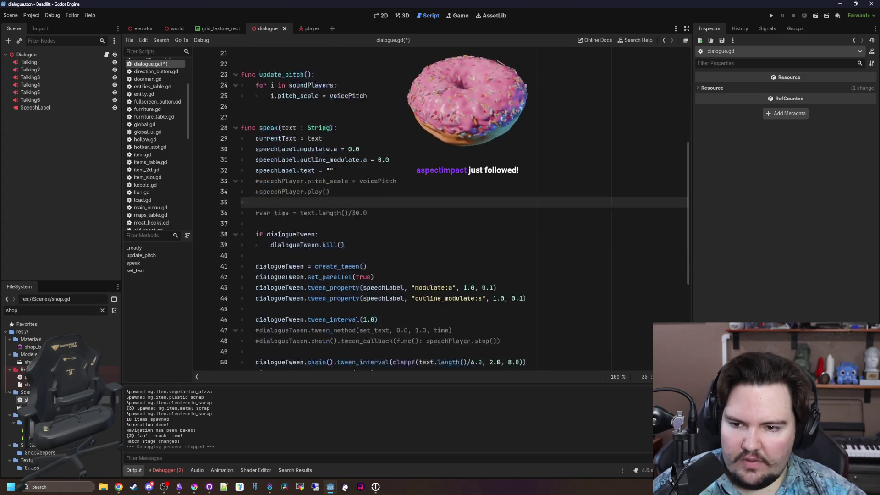
pyautogui.scroll(-2, 280, 235)
pyautogui.scroll(2, 280, 197)
pyautogui.click(280, 160)
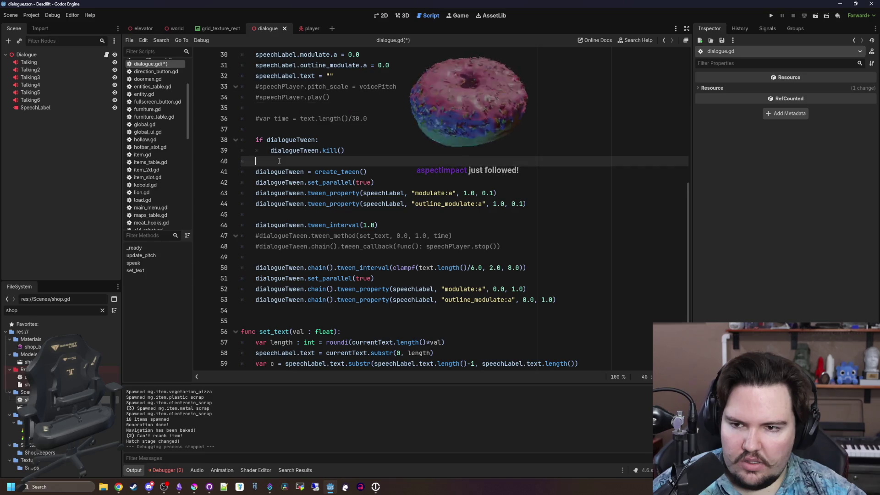
pyautogui.scroll(2, 281, 181)
pyautogui.click(273, 193)
pyautogui.press('Return')
pyautogui.press('Return')
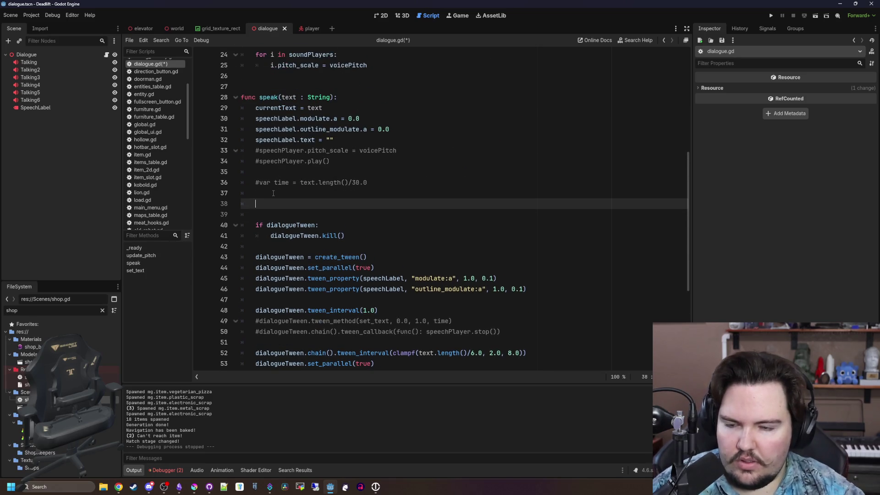
pyautogui.press('BackSpace')
pyautogui.press('BackSpace')
pyautogui.press('BackSpace')
pyautogui.scroll(5, 273, 193)
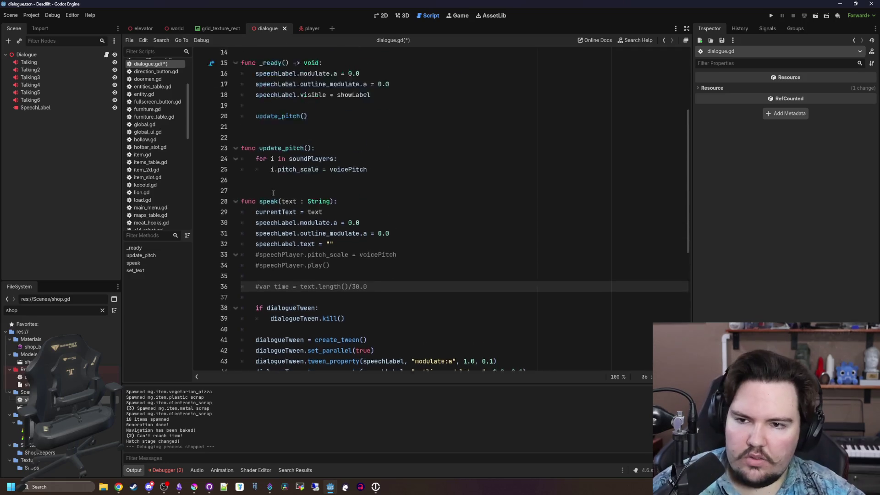
pyautogui.scroll(-9, 273, 193)
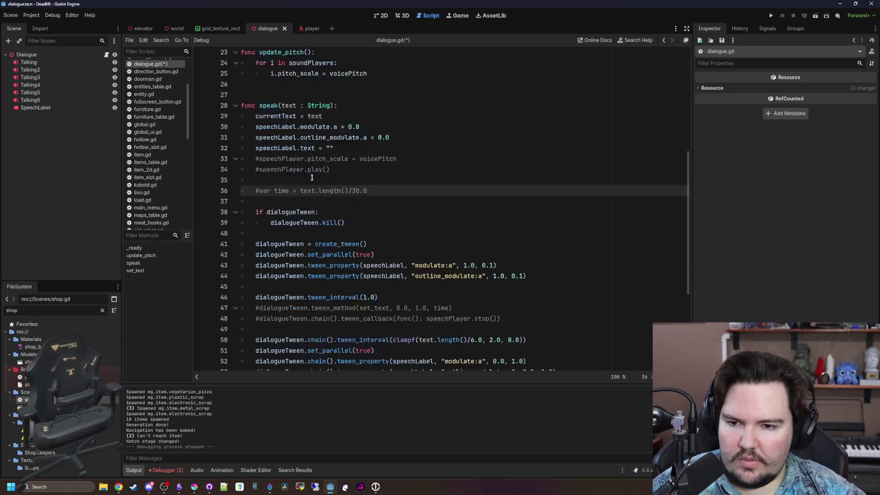
pyautogui.scroll(12, 257, 235)
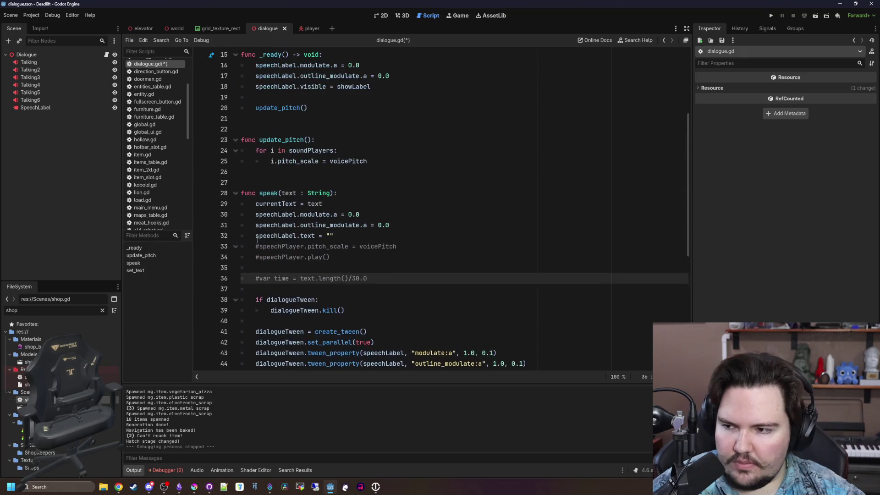
pyautogui.scroll(-2, 266, 238)
# Step: Declare 'var index = 0' on a new line below the _ready function
pyautogui.click(293, 215)
pyautogui.scroll(-4, 302, 220)
pyautogui.click(314, 226)
pyautogui.click(290, 247)
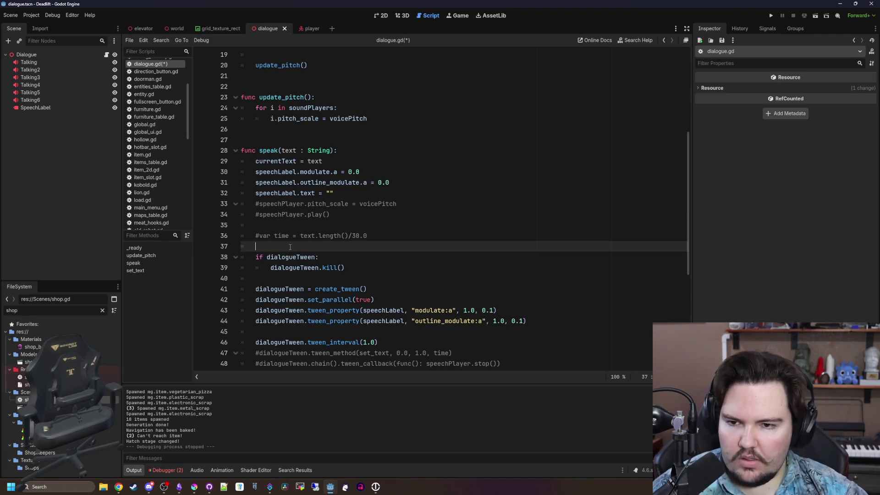
pyautogui.scroll(6, 290, 248)
pyautogui.scroll(-1, 303, 250)
pyautogui.click(286, 235)
pyautogui.press('Return')
pyautogui.press('Return')
pyautogui.press('Return')
pyautogui.press('Up')
pyautogui.write('var index =')
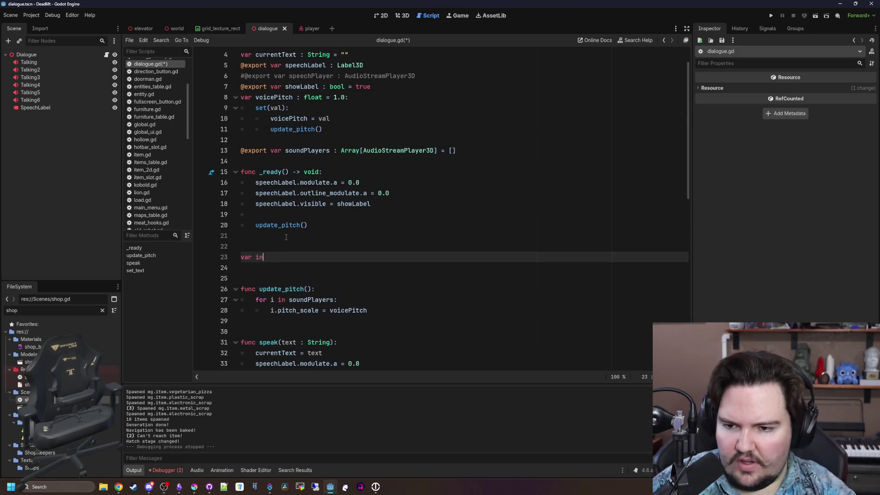
pyautogui.scroll(-4, 300, 146)
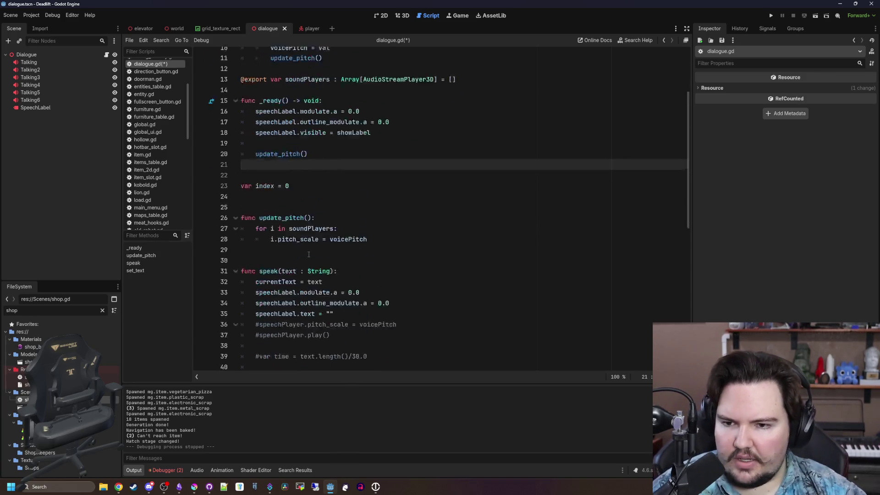
pyautogui.scroll(5, 300, 147)
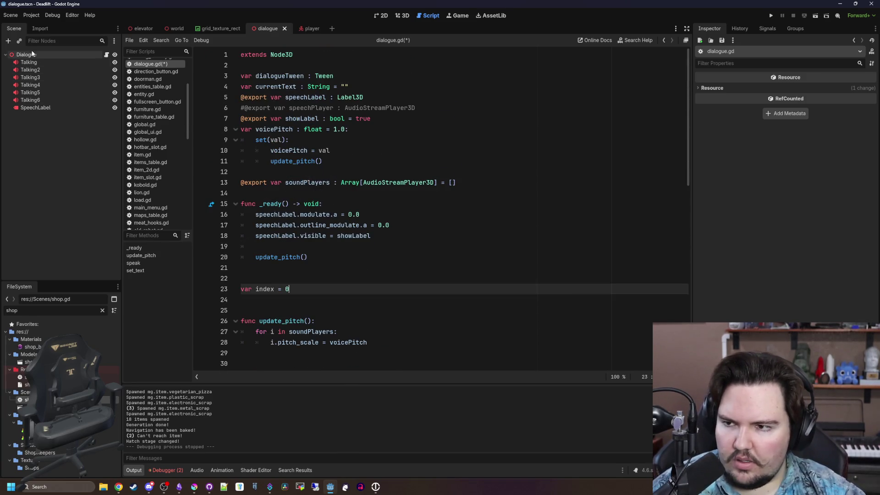
# Step: Add a Timer child node under the Dialogue node
pyautogui.rightClick(33, 54)
pyautogui.click(57, 70)
pyautogui.write('timer')
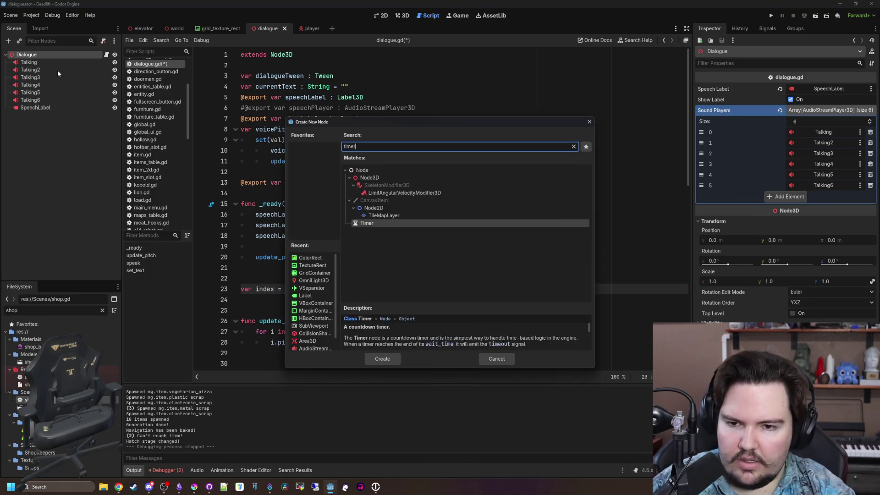
pyautogui.press('Return')
# Step: Try Timer wait times of 0.5 and then 0.01 seconds, and save
pyautogui.click(796, 100)
pyautogui.write('0.5')
pyautogui.press('Return')
pyautogui.click(795, 99)
pyautogui.write('.01')
pyautogui.press('Return')
pyautogui.rightClick(752, 100)
pyautogui.click(322, 195)
pyautogui.hotkey('ctrl', 's')
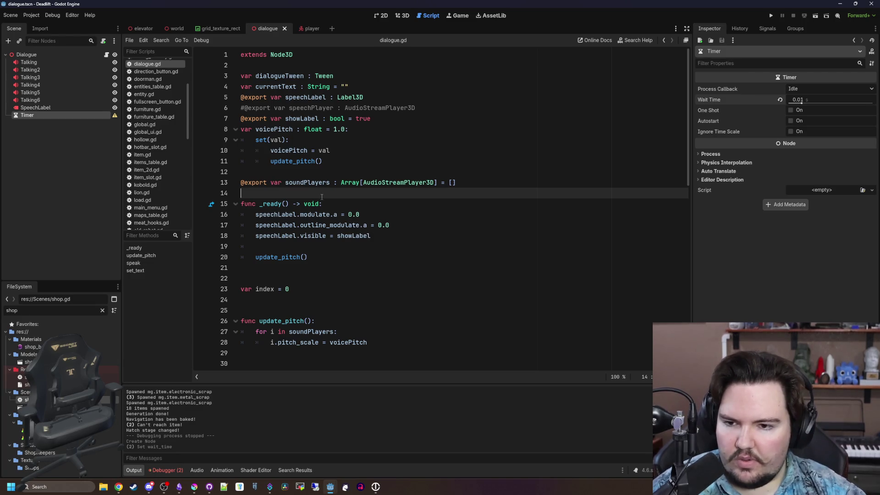
# Step: Dismiss the low wait time warning, set Wait Time to 0.05, and save
pyautogui.click(114, 115)
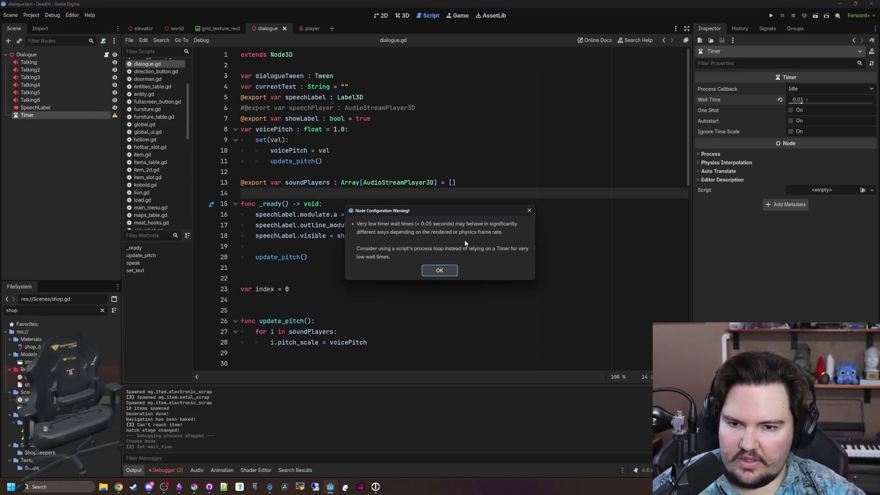
pyautogui.click(440, 271)
pyautogui.click(824, 101)
pyautogui.write('0.05')
pyautogui.press('Return')
pyautogui.hotkey('ctrl', 's')
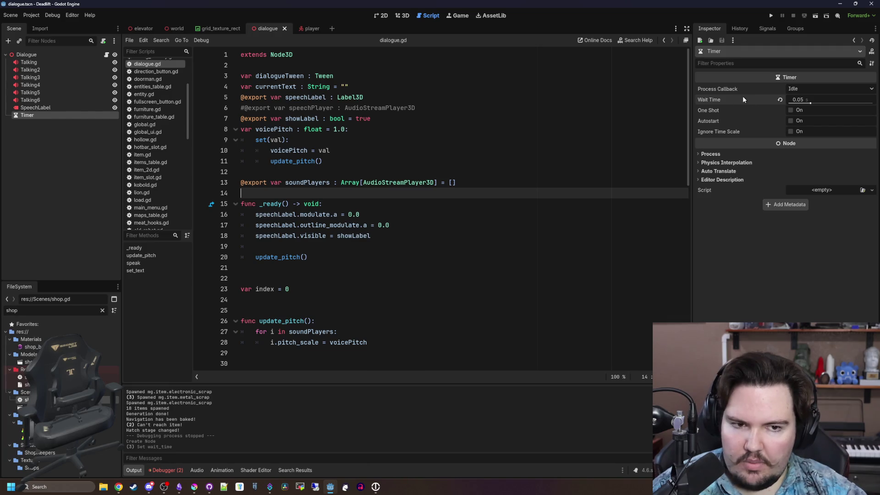
# Step: Turn on Autostart for the Timer
pyautogui.moveTo(743, 95)
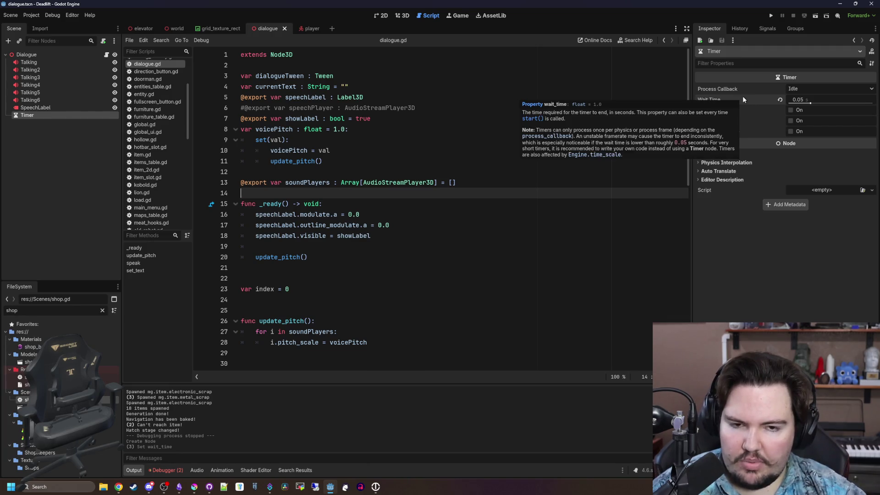
pyautogui.click(403, 183)
pyautogui.click(320, 193)
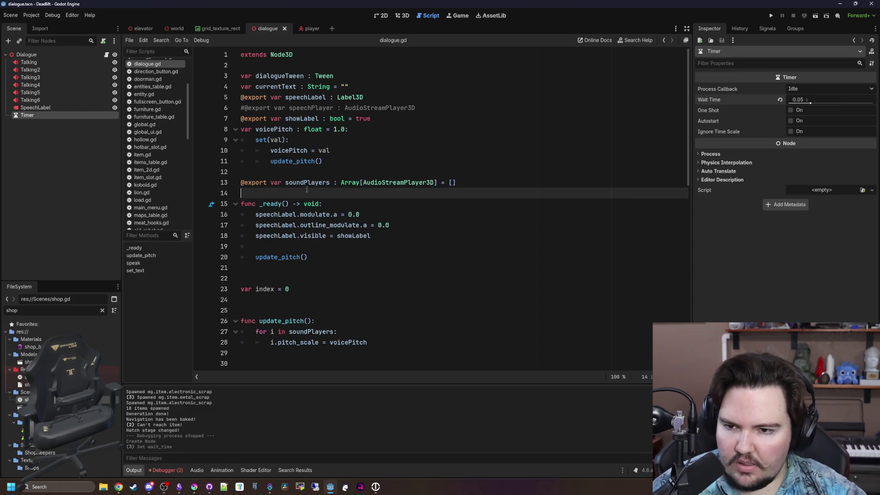
pyautogui.click(293, 278)
pyautogui.scroll(-1, 367, 247)
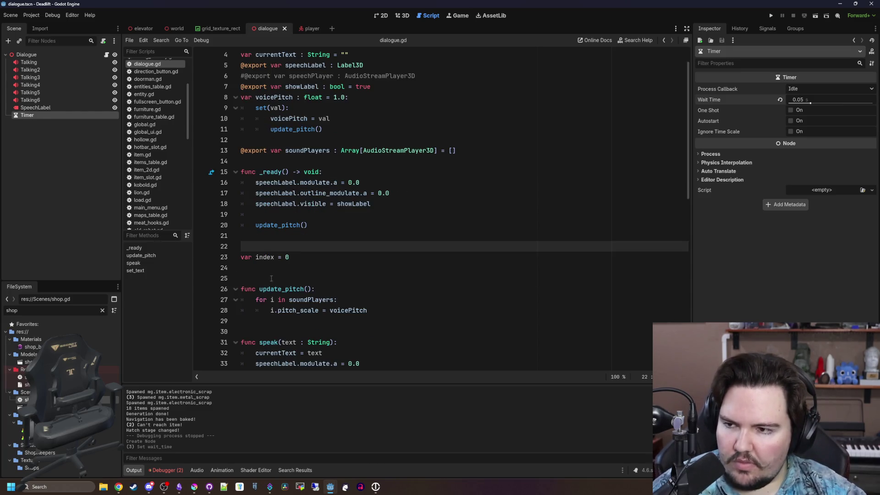
pyautogui.click(791, 121)
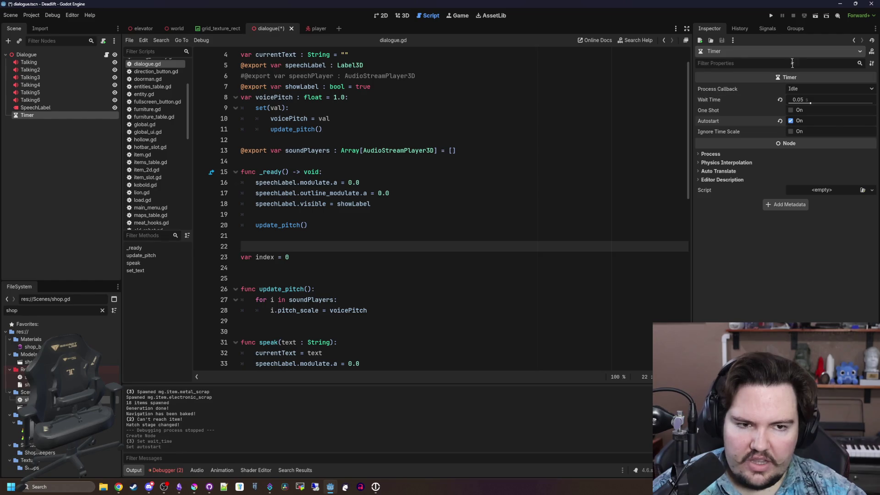
# Step: Begin connecting the Timer's timeout() signal from the Signals list
pyautogui.click(767, 29)
pyautogui.rightClick(725, 66)
pyautogui.click(733, 71)
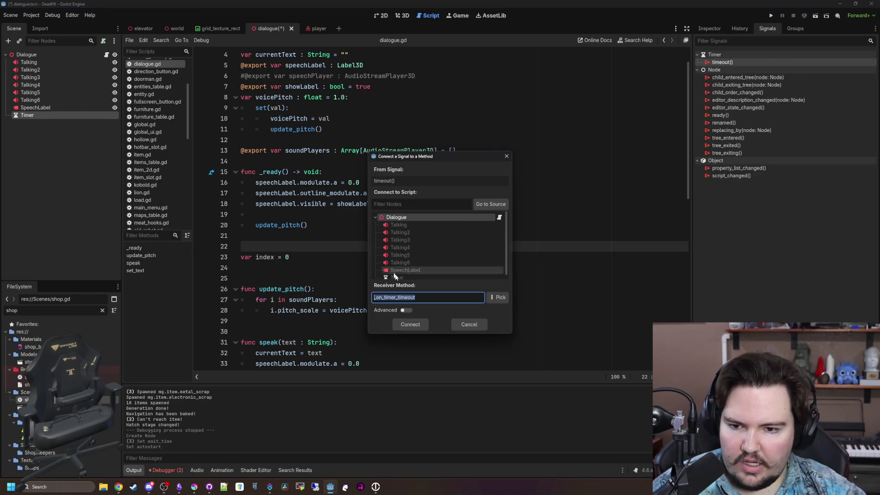
# Step: Connect timeout() to a new _on_timer_timeout with index += 1, and comment out set_text
pyautogui.click(410, 323)
pyautogui.moveTo(382, 354); pyautogui.dragTo(252, 357)
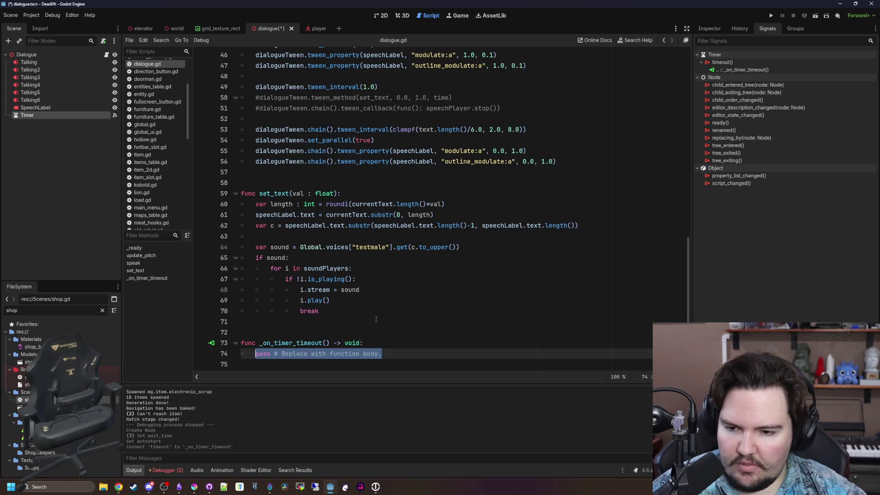
pyautogui.write('indexc')
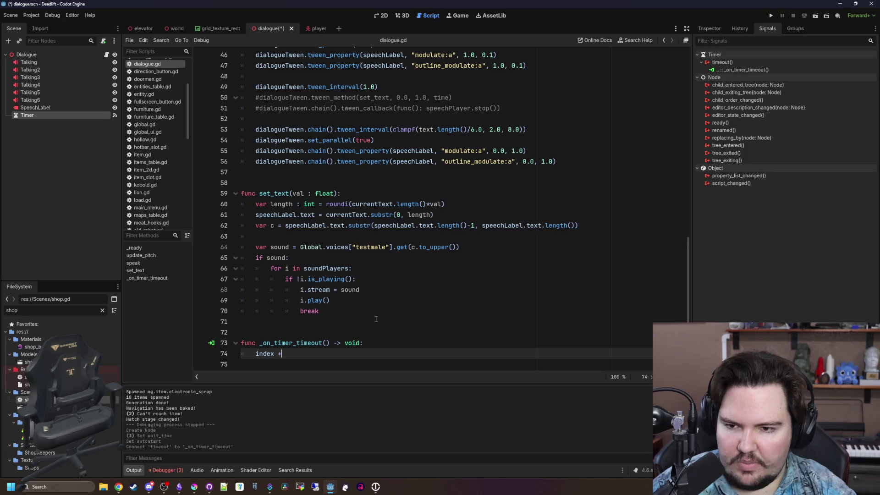
pyautogui.write('= 1')
pyautogui.press('Return')
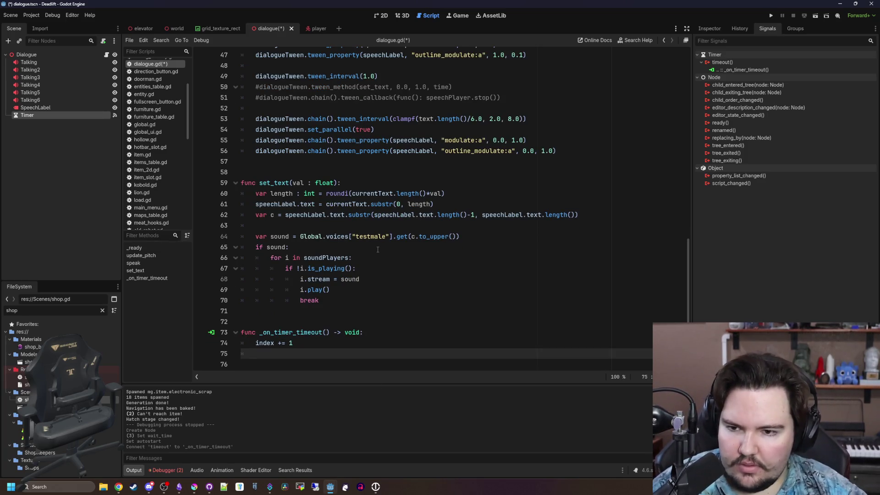
pyautogui.moveTo(320, 300)
pyautogui.mouseDown()
pyautogui.moveTo(248, 236)
pyautogui.moveTo(242, 194)
pyautogui.moveTo(316, 275)
pyautogui.moveTo(191, 177)
pyautogui.moveTo(172, 186)
pyautogui.mouseUp()
pyautogui.hotkey('ctrl', 'c')
pyautogui.hotkey('ctrl', 'k')
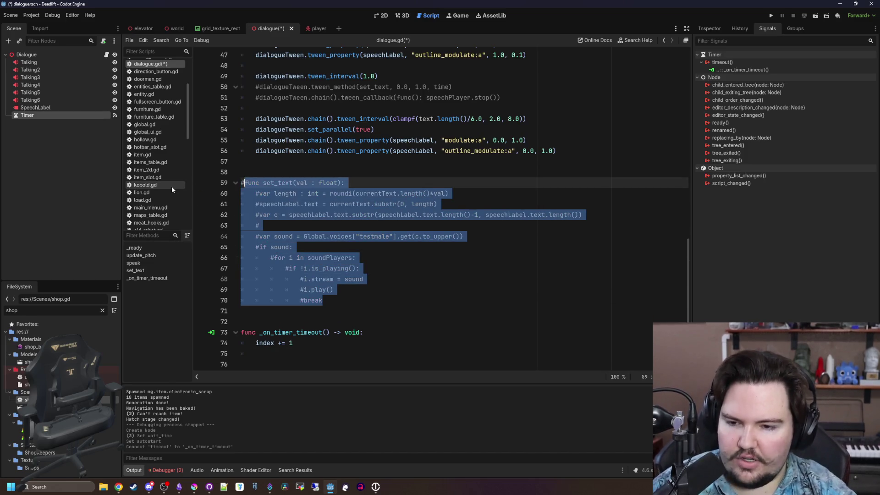
# Step: Create func update_index() below the timeout handler and paste the set_text body into it
pyautogui.click(270, 353)
pyautogui.press('Return')
pyautogui.press('Return')
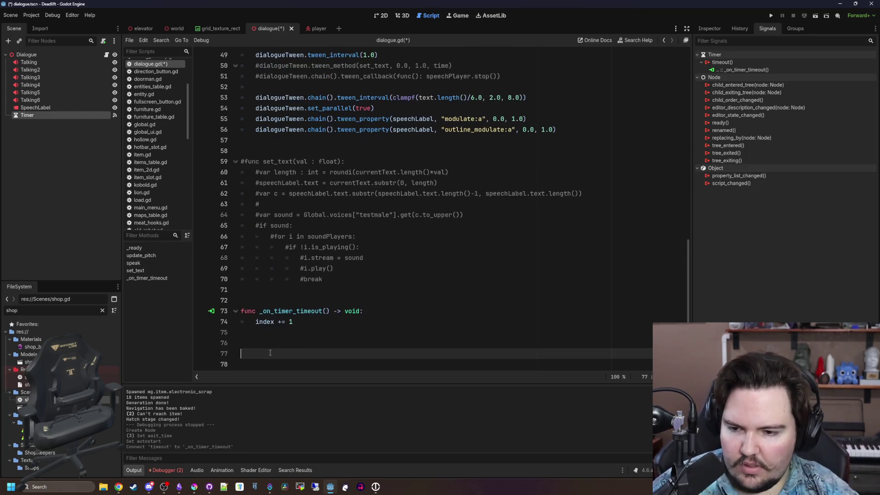
pyautogui.write('func update_index():')
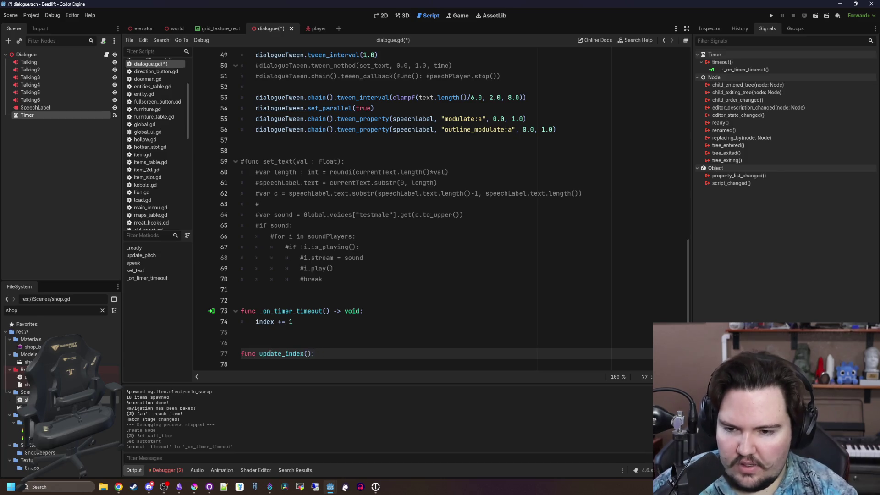
pyautogui.press('Return')
pyautogui.hotkey('ctrl', 'v')
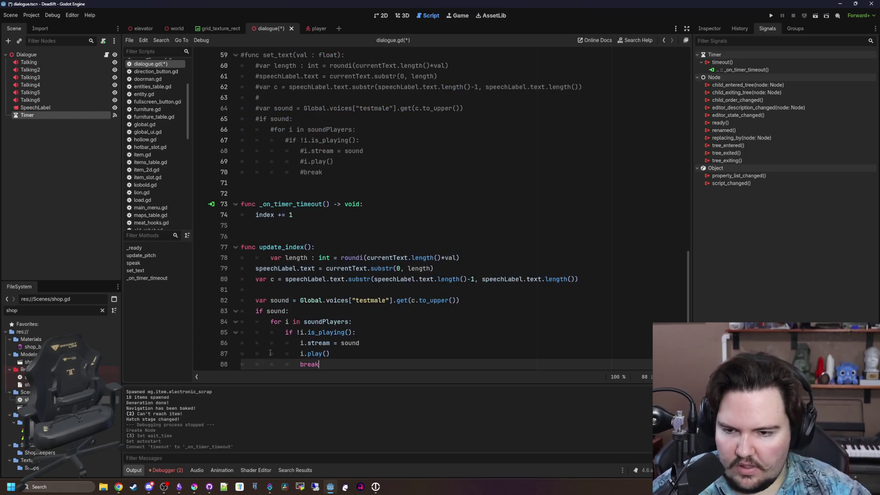
# Step: Fix the indentation and change the substr length argument to index
pyautogui.click(269, 258)
pyautogui.press('BackSpace')
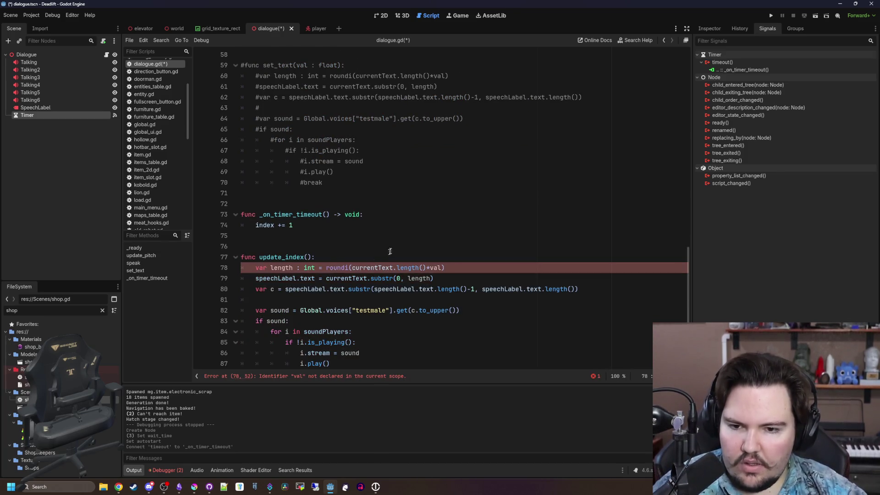
pyautogui.scroll(-1, 405, 251)
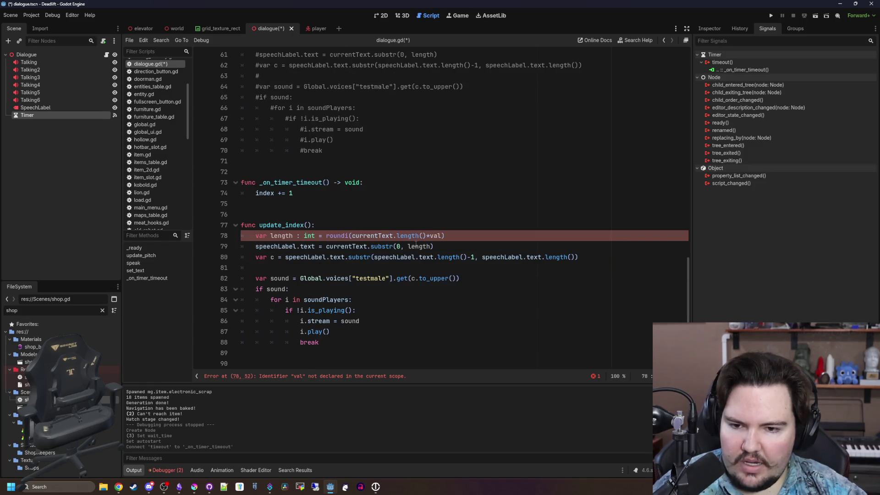
pyautogui.moveTo(435, 248); pyautogui.dragTo(393, 248)
pyautogui.click(422, 248)
pyautogui.doubleClick(422, 247)
pyautogui.write('index')
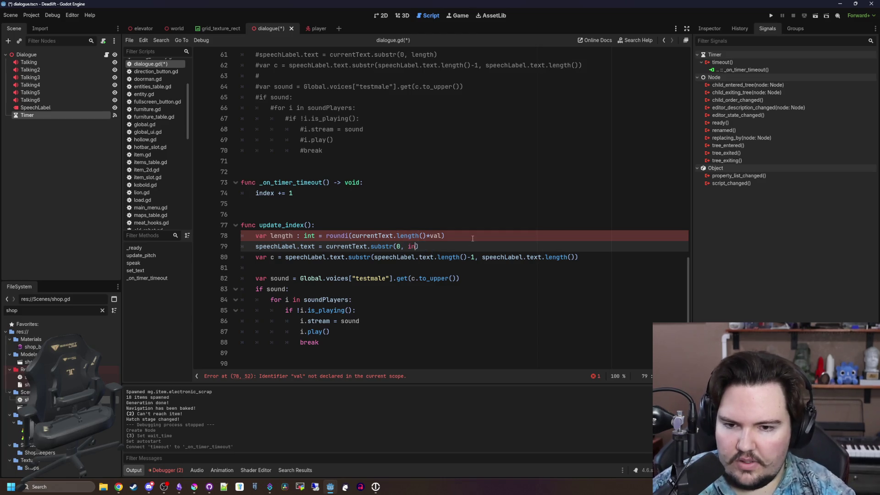
# Step: Delete the var length line from update_index
pyautogui.click(472, 238)
pyautogui.hotkey('shift', 'Home')
pyautogui.hotkey('shift', 'Up')
pyautogui.hotkey('shift', 'Down')
pyautogui.press('BackSpace')
pyautogui.press('BackSpace')
# Step: Use index for the character c lookup and review the sound-playing lines
pyautogui.click(482, 285)
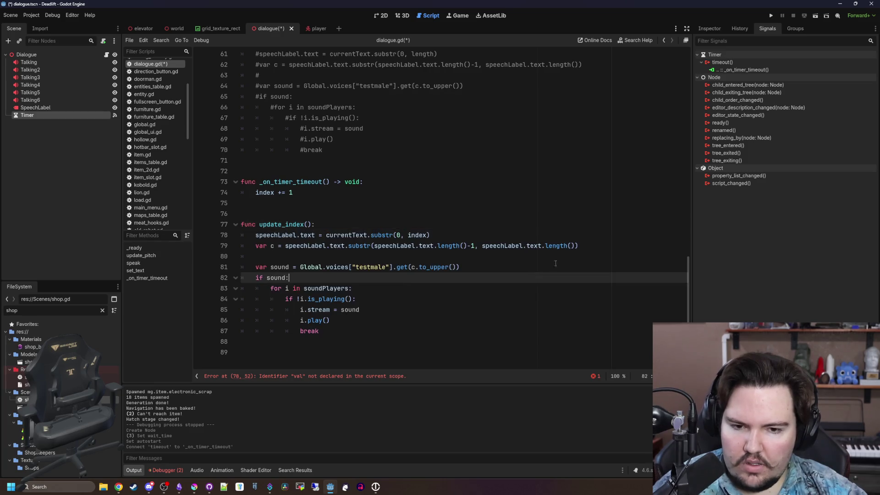
pyautogui.moveTo(576, 257); pyautogui.dragTo(350, 258)
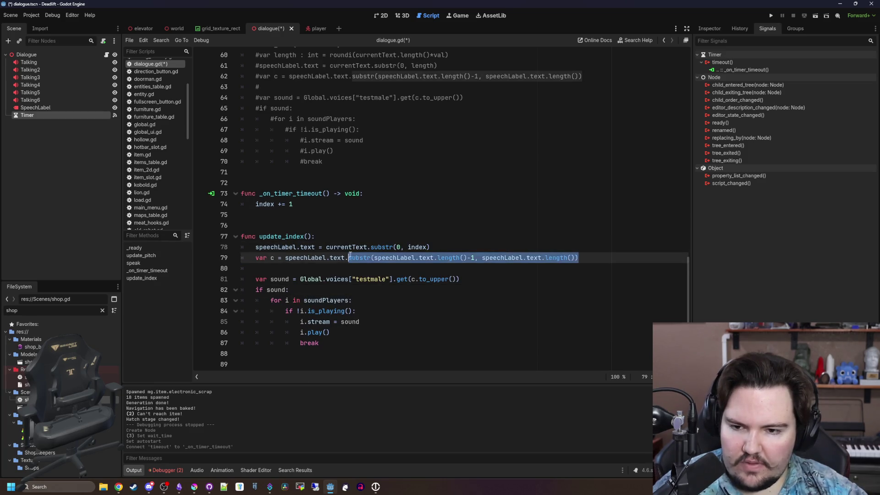
pyautogui.press('BackSpace')
pyautogui.write('index')
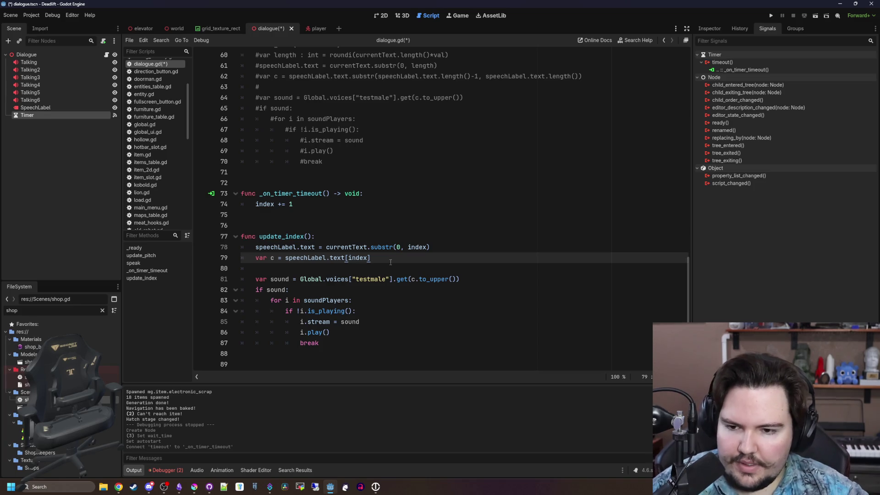
pyautogui.moveTo(330, 343)
pyautogui.mouseDown()
pyautogui.moveTo(316, 340)
pyautogui.moveTo(271, 271)
pyautogui.mouseUp()
pyautogui.click(276, 274)
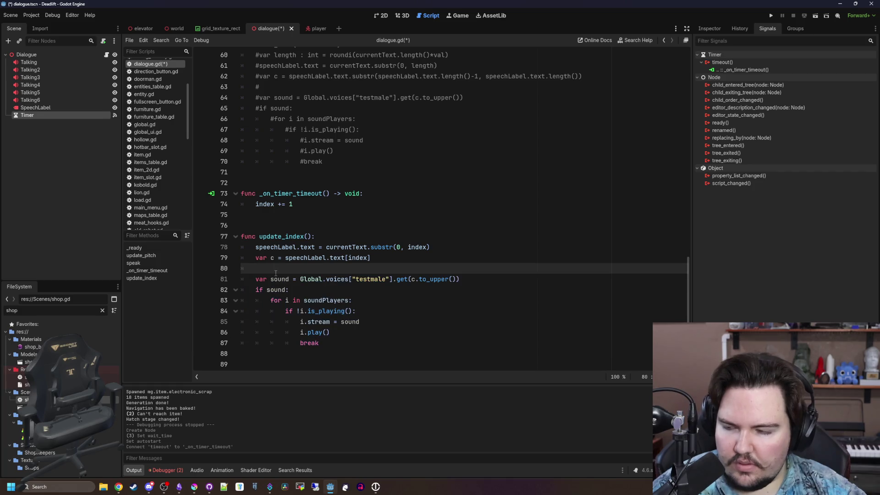
pyautogui.click(298, 218)
pyautogui.click(340, 346)
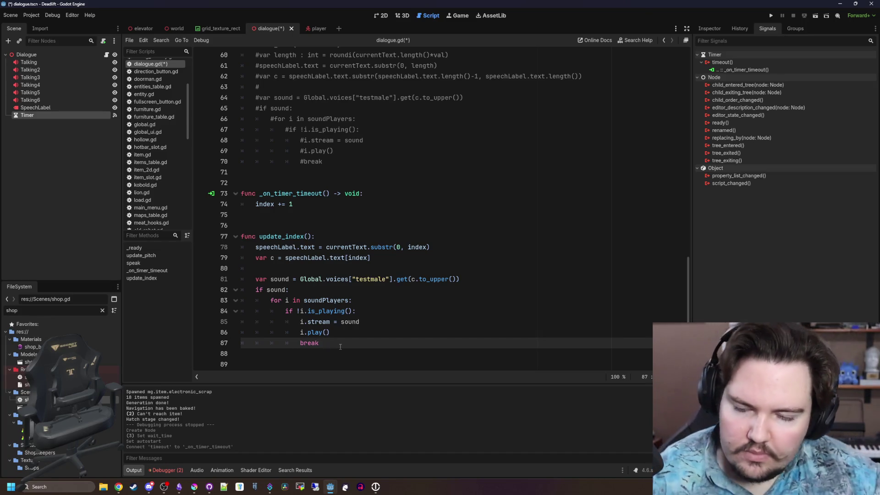
pyautogui.click(378, 195)
# Step: Wrap index += 1 in the timeout handler inside an 'if speaking:' check
pyautogui.press('Return')
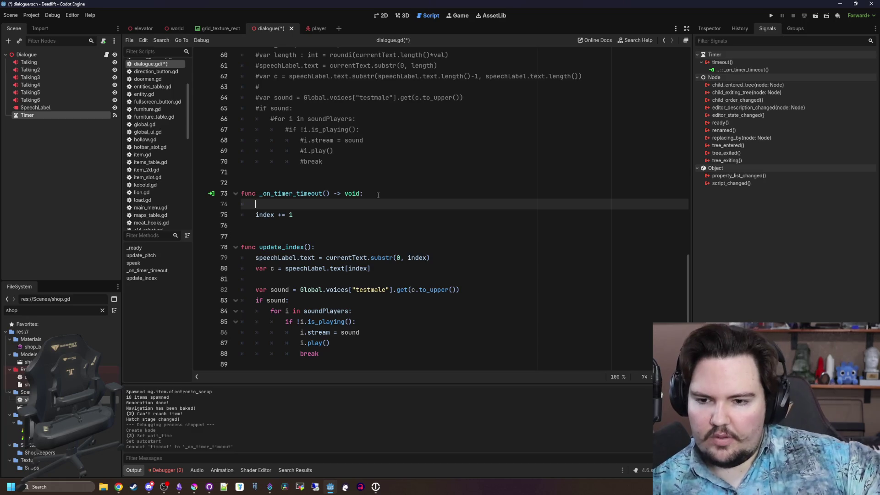
pyautogui.write('if spe')
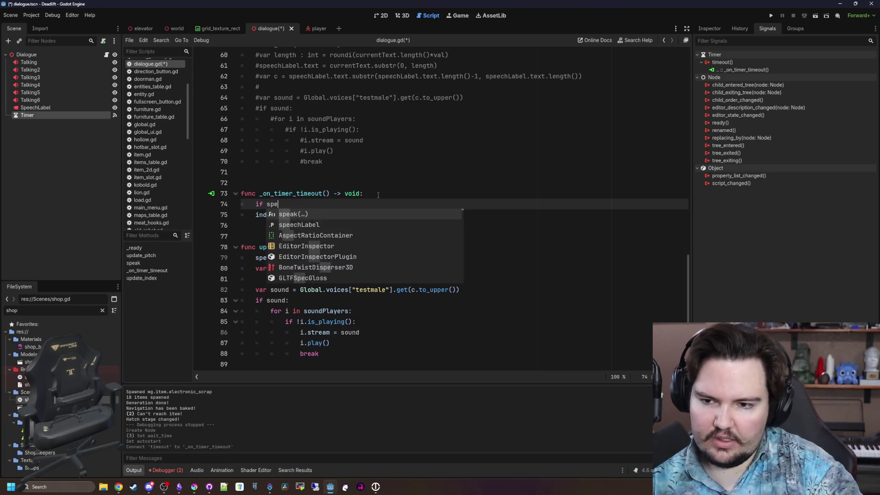
pyautogui.write('aking:')
pyautogui.click(236, 213)
pyautogui.press('Tab')
pyautogui.doubleClick(280, 203)
# Step: Make the speak function start with speaking = true
pyautogui.scroll(10, 400, 235)
pyautogui.scroll(4, 400, 235)
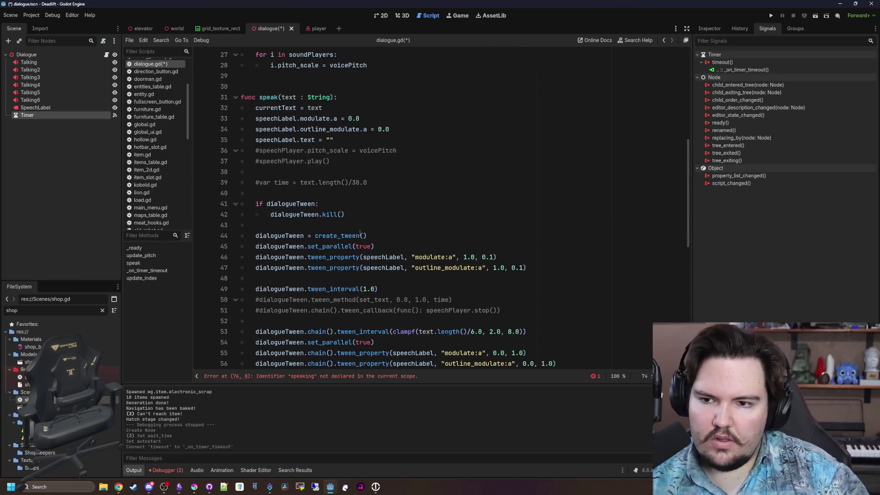
pyautogui.click(344, 161)
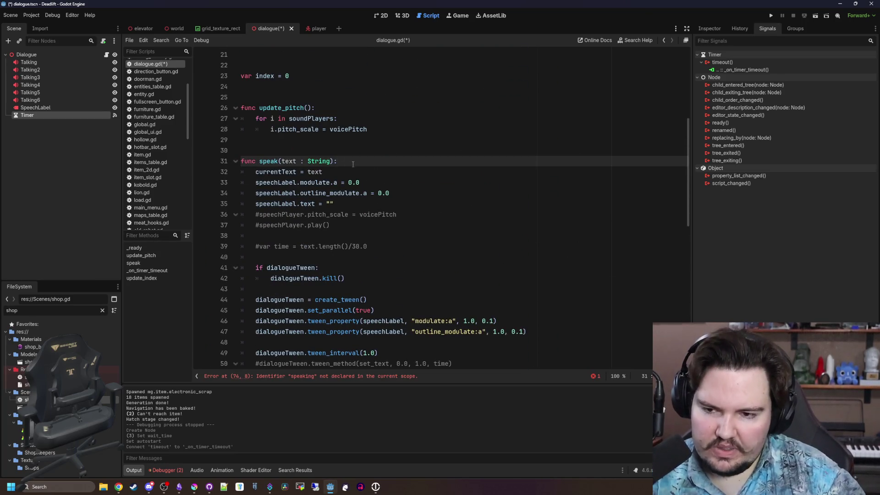
pyautogui.press('Return')
pyautogui.write('speaking = true')
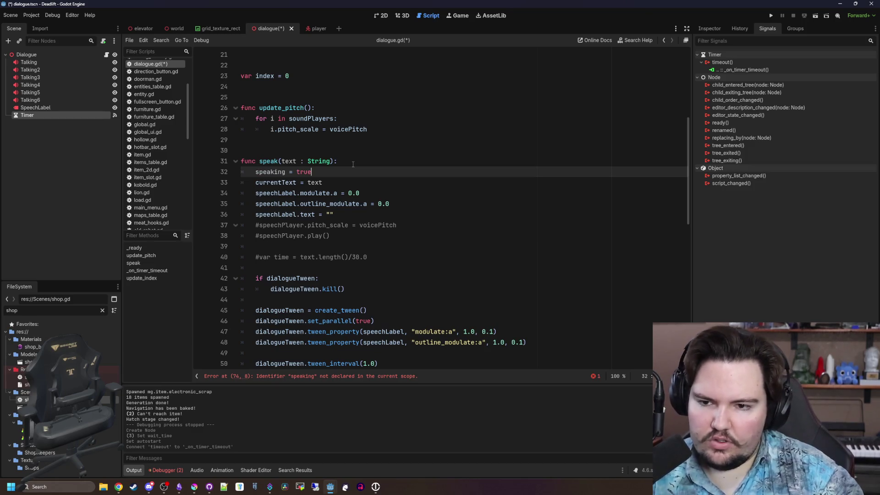
# Step: Declare var speaking = false above the speak function
pyautogui.scroll(-8, 353, 164)
pyautogui.scroll(7, 353, 164)
pyautogui.click(289, 118)
pyautogui.press('Return')
pyautogui.press('Return')
pyautogui.press('Return')
pyautogui.press('Up')
pyautogui.press('Up')
pyautogui.write('var speaking = false')
pyautogui.click(289, 118)
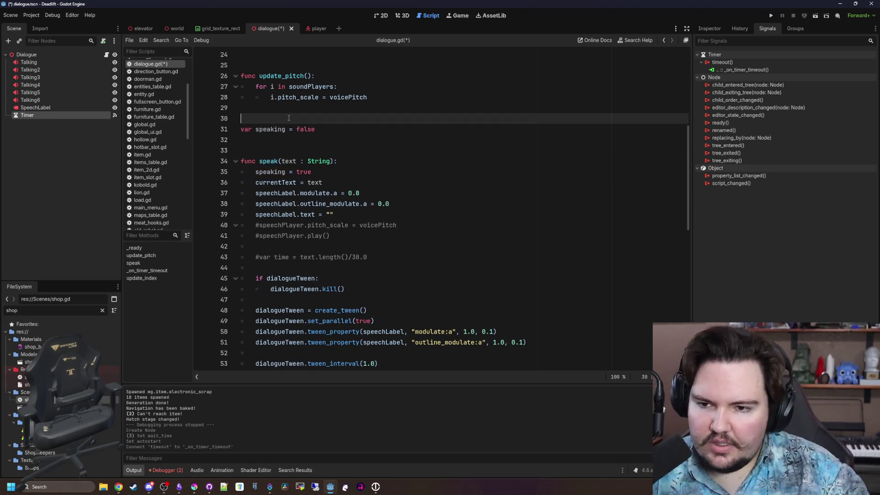
pyautogui.doubleClick(271, 172)
pyautogui.scroll(-3, 332, 238)
pyautogui.scroll(-11, 332, 238)
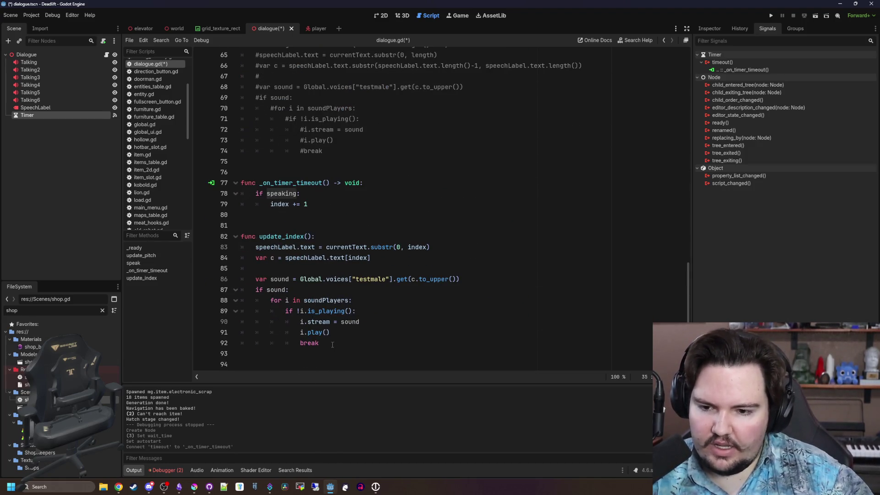
pyautogui.click(333, 345)
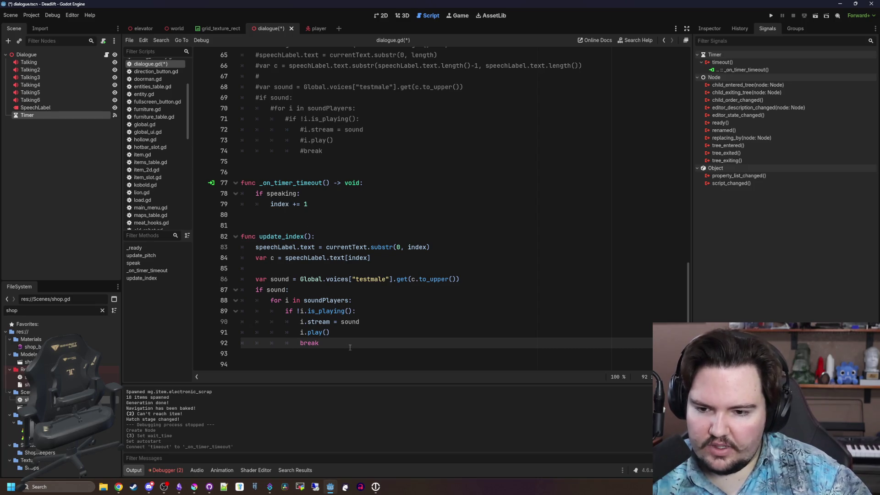
# Step: Call update_index() inside the timeout handler's speaking check
pyautogui.press('Up')
pyautogui.press('Up')
pyautogui.press('Up')
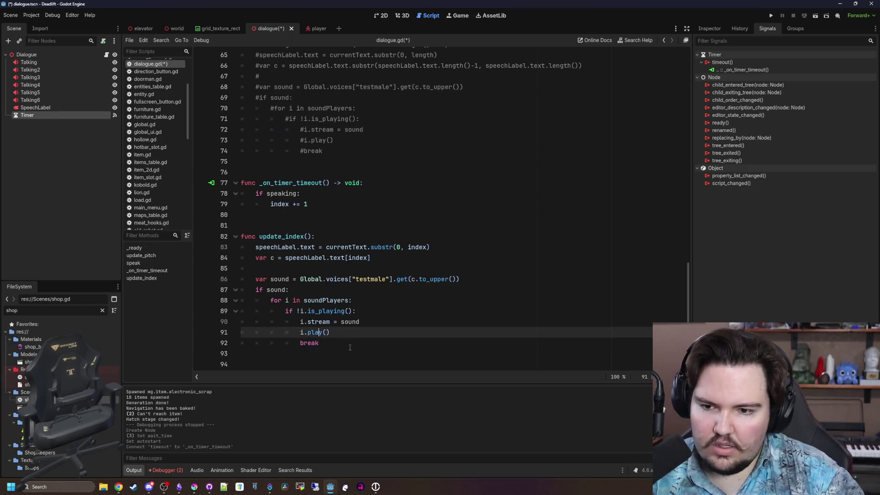
pyautogui.press('Return')
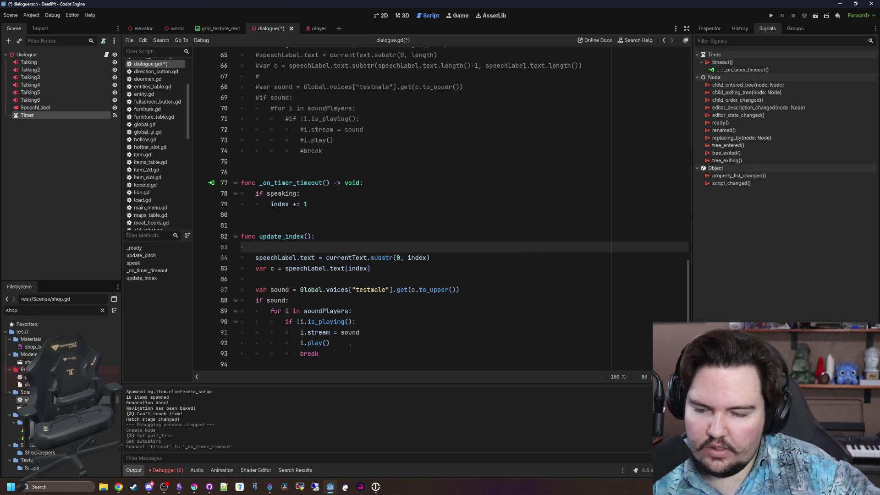
pyautogui.click(316, 192)
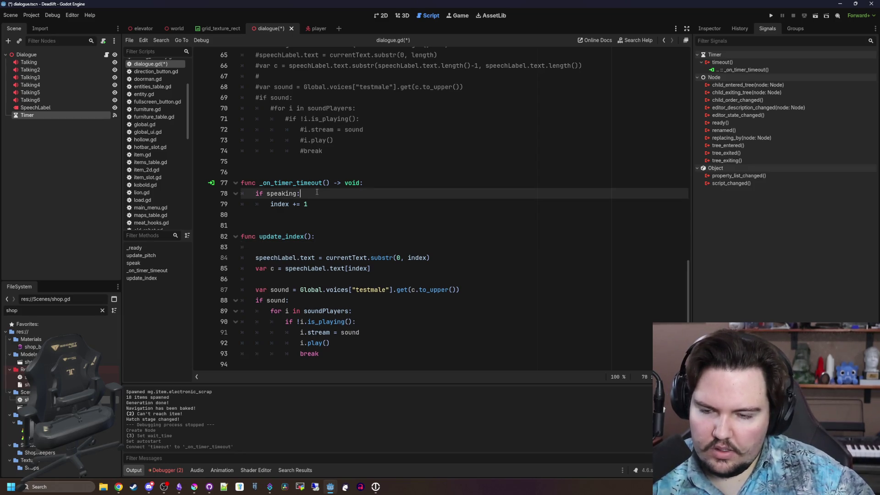
pyautogui.press('Return')
pyautogui.write('update_')
pyautogui.press('Return')
pyautogui.write(')')
# Step: Move index += 1 from the timeout handler to the end of update_index
pyautogui.click(275, 257)
pyautogui.write('speaking')
pyautogui.moveTo(307, 214); pyautogui.dragTo(270, 214)
pyautogui.hotkey('ctrl', 'c')
pyautogui.press('BackSpace')
pyautogui.scroll(-1, 284, 294)
pyautogui.click(310, 355)
pyautogui.hotkey('ctrl', 'v')
pyautogui.doubleClick(275, 236)
pyautogui.scroll(1, 266, 238)
pyautogui.press('BackSpace')
pyautogui.press('BackSpace')
pyautogui.press('BackSpace')
# Step: Add a condition after the increment comparing index to currentText.length()
pyautogui.click(302, 353)
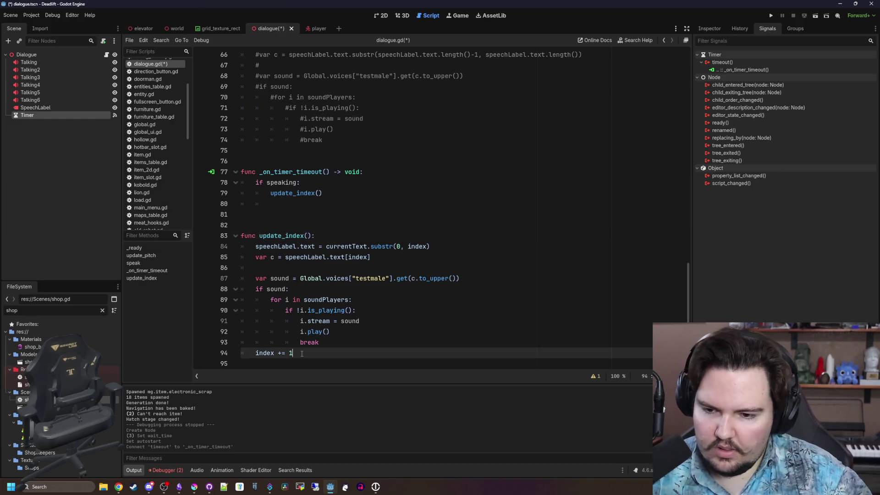
pyautogui.press('Return')
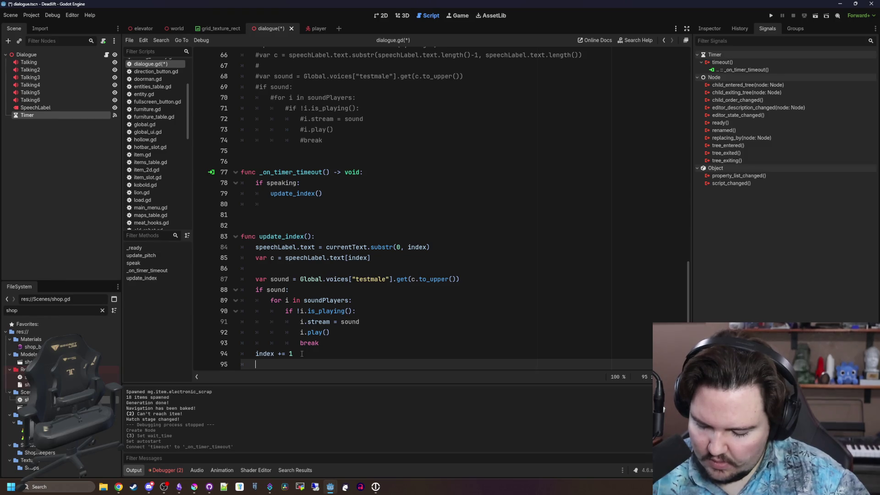
pyautogui.scroll(-1, 302, 354)
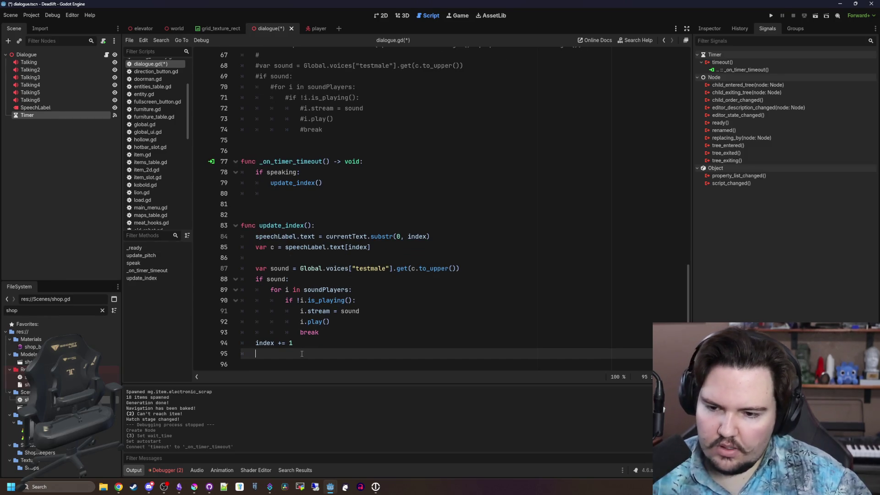
pyautogui.write('s')
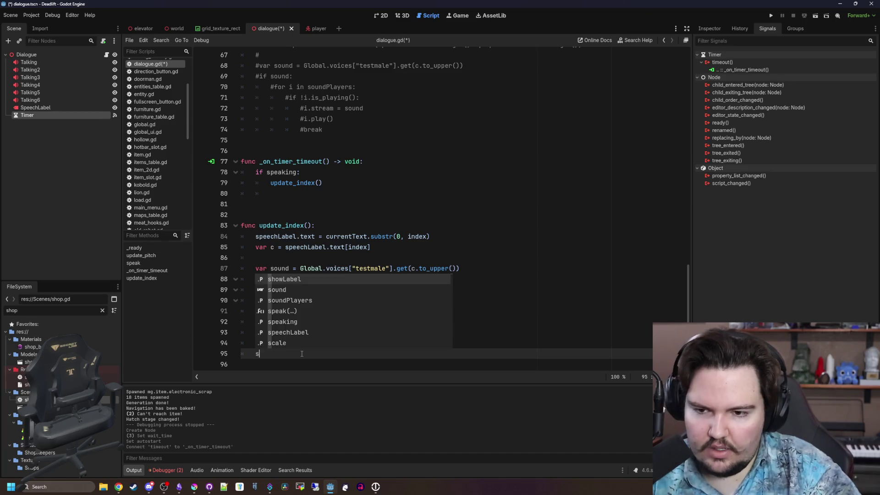
pyautogui.press('BackSpace')
pyautogui.write('if ')
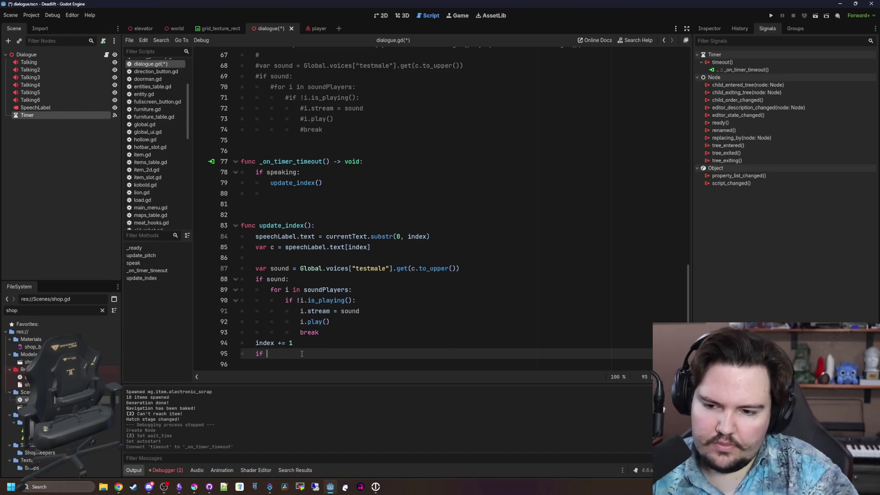
pyautogui.write('speaking')
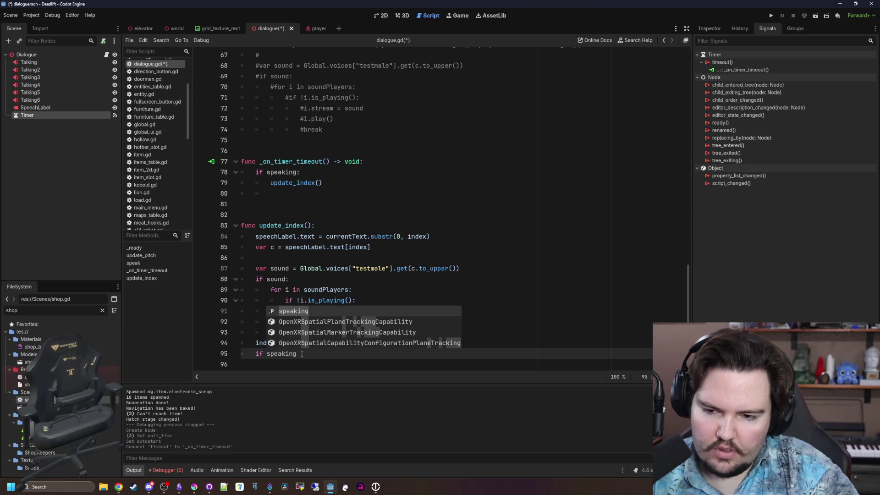
pyautogui.press('BackSpace')
pyautogui.press('BackSpace')
pyautogui.press('BackSpace')
pyautogui.write('inde')
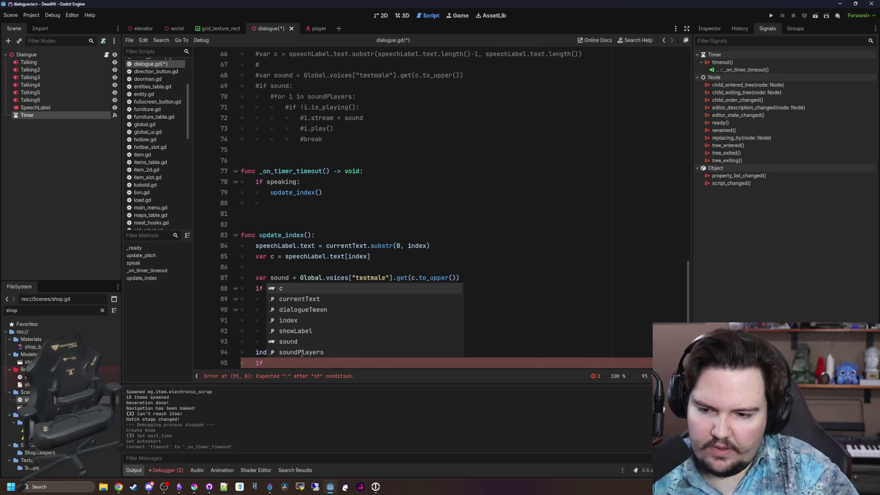
pyautogui.write('x == ')
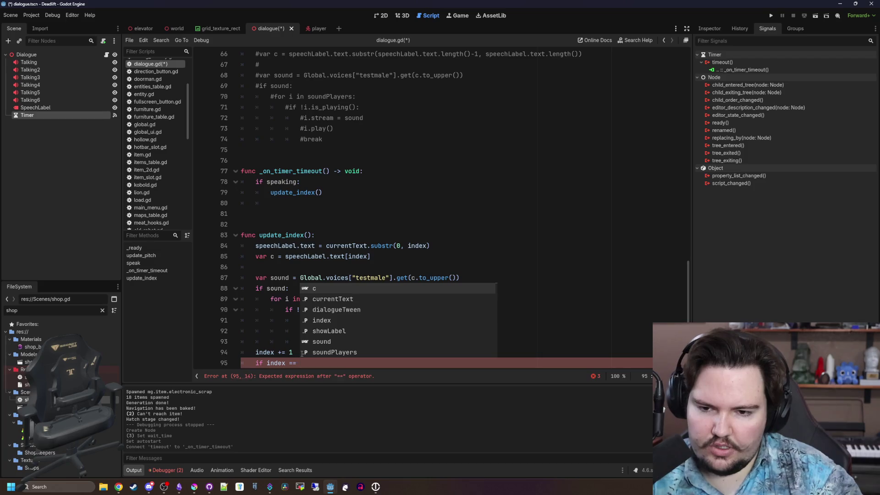
pyautogui.write('cur')
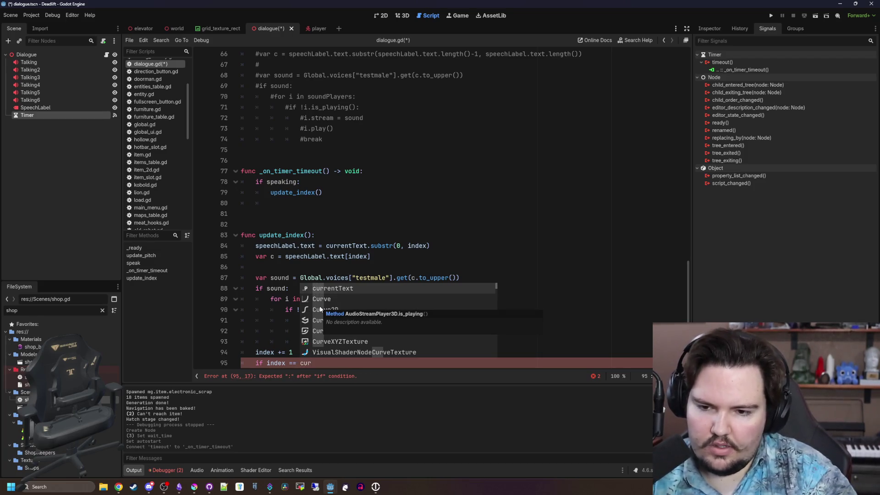
pyautogui.press('Return')
pyautogui.write('.siz')
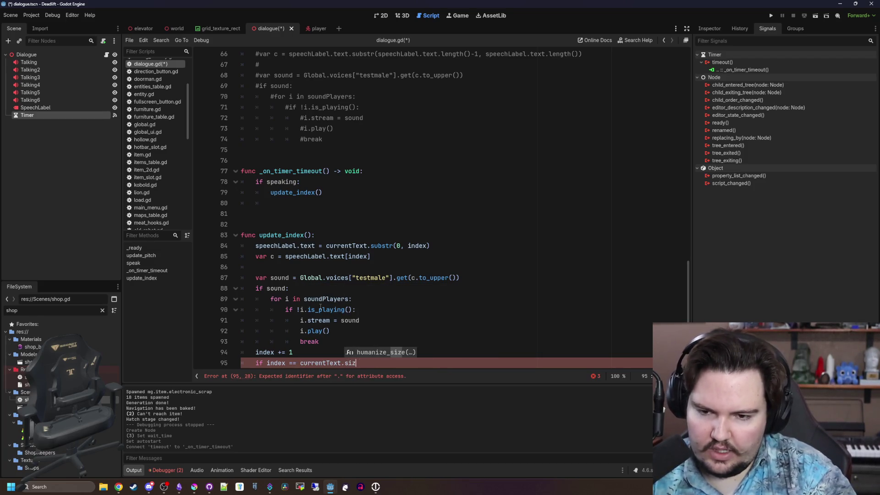
pyautogui.press('BackSpace')
pyautogui.press('BackSpace')
pyautogui.press('BackSpace')
pyautogui.write('length')
pyautogui.press('Return')
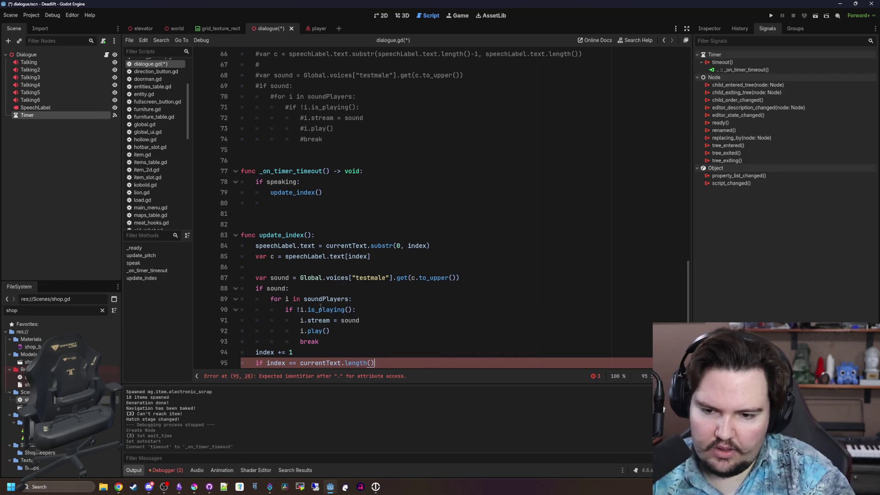
# Step: Make the check 'if index >= currentText.length():' and set speaking = false inside it
pyautogui.hotkey('ctrl', 'Left')
pyautogui.hotkey('ctrl', 'Left')
pyautogui.hotkey('ctrl', 'Left')
pyautogui.press('BackSpace')
pyautogui.write('>')
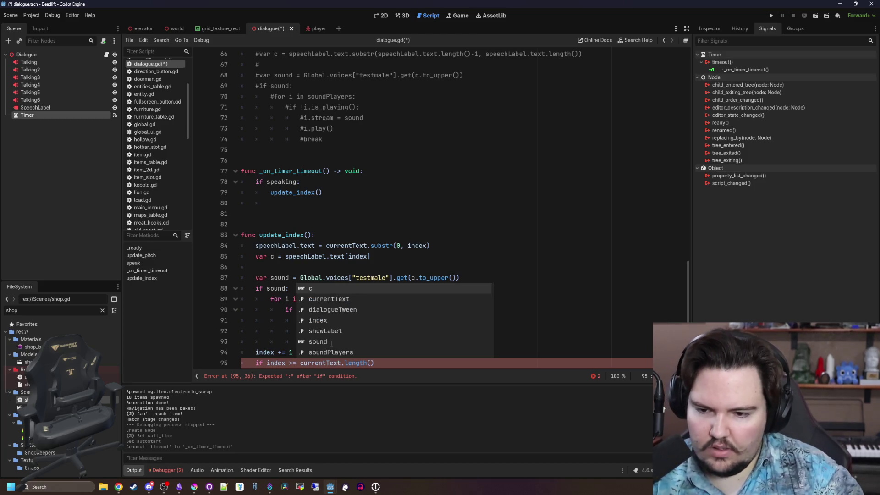
pyautogui.press('Right')
pyautogui.write(':')
pyautogui.press('Return')
pyautogui.write('speaking = false')
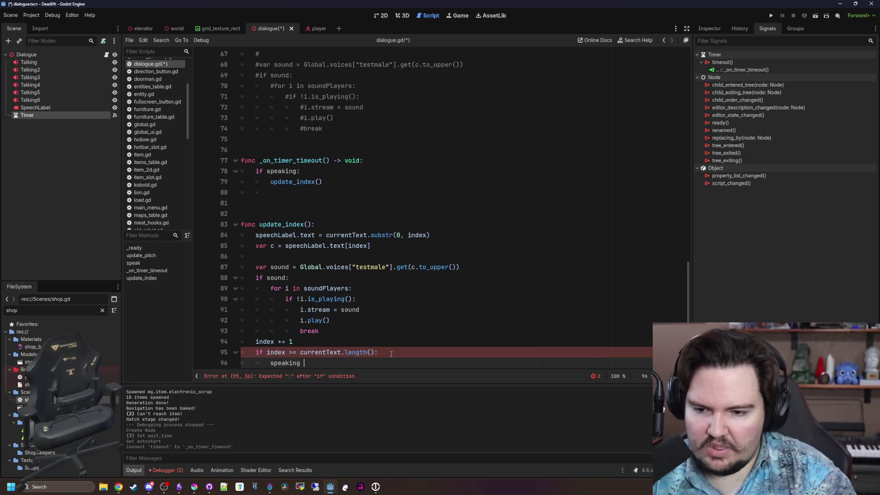
pyautogui.scroll(4, 391, 353)
pyautogui.scroll(-5, 391, 354)
pyautogui.scroll(7, 315, 285)
pyautogui.scroll(5, 315, 285)
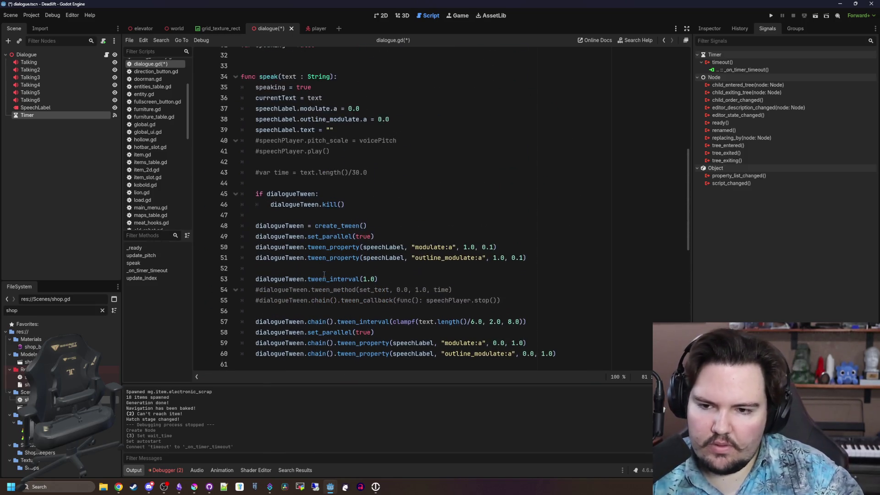
# Step: Save the dialogue script with Ctrl+S
pyautogui.scroll(2, 335, 262)
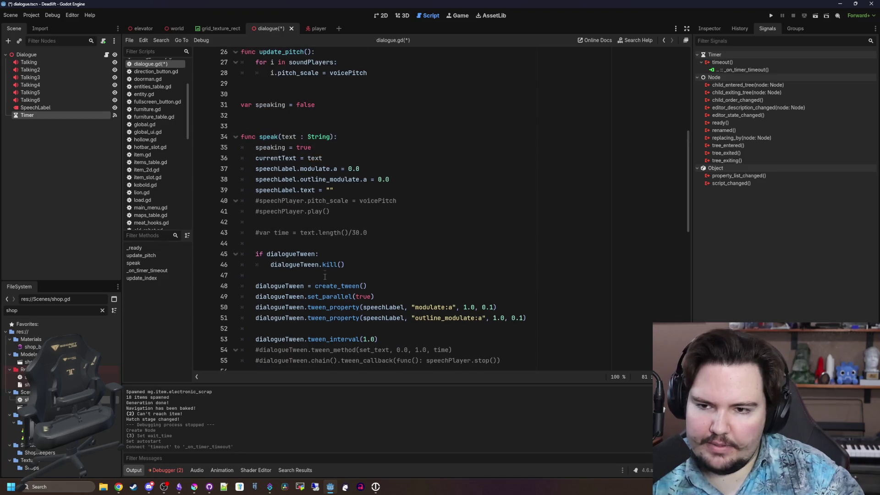
pyautogui.click(308, 247)
pyautogui.hotkey('ctrl', 's')
# Step: Look over the script, then run the project to test the dialogue
pyautogui.scroll(4, 309, 247)
pyautogui.click(308, 244)
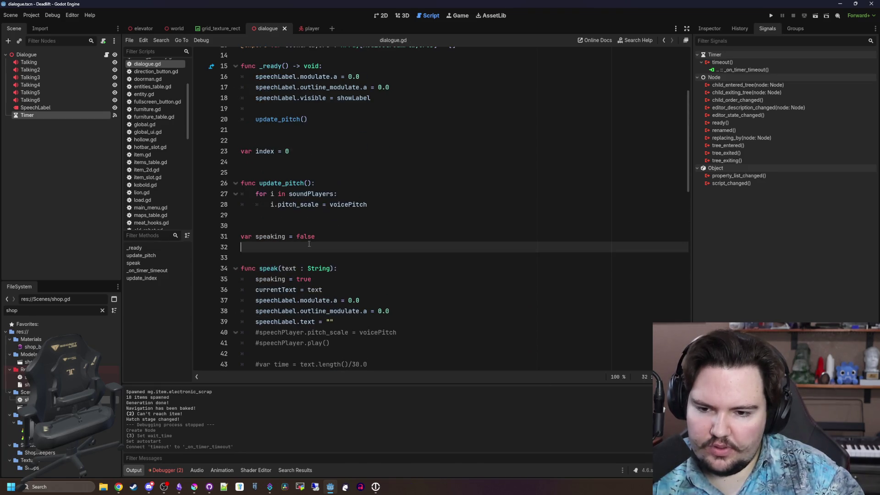
pyautogui.scroll(-6, 309, 244)
pyautogui.scroll(-12, 309, 243)
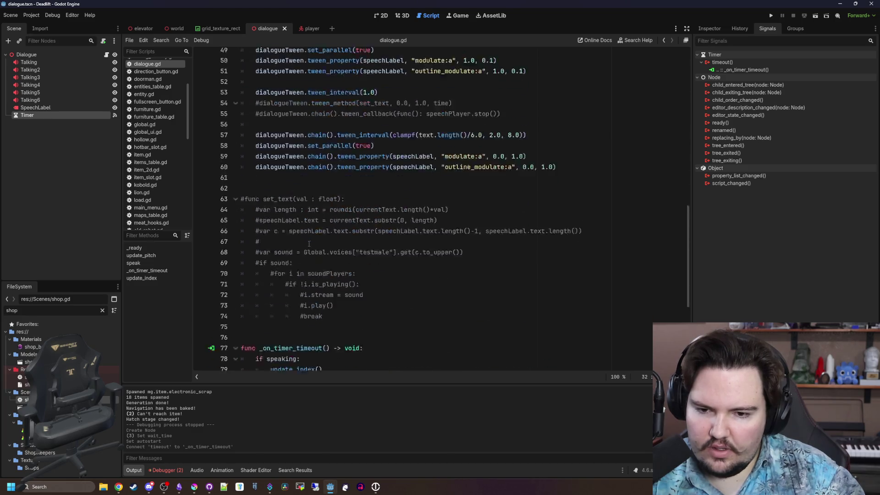
pyautogui.scroll(20, 309, 244)
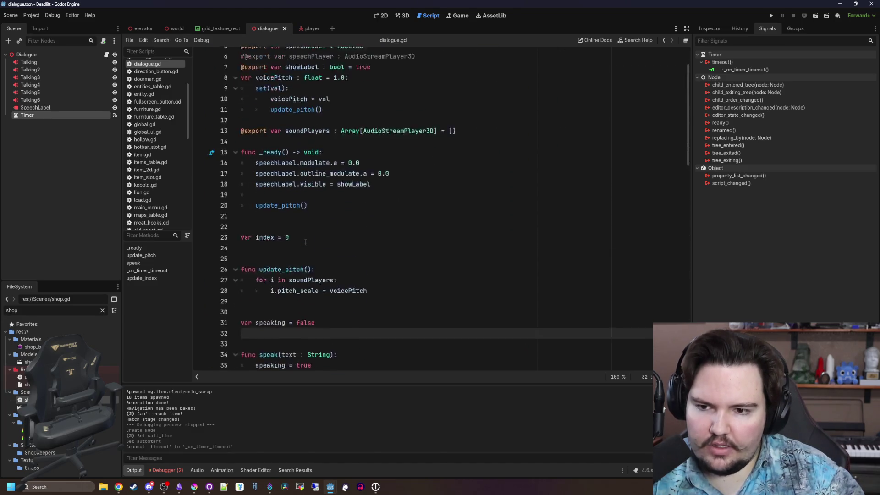
pyautogui.click(304, 240)
pyautogui.scroll(-20, 304, 241)
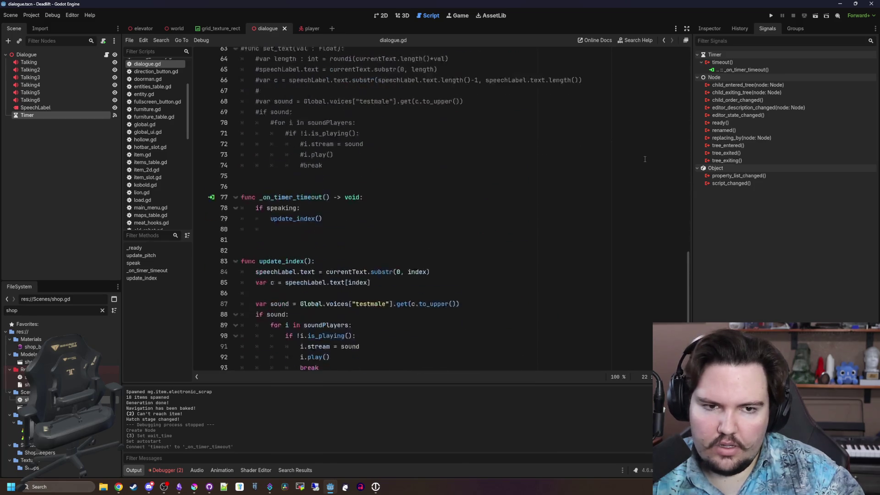
pyautogui.click(770, 16)
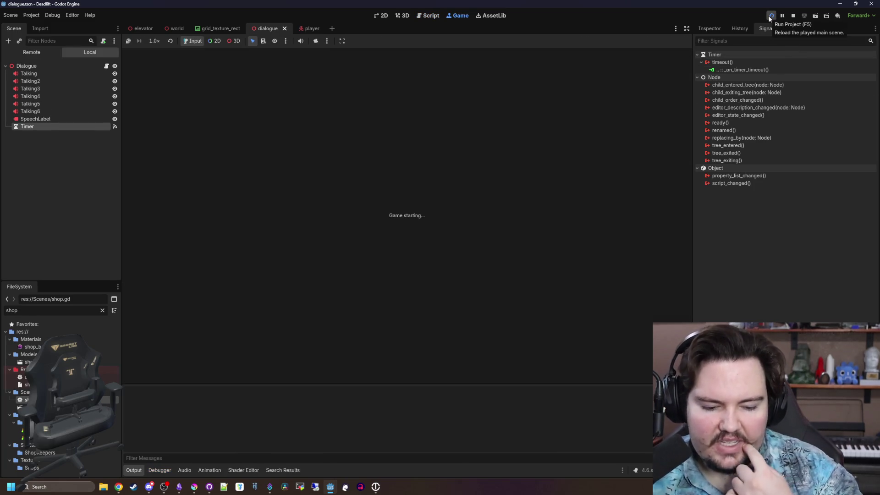
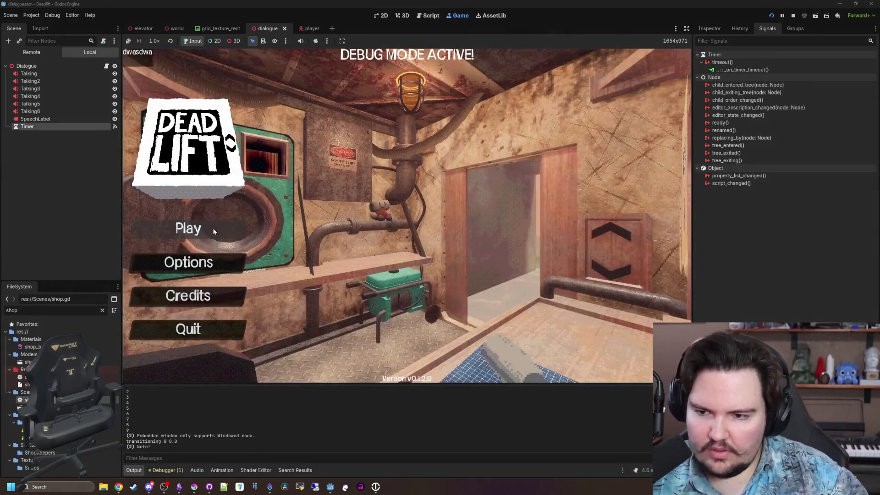
# Step: Start a new game via Play and Begin Game so it breaks at dialogue.gd line 85
pyautogui.click(212, 227)
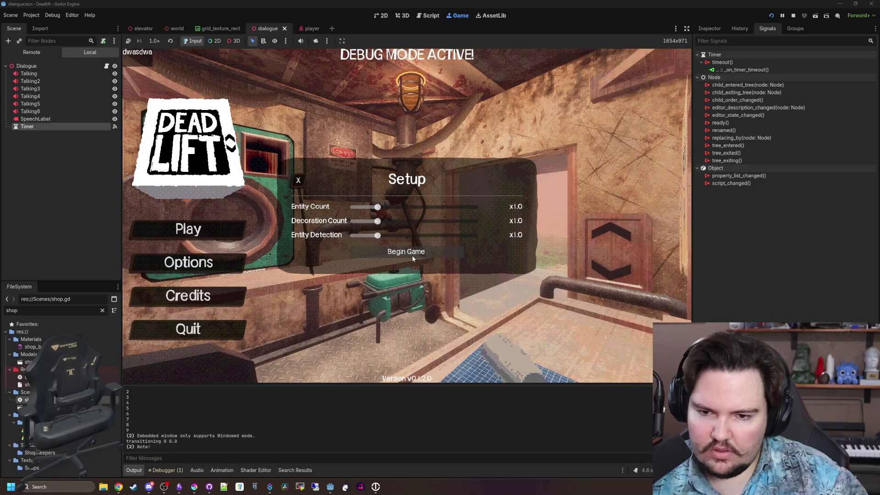
pyautogui.click(411, 254)
pyautogui.click(321, 179)
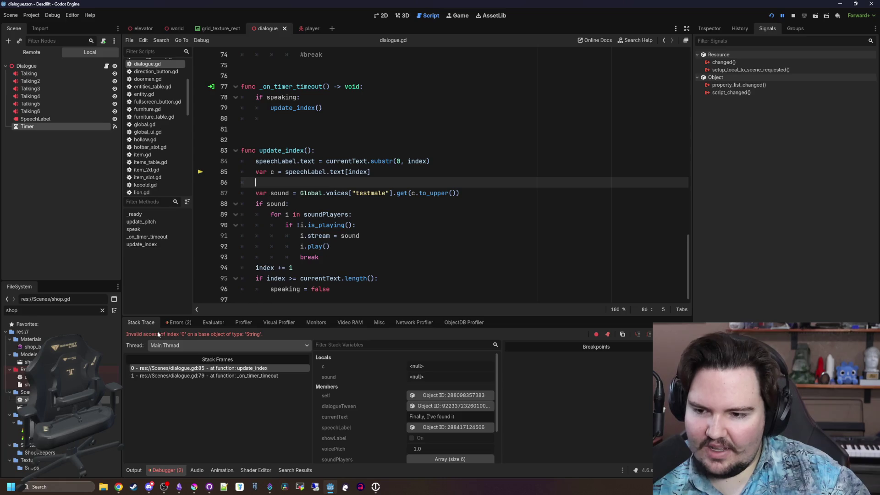
# Step: Change line 85 to read `var c = currentText[index]` instead of using the label text
pyautogui.click(371, 172)
pyautogui.write('.get_ch')
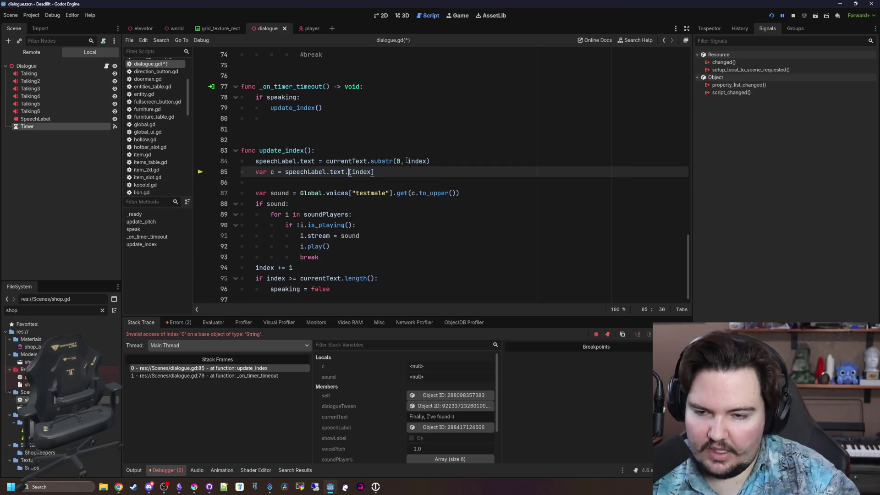
pyautogui.press('BackSpace')
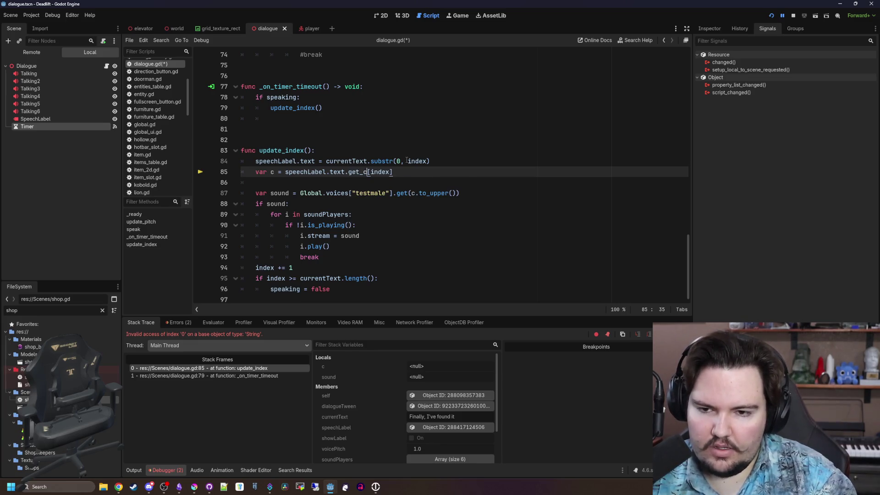
pyautogui.press('BackSpace')
pyautogui.press('BackSpace')
pyautogui.write('d')
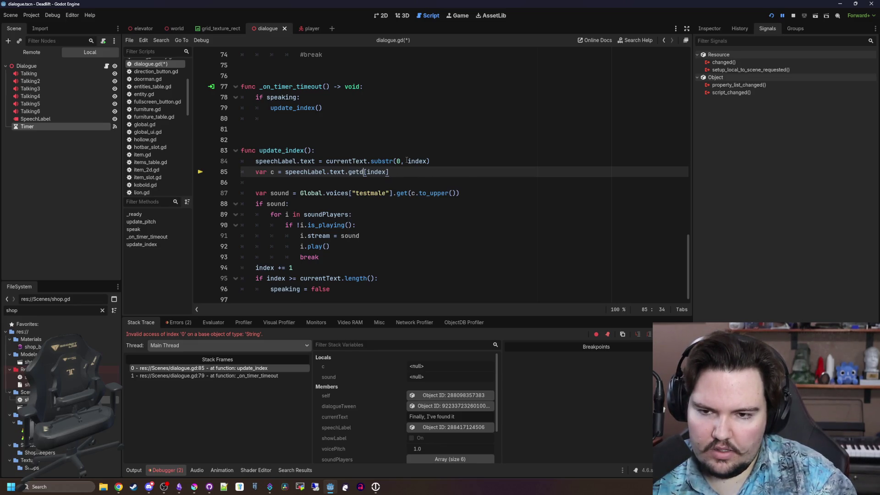
pyautogui.press('BackSpace')
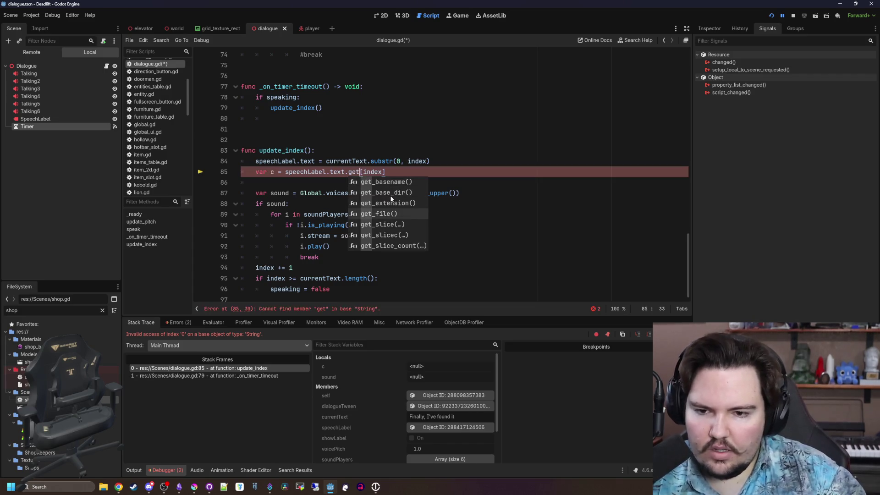
pyautogui.click(326, 172)
pyautogui.doubleClick(350, 161)
pyautogui.hotkey('ctrl', 'c')
pyautogui.press('Down')
pyautogui.press('Down')
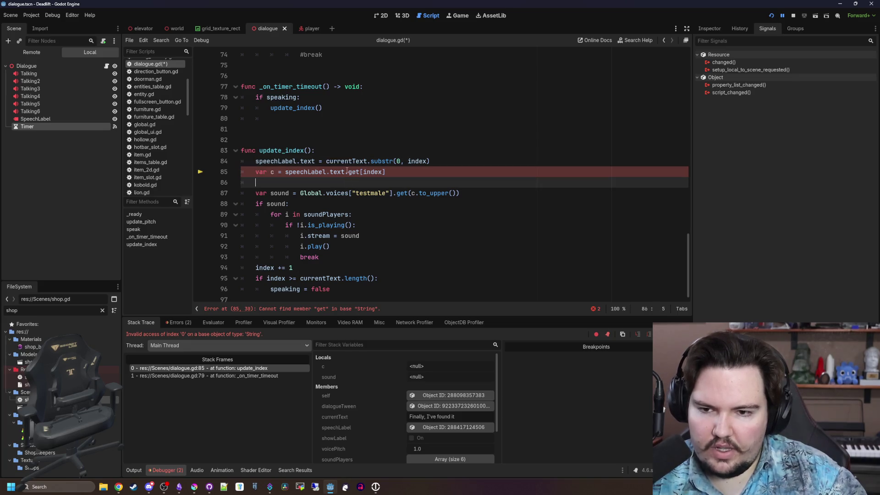
pyautogui.moveTo(360, 172); pyautogui.dragTo(285, 172)
pyautogui.hotkey('ctrl', 'v')
pyautogui.press('Down')
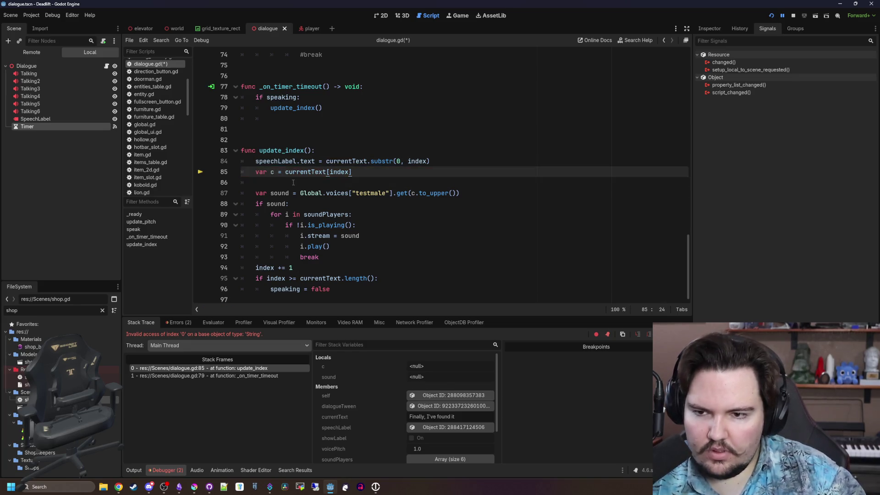
# Step: Look up the currentText declaration's type and bring up the String class documentation
pyautogui.keyDown('ctrl'); pyautogui.click(309, 172); pyautogui.keyUp('ctrl')
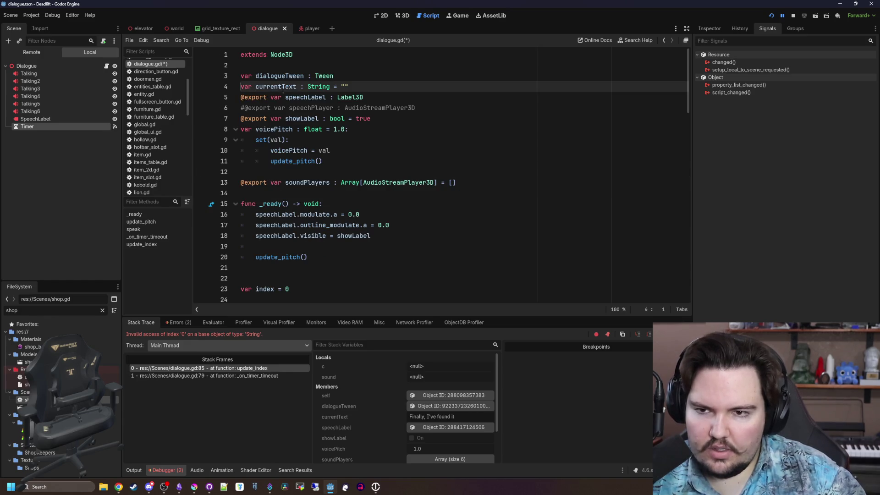
pyautogui.keyDown('ctrl'); pyautogui.click(321, 77); pyautogui.keyUp('ctrl')
pyautogui.hotkey('alt', 'Left')
pyautogui.keyDown('ctrl'); pyautogui.click(318, 87); pyautogui.keyUp('ctrl')
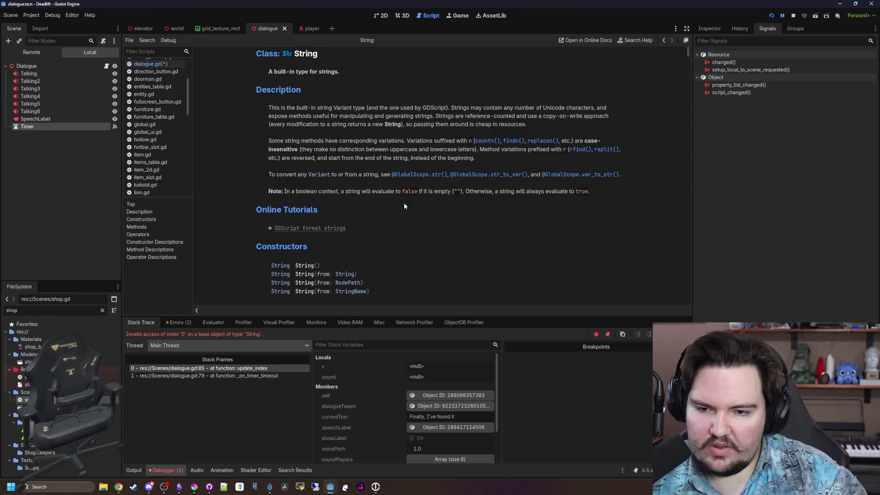
# Step: Read down the String help page through Methods to Operators, then return to dialogue.gd's stopped line
pyautogui.scroll(-5, 375, 224)
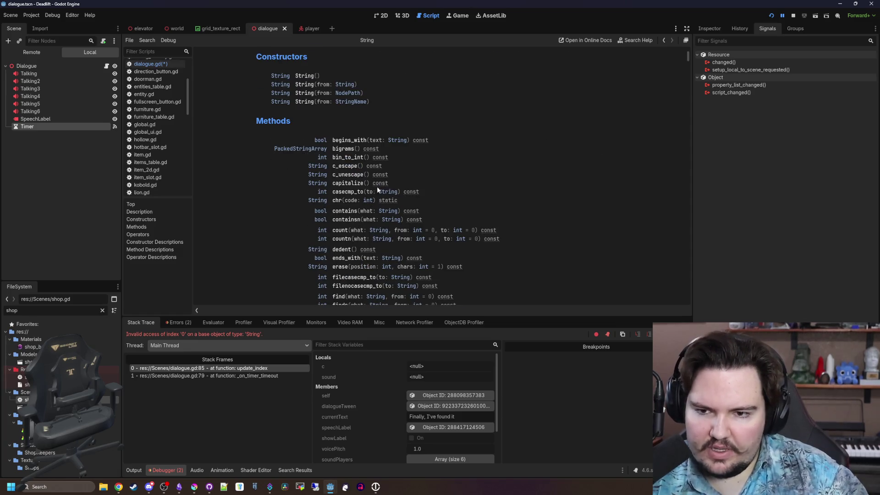
pyautogui.scroll(-2, 397, 178)
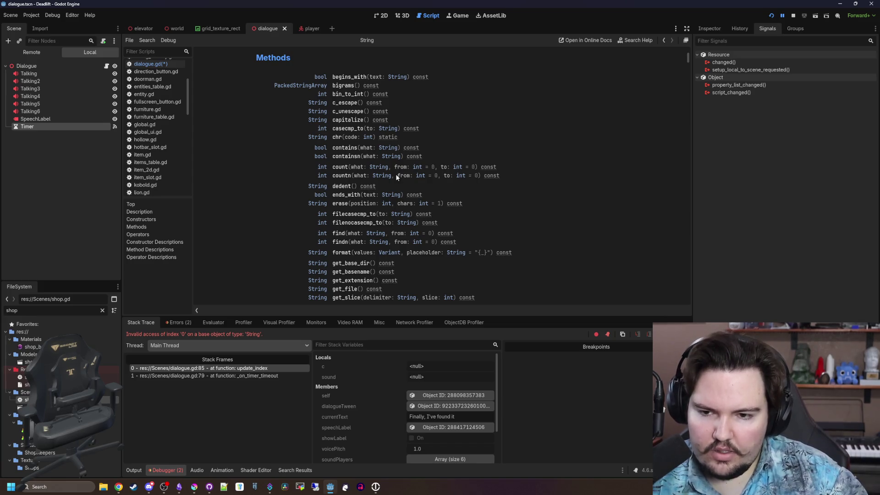
pyautogui.scroll(-3, 386, 183)
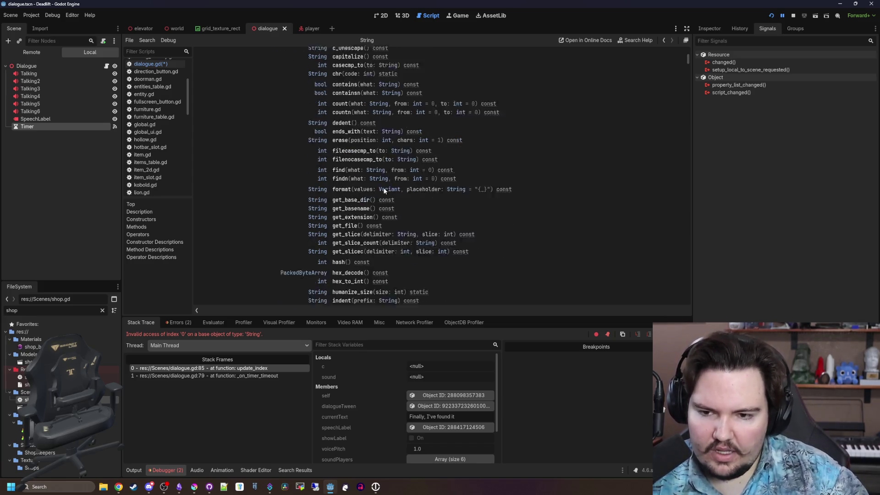
pyautogui.scroll(-3, 384, 191)
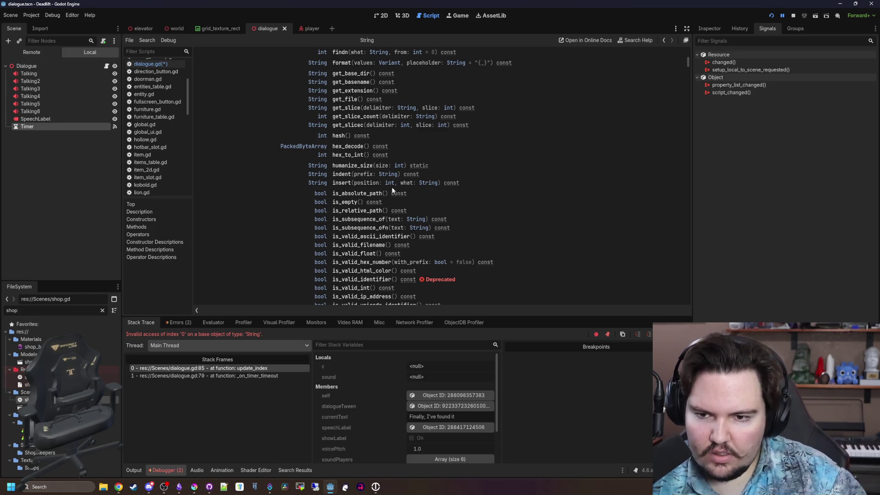
pyautogui.scroll(-2, 395, 188)
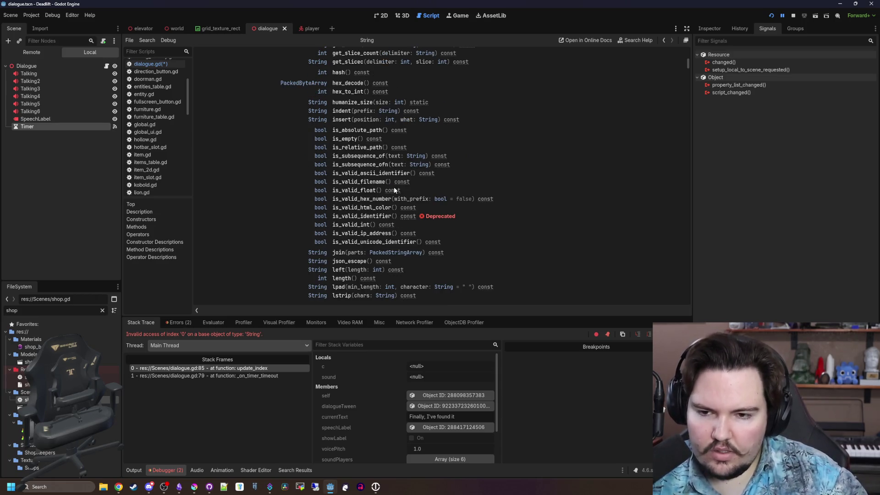
pyautogui.scroll(-2, 394, 189)
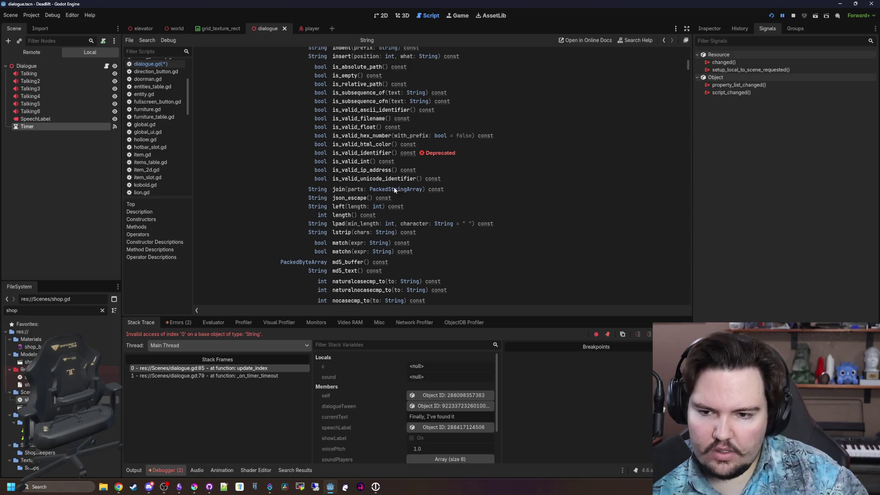
pyautogui.scroll(-9, 394, 188)
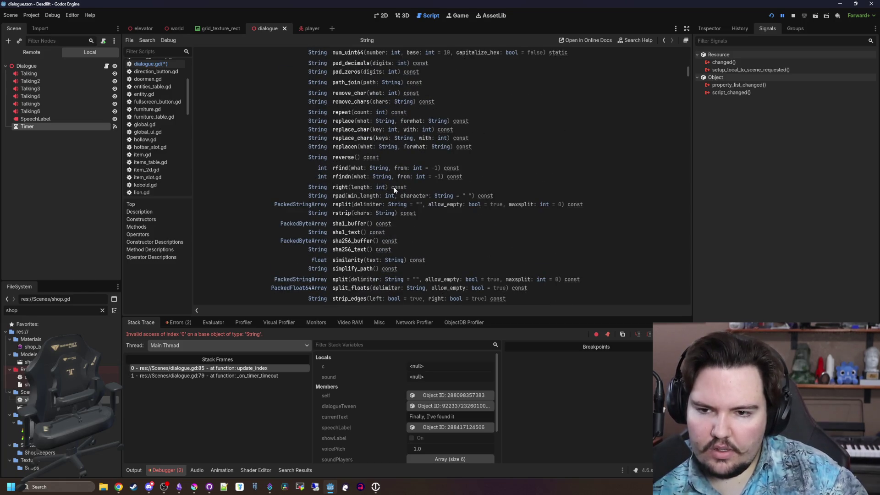
pyautogui.scroll(-10, 394, 186)
pyautogui.scroll(-4, 394, 186)
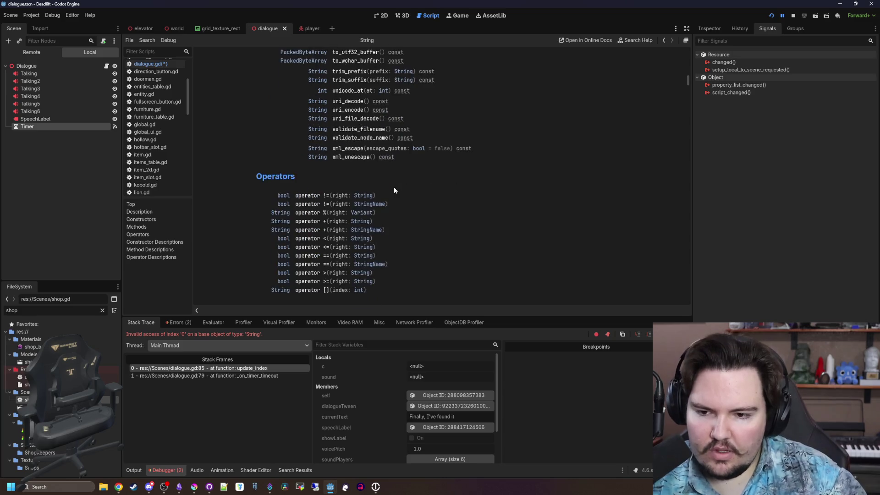
pyautogui.hotkey('alt', 'Left')
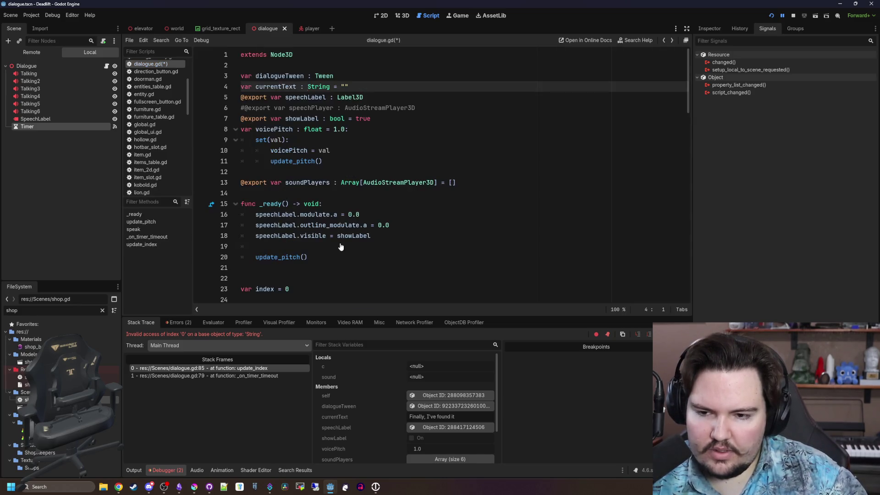
pyautogui.hotkey('alt', 'Left')
# Step: Save dialogue.gd, resume the game, and start a new game from the main menu
pyautogui.click(377, 182)
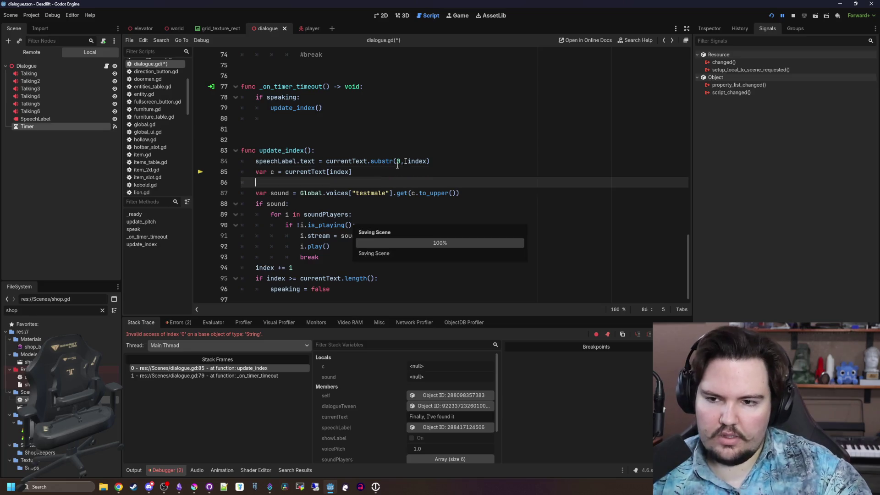
pyautogui.hotkey('ctrl', 's')
pyautogui.press('F12')
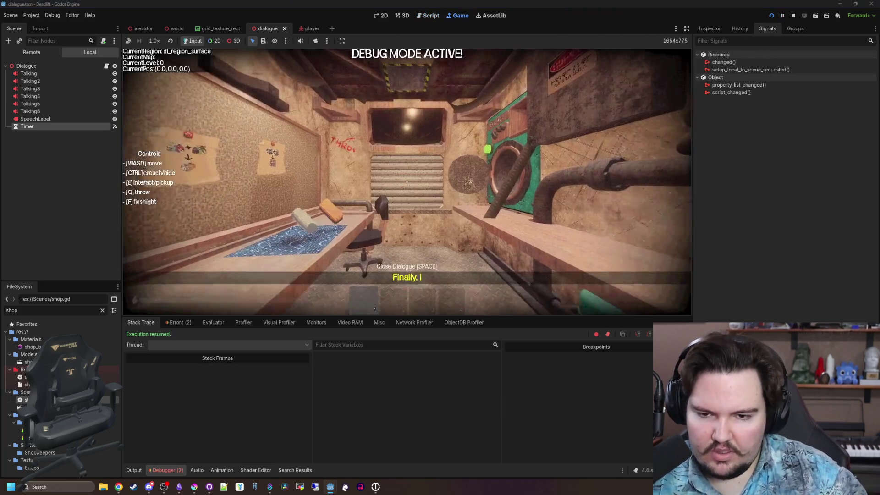
pyautogui.press('Escape')
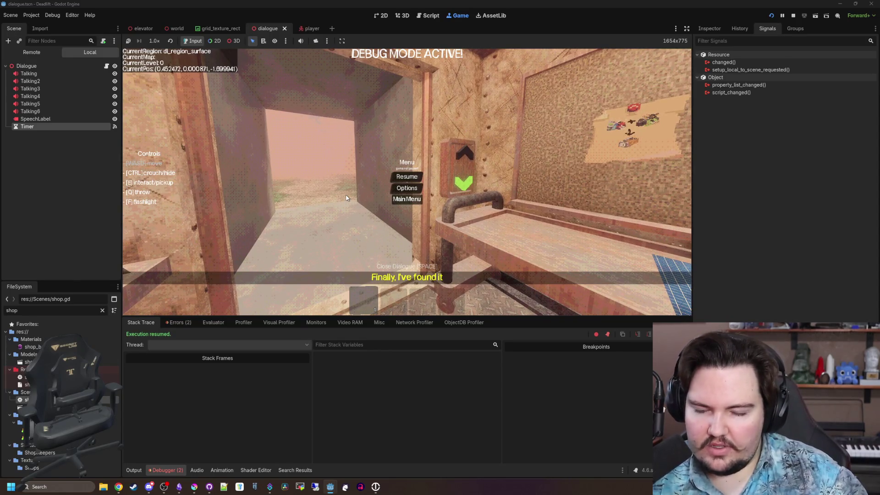
pyautogui.click(407, 199)
pyautogui.click(177, 192)
pyautogui.click(440, 207)
# Step: Walk through the elevator to the shop window for the 'Finally, I've found it' line, then stop
pyautogui.press('w')
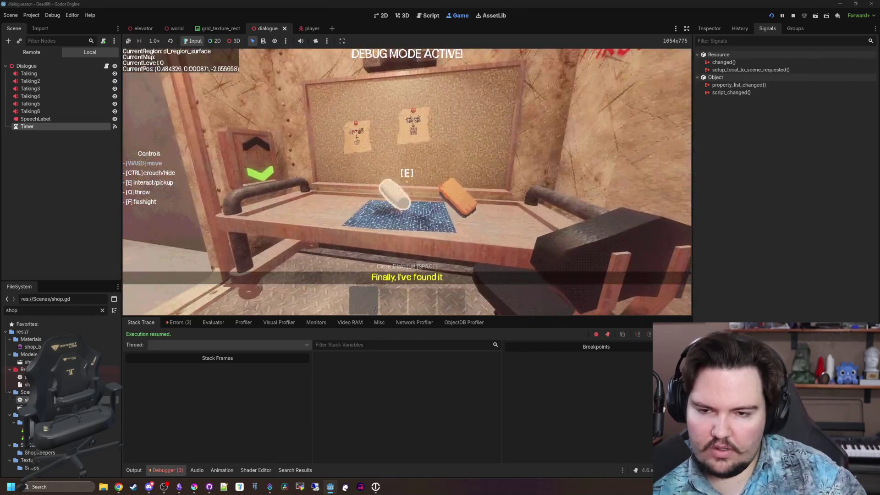
pyautogui.press('w')
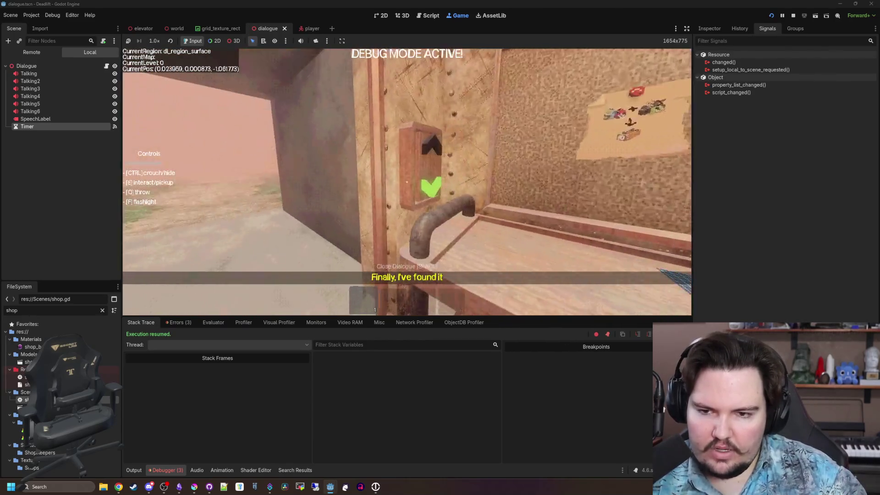
pyautogui.press('w')
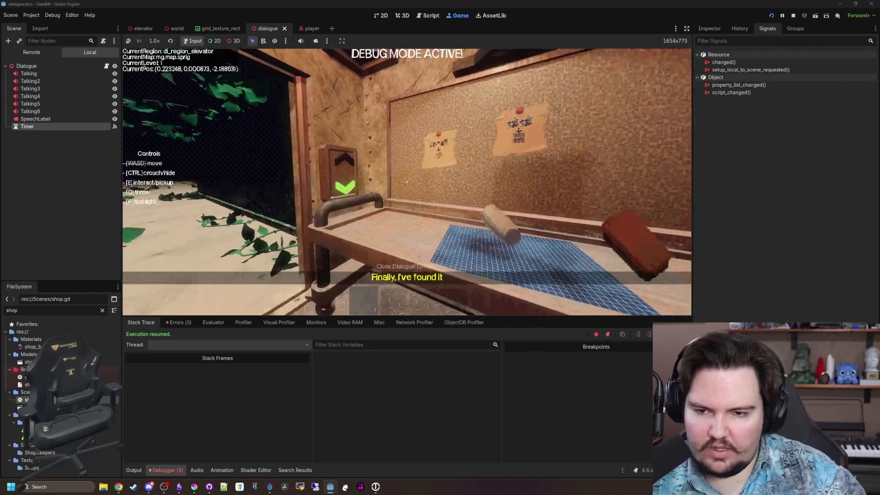
pyautogui.press('w')
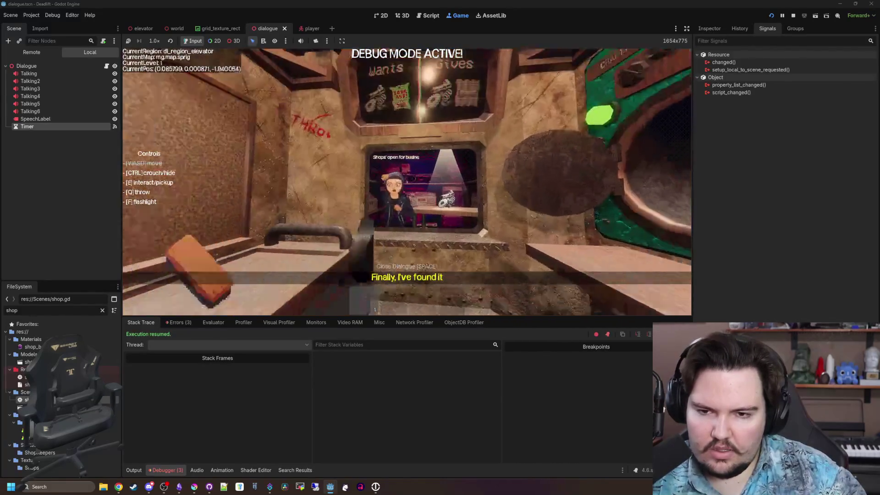
pyautogui.press('w')
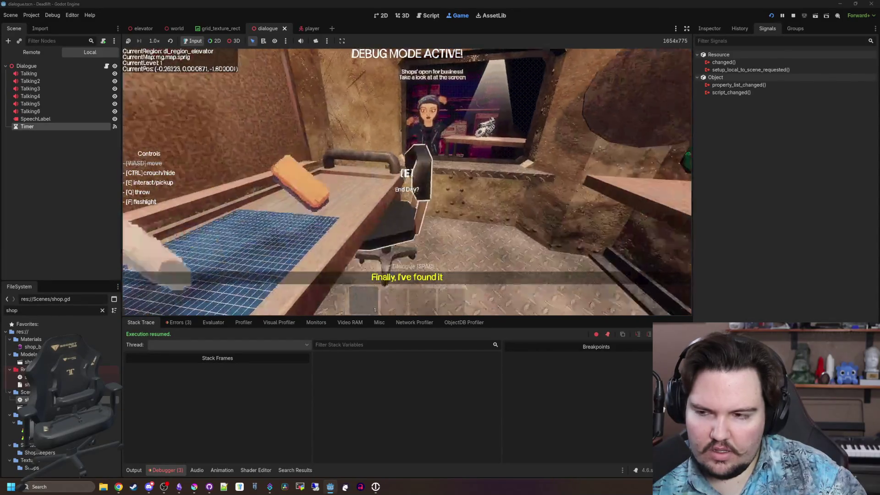
pyautogui.press('Escape')
pyautogui.click(794, 16)
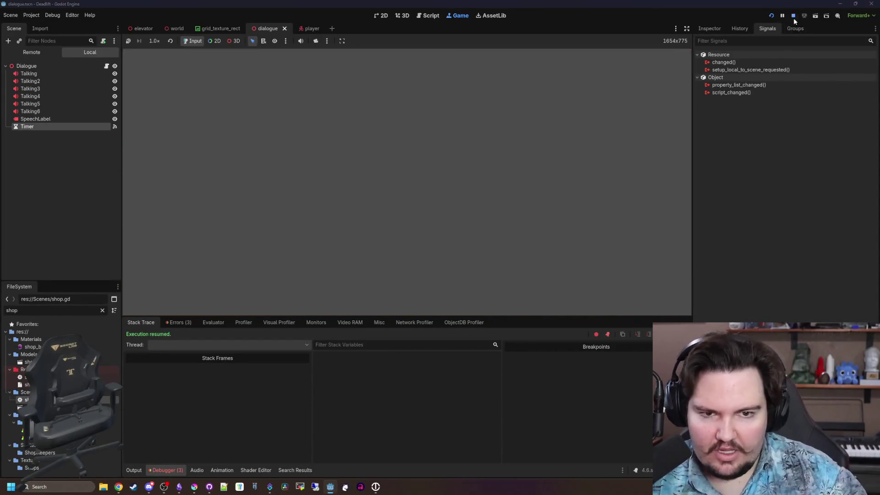
# Step: Leave a single blank line above func update_index and save dialogue.gd with Ctrl+S
pyautogui.click(258, 140)
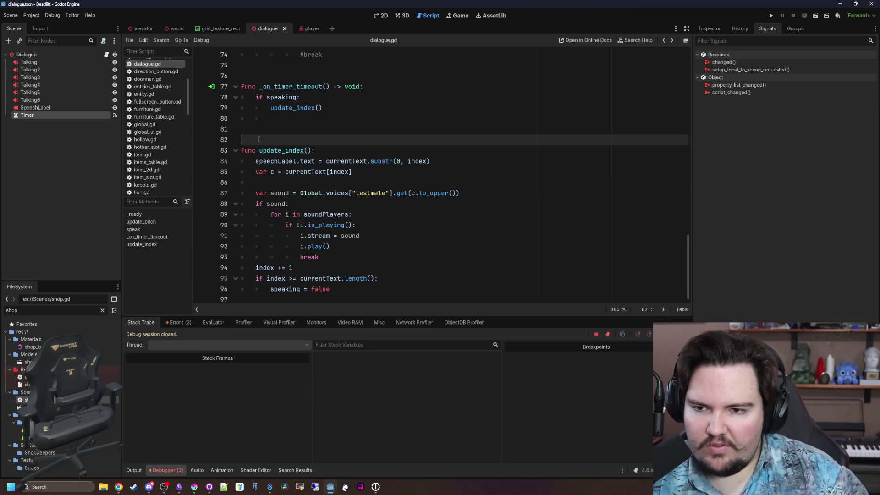
pyautogui.press('BackSpace')
pyautogui.press('BackSpace')
pyautogui.press('Return')
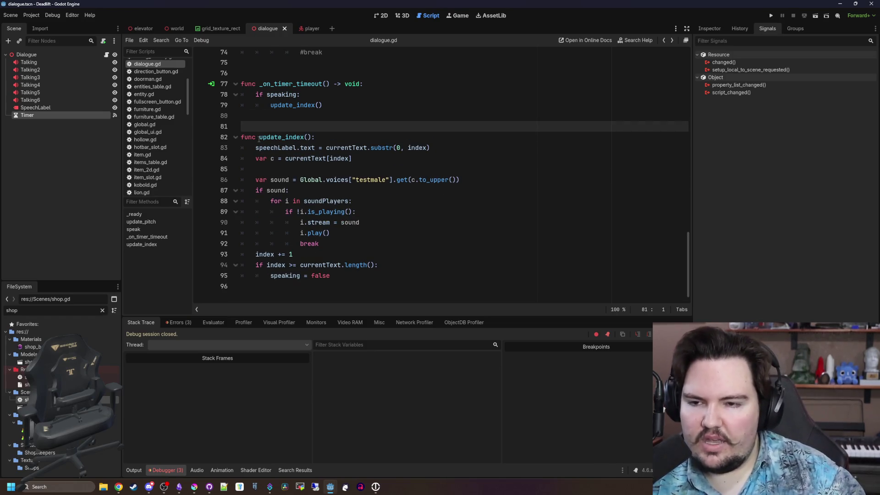
pyautogui.scroll(5, 259, 139)
pyautogui.click(294, 243)
pyautogui.scroll(-1, 294, 242)
pyautogui.scroll(-4, 301, 228)
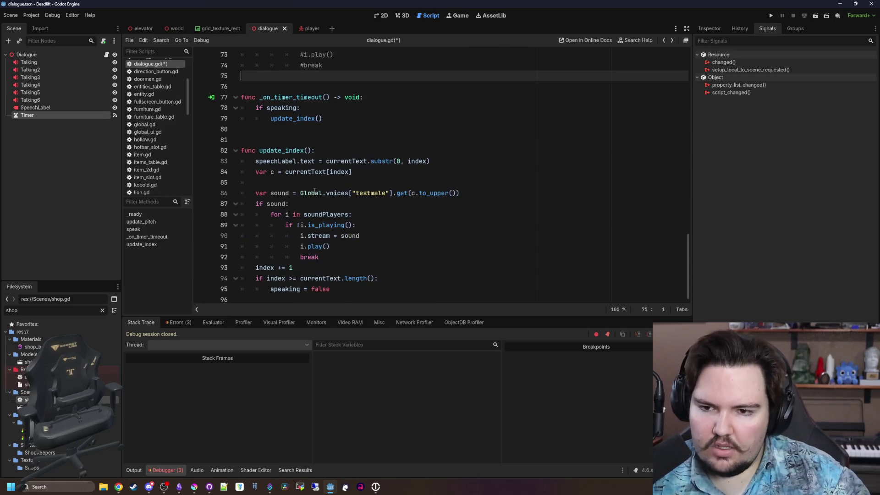
pyautogui.click(301, 132)
pyautogui.hotkey('ctrl', 's')
pyautogui.press('Down')
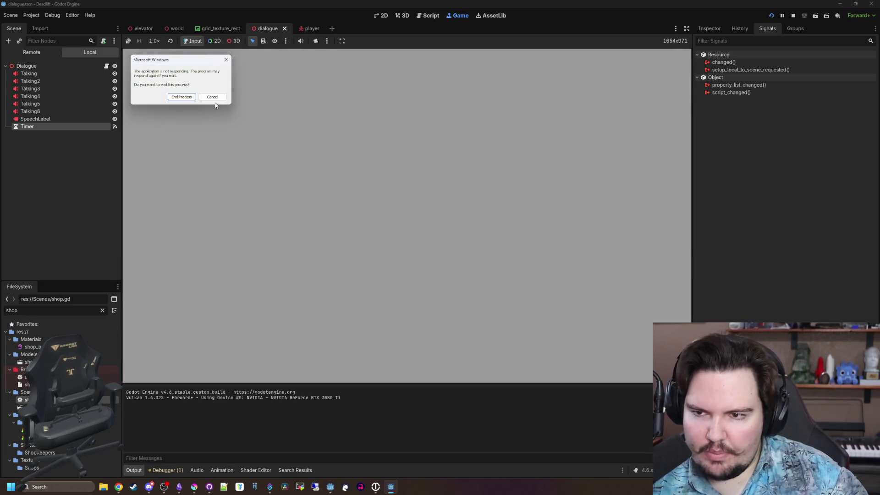
# Step: Dismiss the not-responding warning, begin a new game, walk to the shop hatch, then stop the run
pyautogui.click(215, 97)
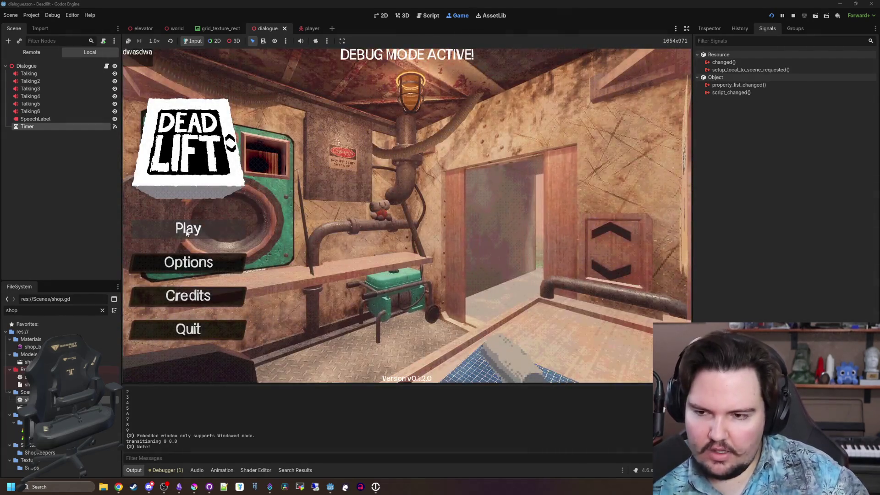
pyautogui.click(187, 231)
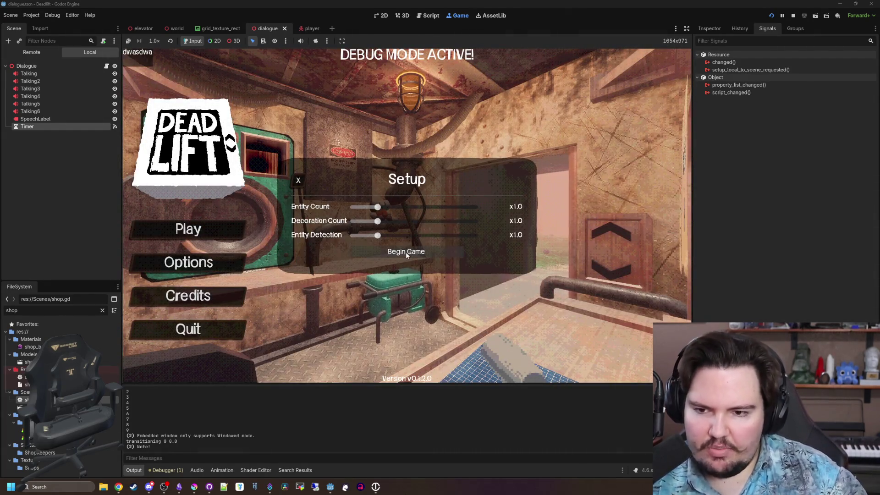
pyautogui.click(405, 252)
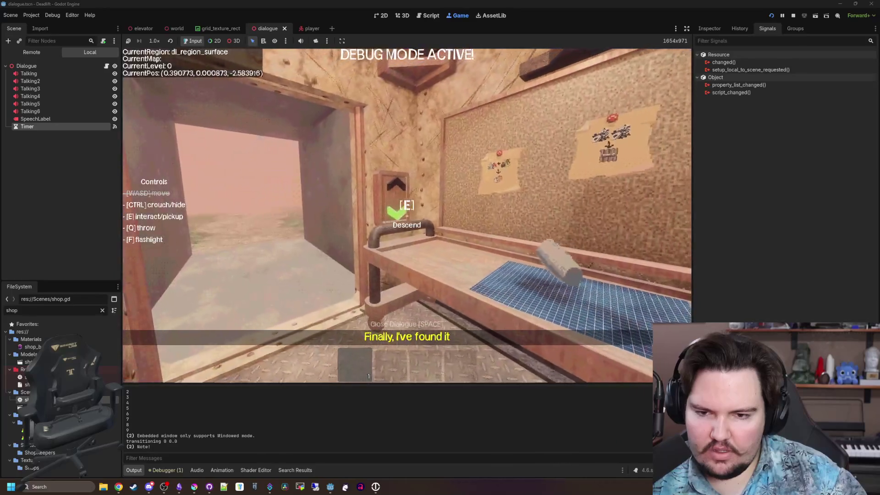
pyautogui.press('w')
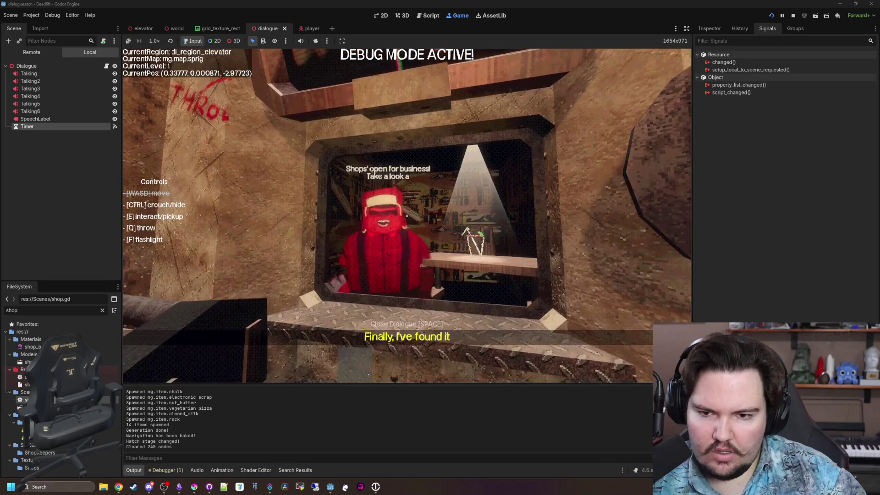
pyautogui.press('s')
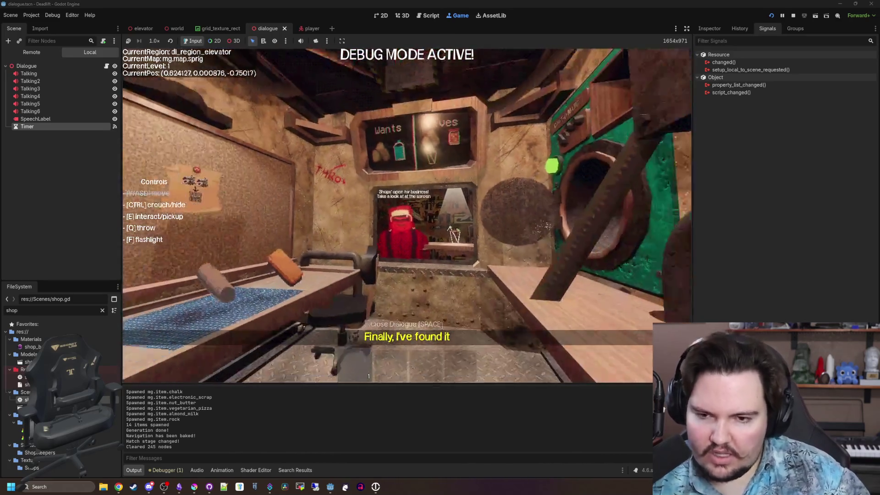
pyautogui.press('Escape')
pyautogui.click(793, 16)
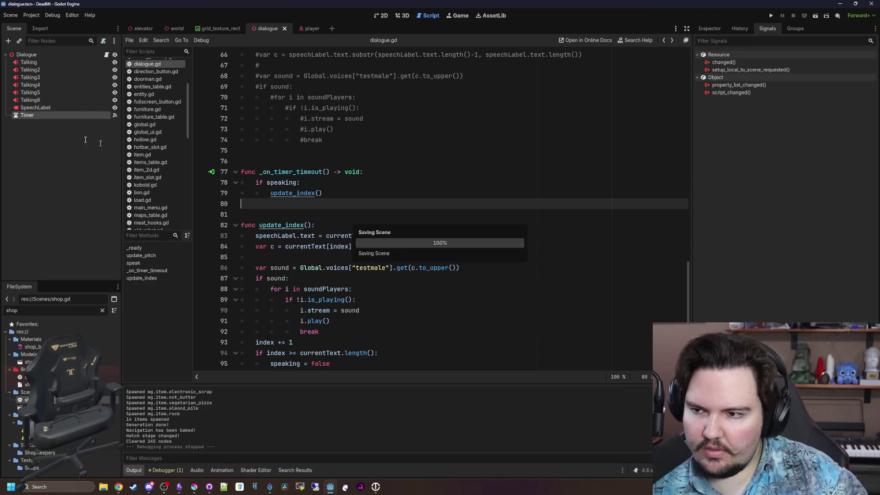
# Step: Set the Timer node's Wait Time to 0.1 seconds, save the scene, and run the game with F5
pyautogui.click(36, 116)
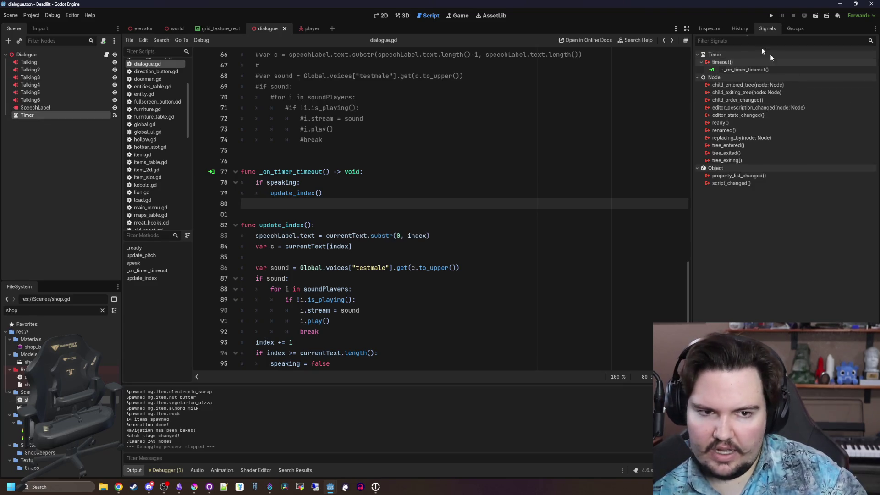
pyautogui.click(709, 28)
pyautogui.click(817, 99)
pyautogui.write('0.1')
pyautogui.press('Return')
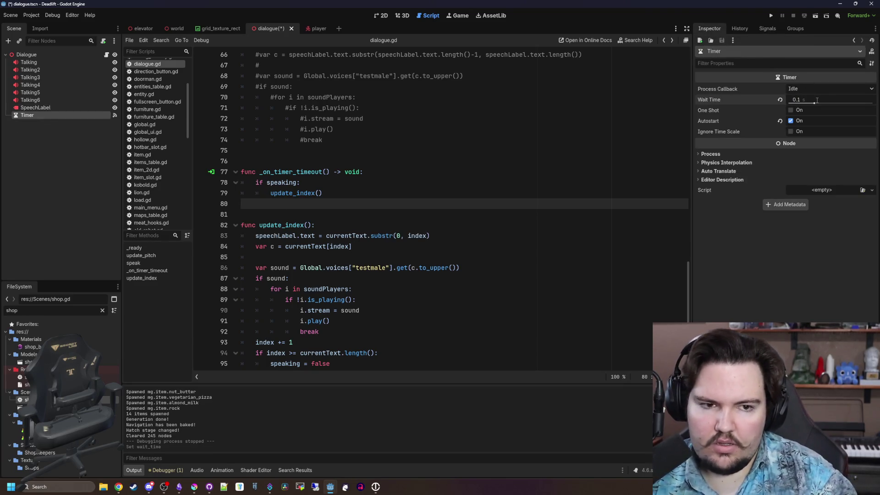
pyautogui.hotkey('ctrl', 's')
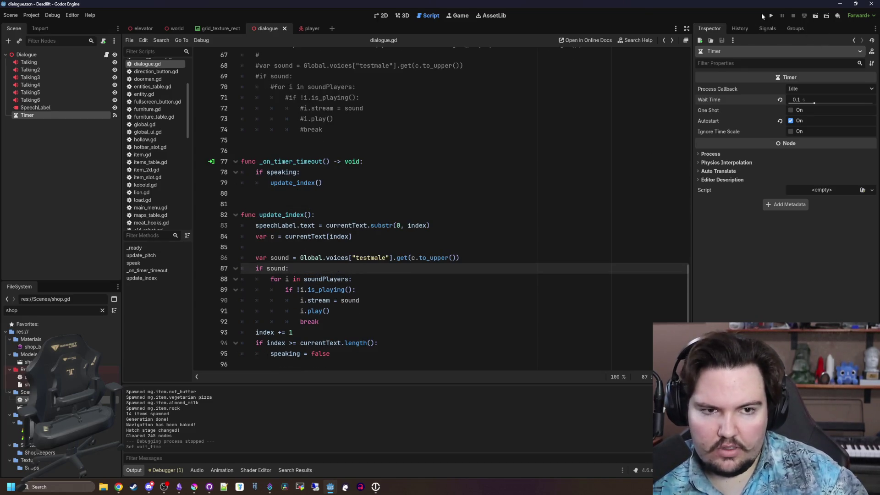
pyautogui.press('F5')
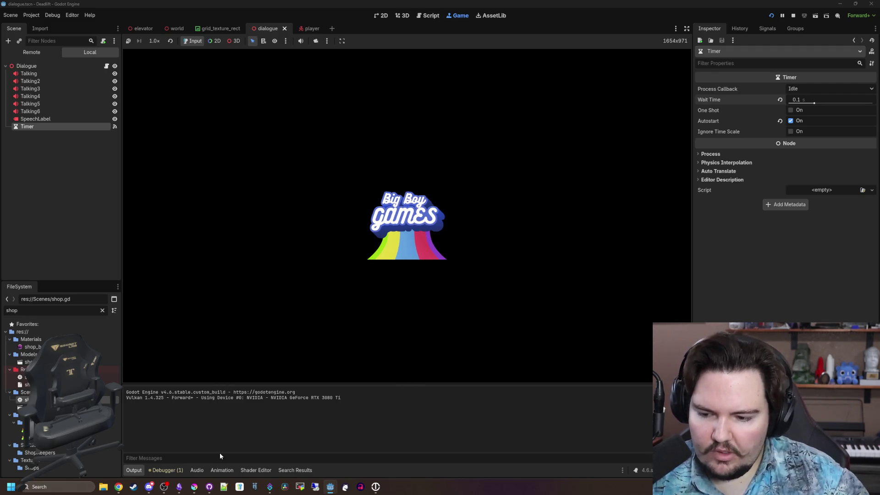
# Step: Begin a new game, ride the elevator to level 1, and hear the shopkeeper's greeting at the window
pyautogui.moveTo(117, 492)
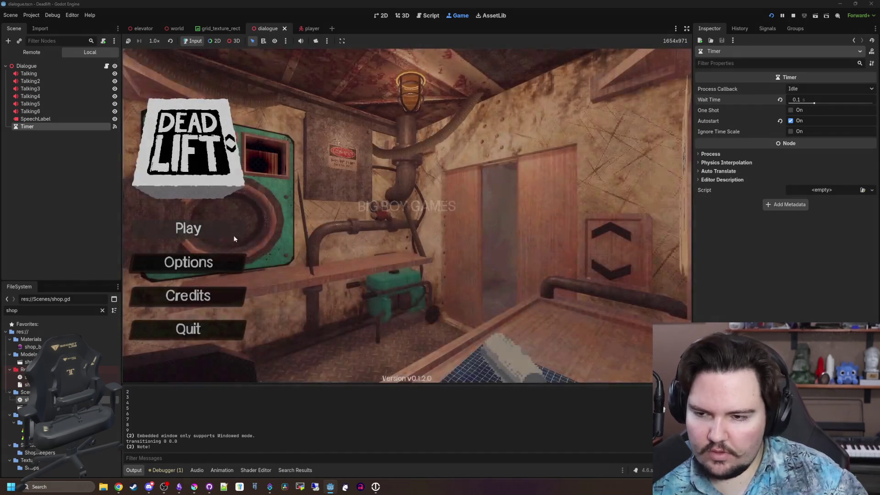
pyautogui.click(231, 233)
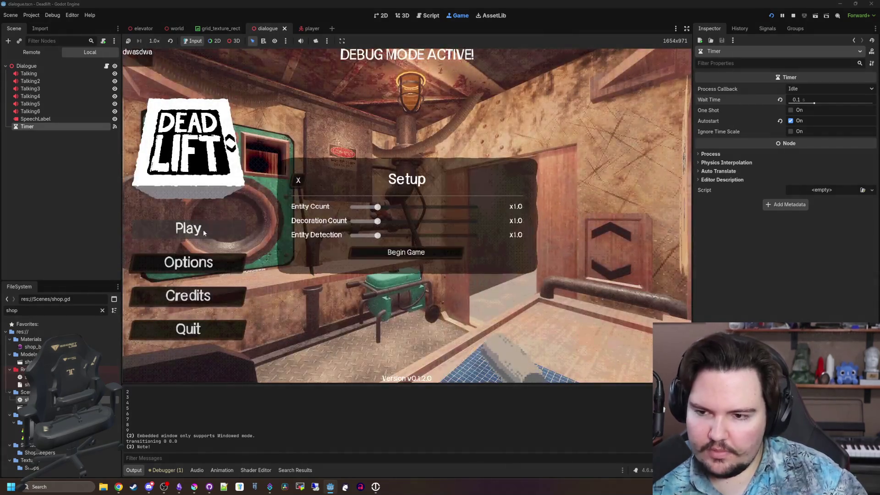
pyautogui.click(406, 253)
pyautogui.press('w')
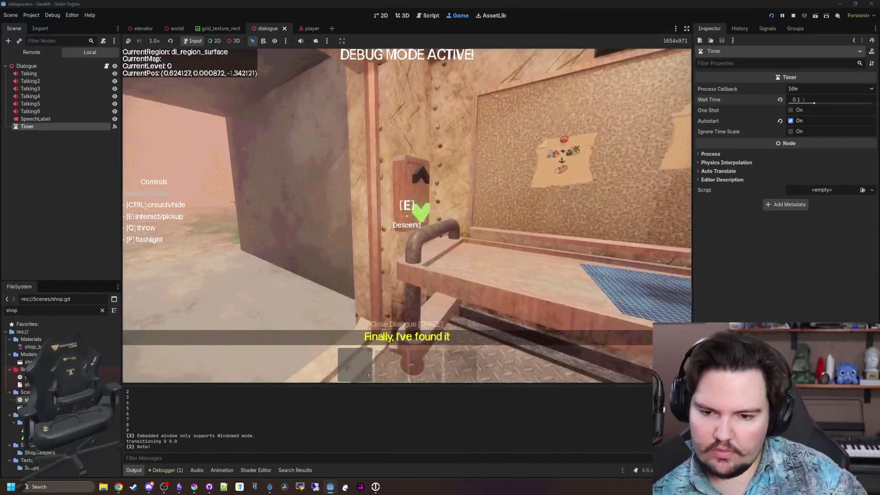
pyautogui.press('a')
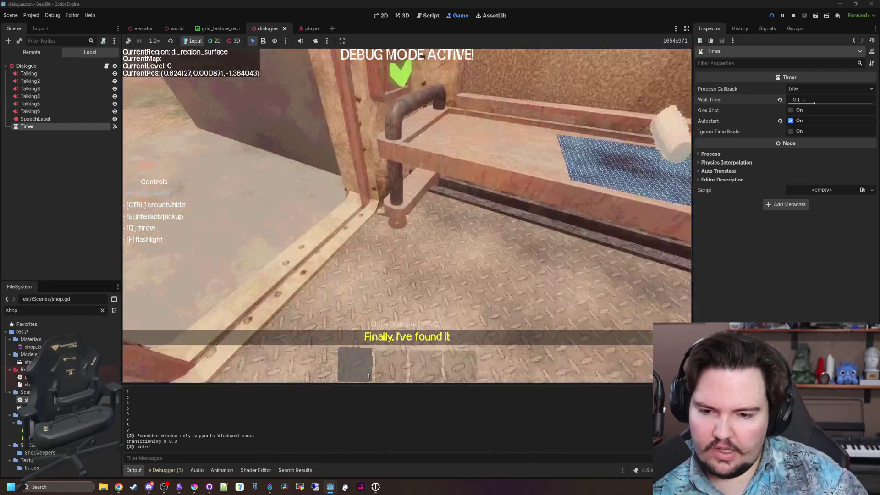
pyautogui.press('w')
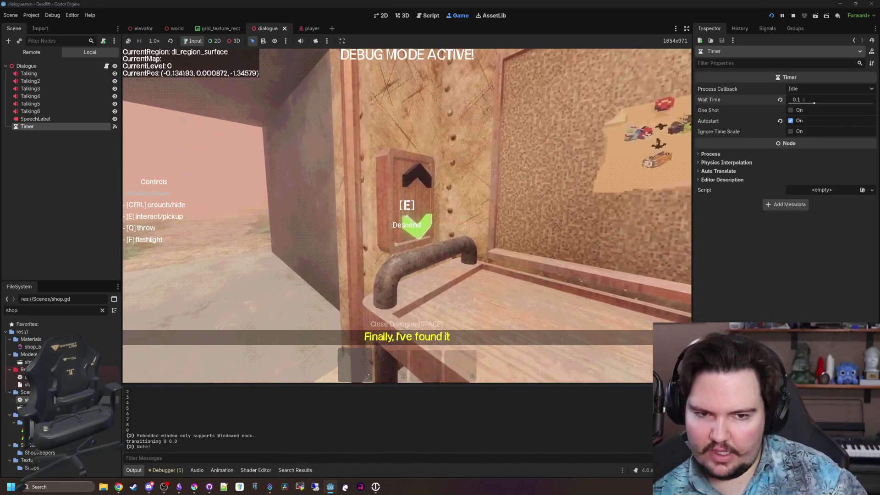
pyautogui.press('e')
pyautogui.press('w')
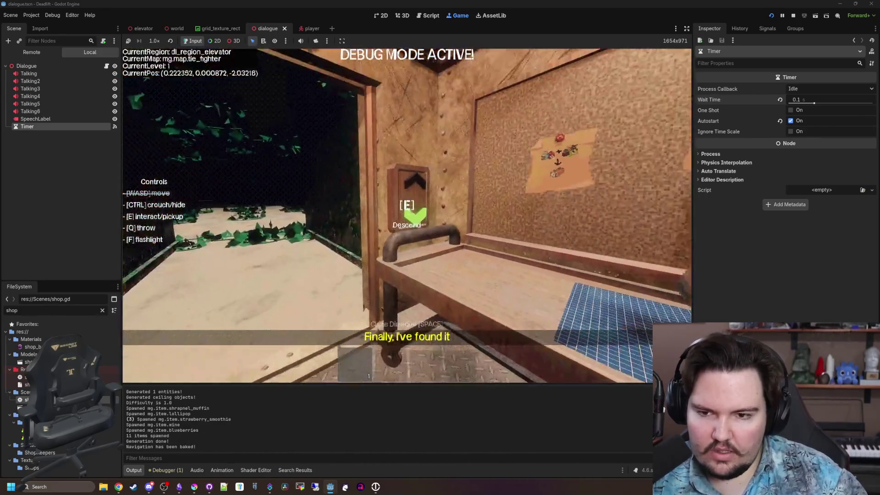
pyautogui.press('w')
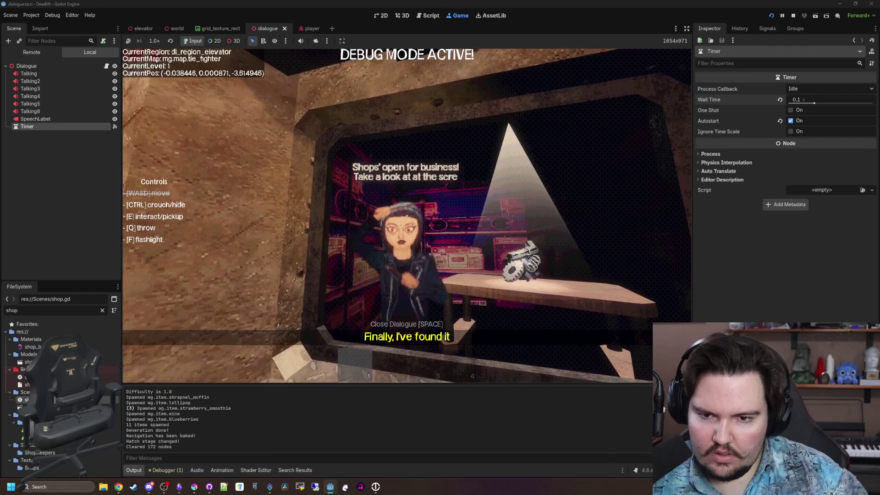
pyautogui.press('s')
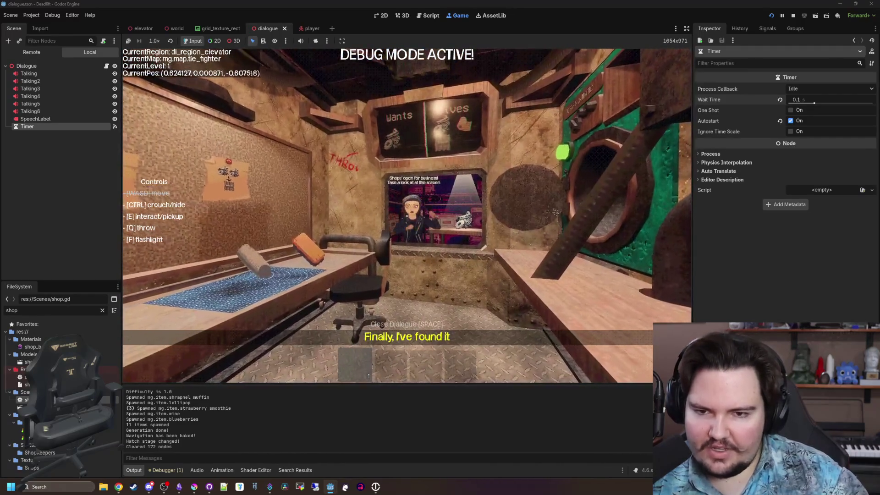
pyautogui.press('Escape')
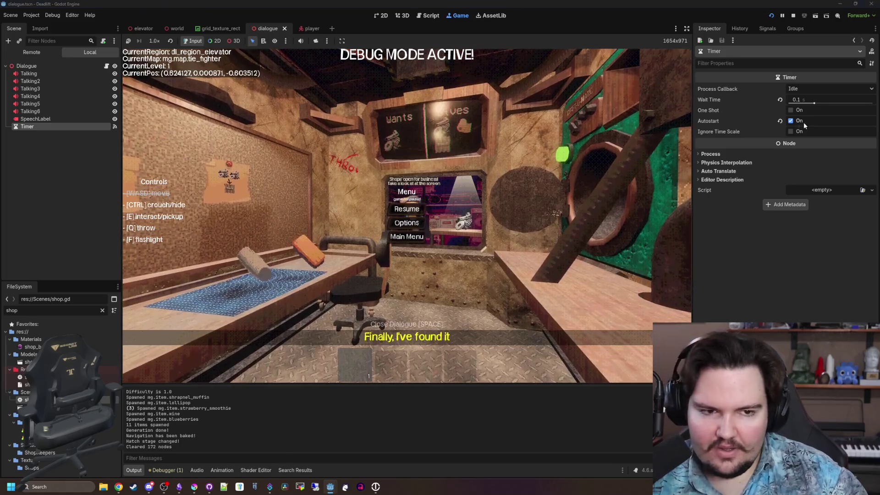
# Step: Lower the Timer's Wait Time to 0.07 and stop the running game
pyautogui.click(817, 100)
pyautogui.write('0.07')
pyautogui.press('Return')
pyautogui.press('F8')
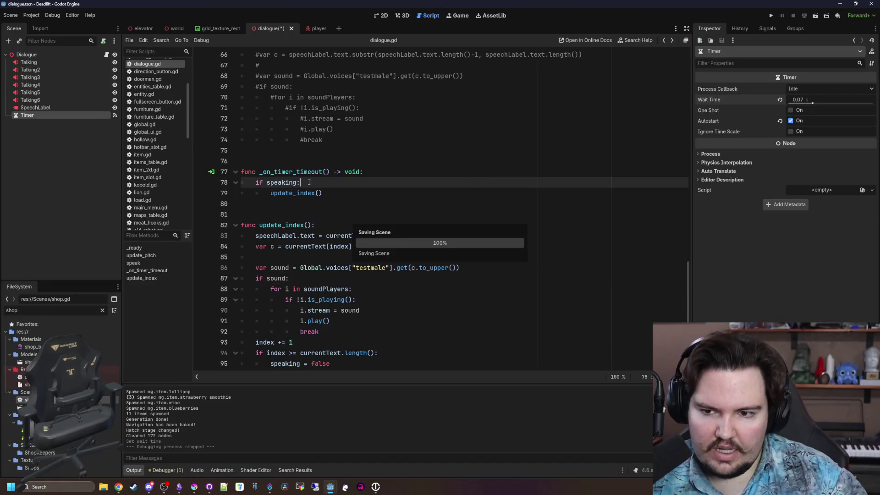
# Step: Return to dialogue.gd and save repeatedly while moving between lines 75 and 81
pyautogui.click(320, 160)
pyautogui.hotkey('ctrl', 's')
pyautogui.click(296, 202)
pyautogui.scroll(-1, 296, 200)
pyautogui.hotkey('ctrl', 's')
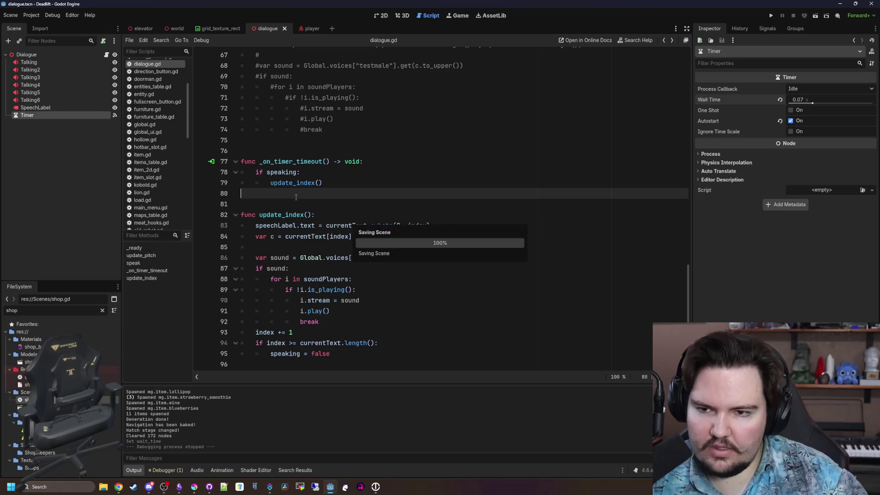
pyautogui.scroll(4, 296, 197)
pyautogui.click(298, 271)
pyautogui.hotkey('ctrl', 's')
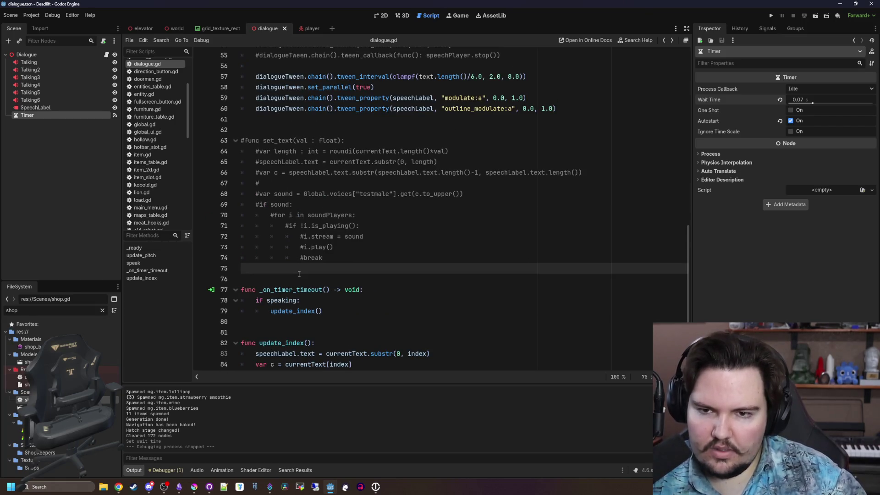
pyautogui.hotkey('ctrl', 's')
pyautogui.scroll(-4, 298, 229)
pyautogui.click(297, 203)
pyautogui.hotkey('ctrl', 's')
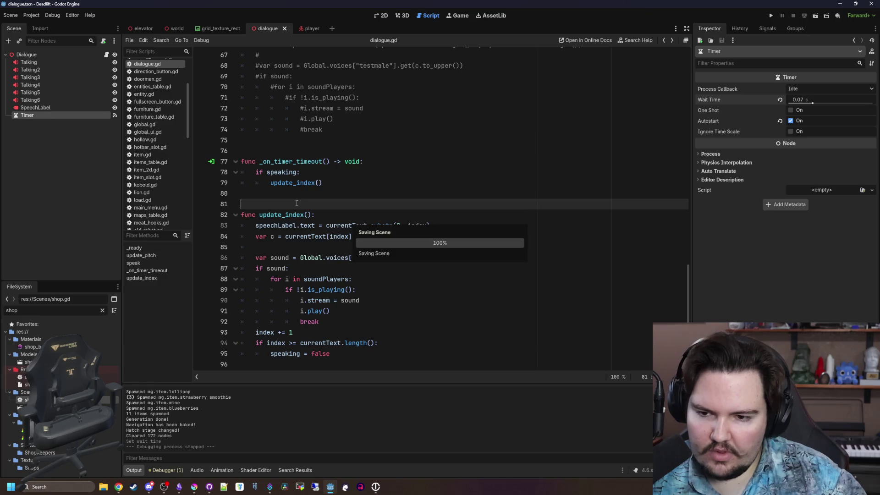
pyautogui.hotkey('ctrl', 's')
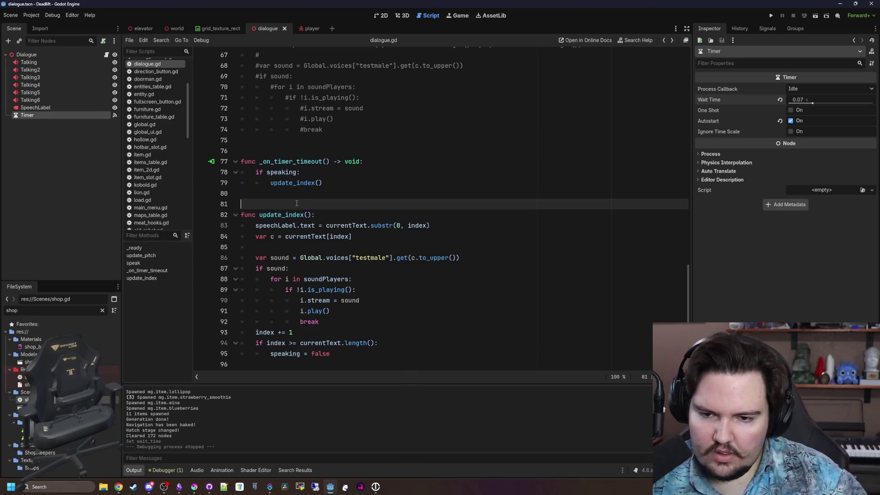
# Step: Set the Timer's Wait Time to 0.01, acknowledge the low-wait-time warning, save, and run the project
pyautogui.click(817, 98)
pyautogui.write('0.01')
pyautogui.press('Return')
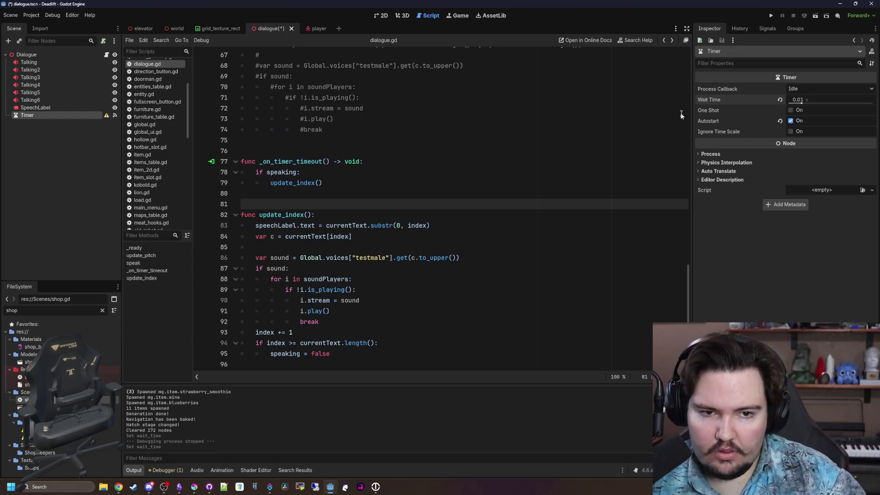
pyautogui.click(106, 115)
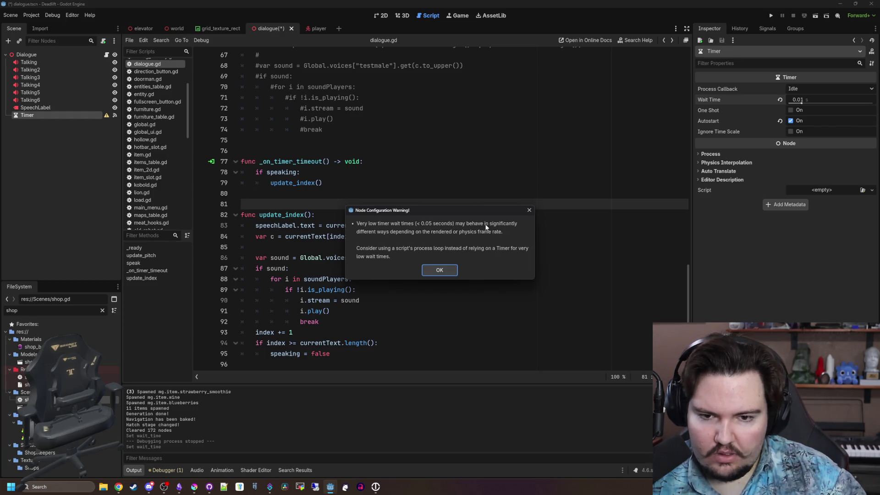
pyautogui.click(439, 270)
pyautogui.hotkey('ctrl', 's')
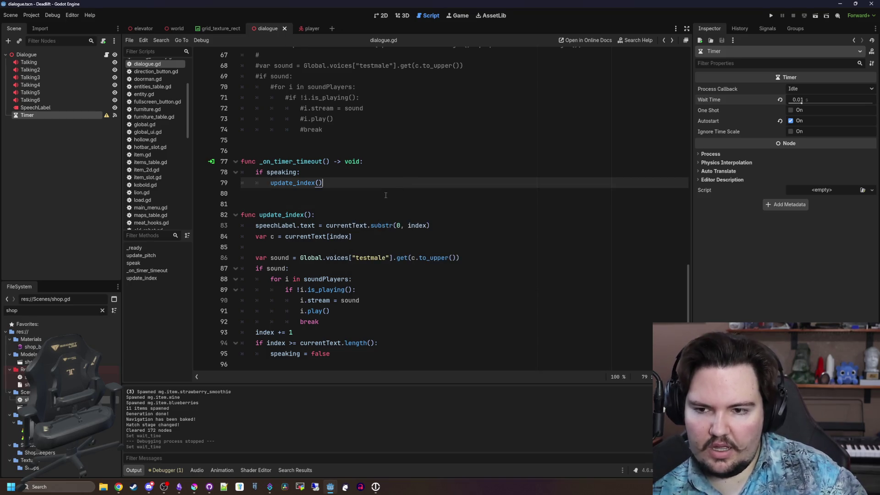
pyautogui.click(773, 15)
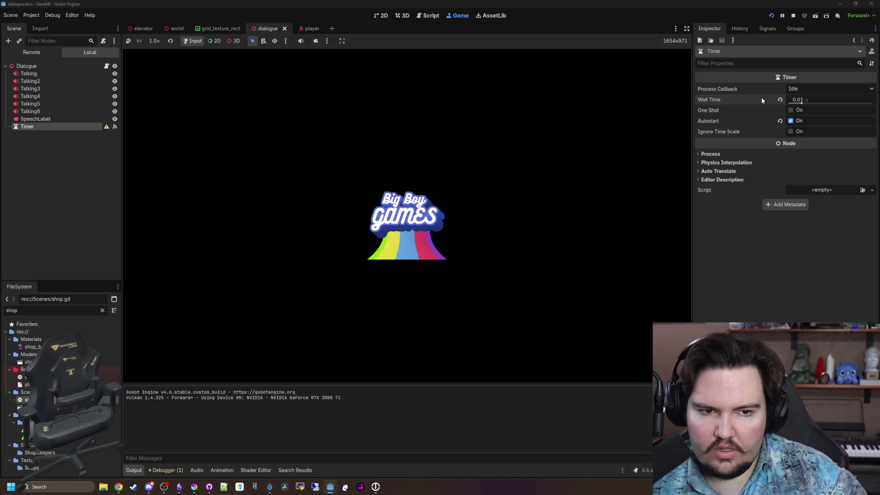
# Step: Begin a new game with default setup to see the 0.01-second dialogue, then pause and stop the run
pyautogui.moveTo(762, 98)
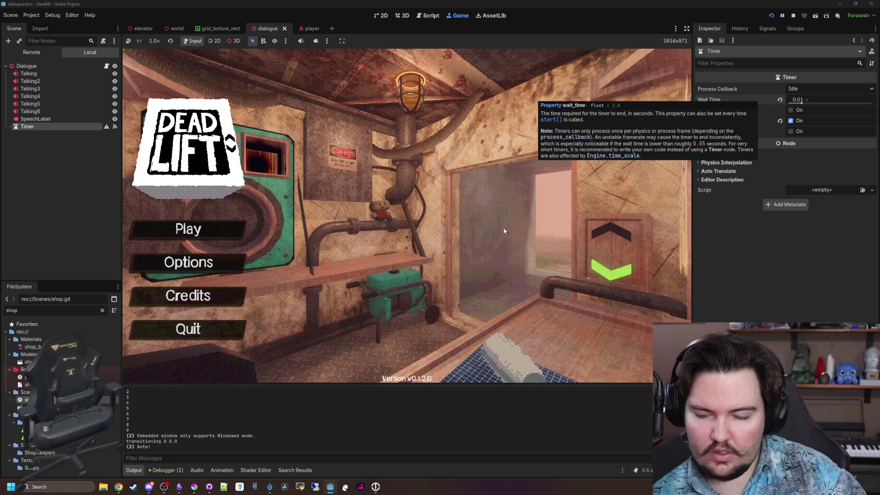
pyautogui.write('dwasdwa')
pyautogui.click(198, 234)
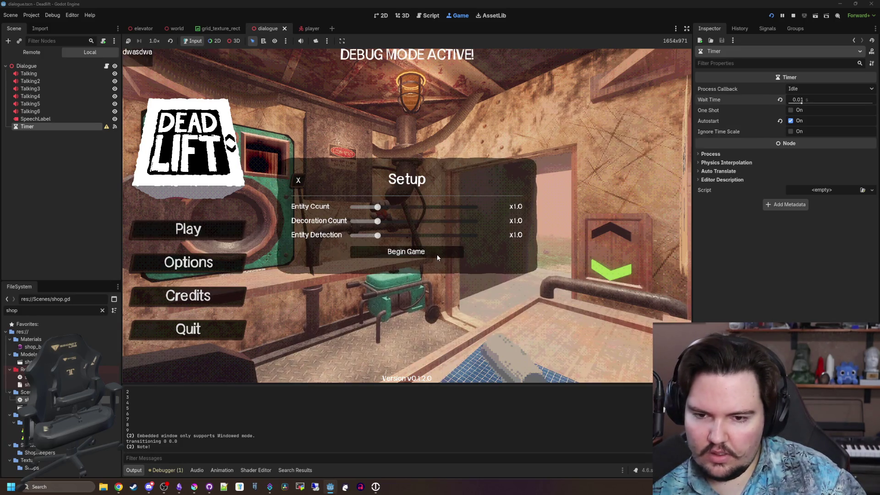
pyautogui.click(436, 255)
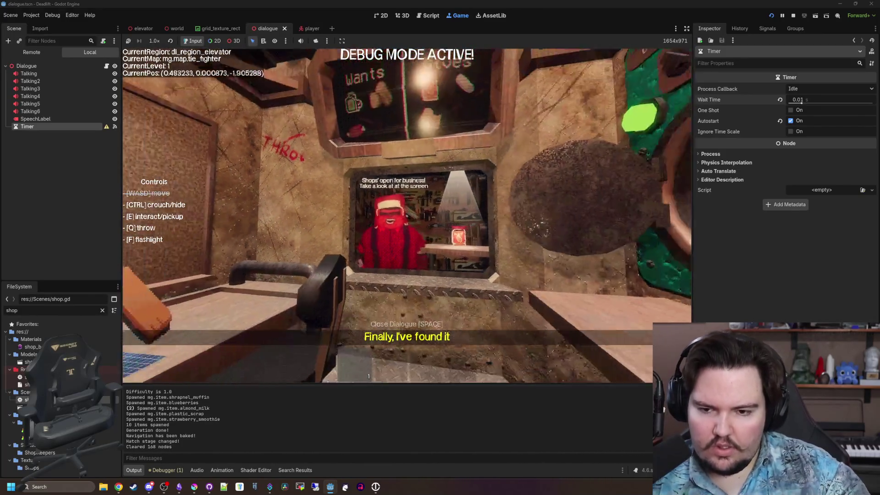
pyautogui.press('Escape')
pyautogui.click(794, 16)
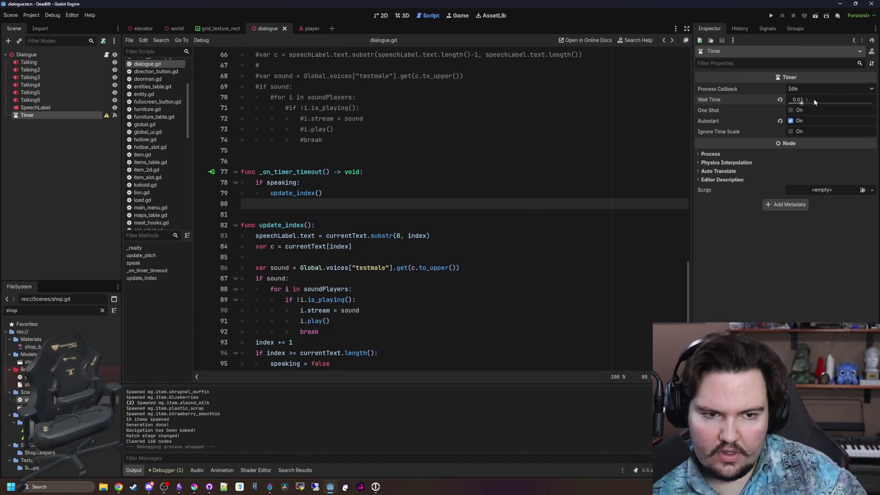
# Step: Set the Timer's Wait Time to 0.05 and save the scene
pyautogui.moveTo(815, 101); pyautogui.dragTo(829, 101)
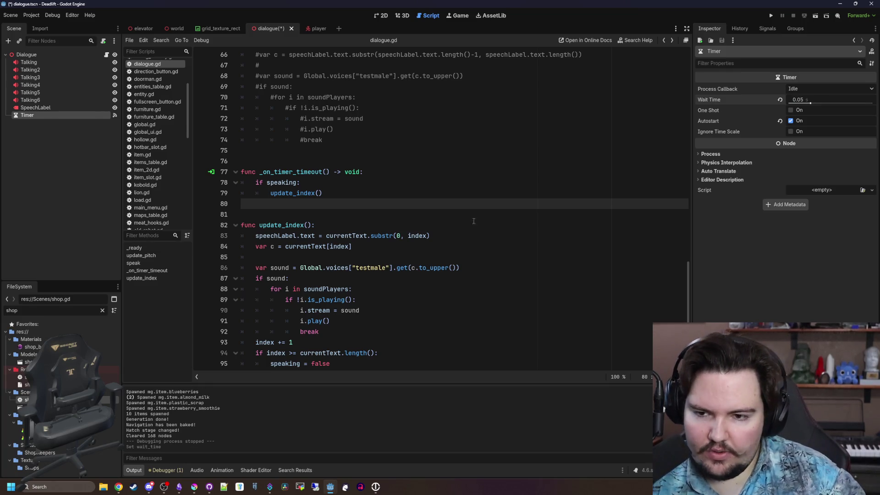
pyautogui.hotkey('ctrl', 's')
pyautogui.click(357, 215)
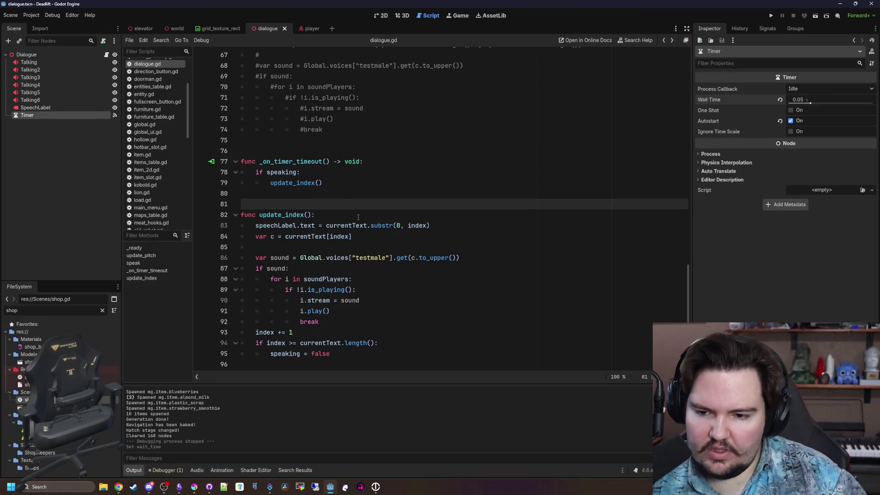
pyautogui.click(358, 217)
pyautogui.click(298, 207)
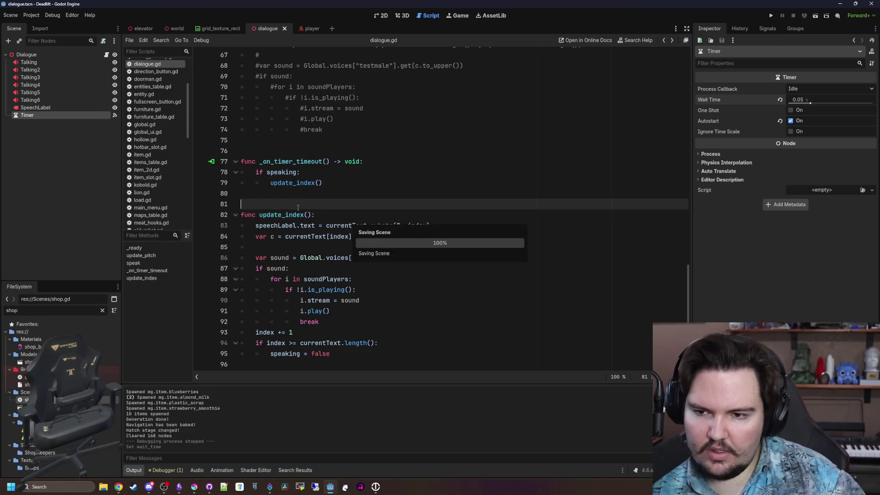
# Step: Delete the commented-out set_text function from dialogue.gd
pyautogui.scroll(4, 257, 199)
pyautogui.scroll(1, 305, 298)
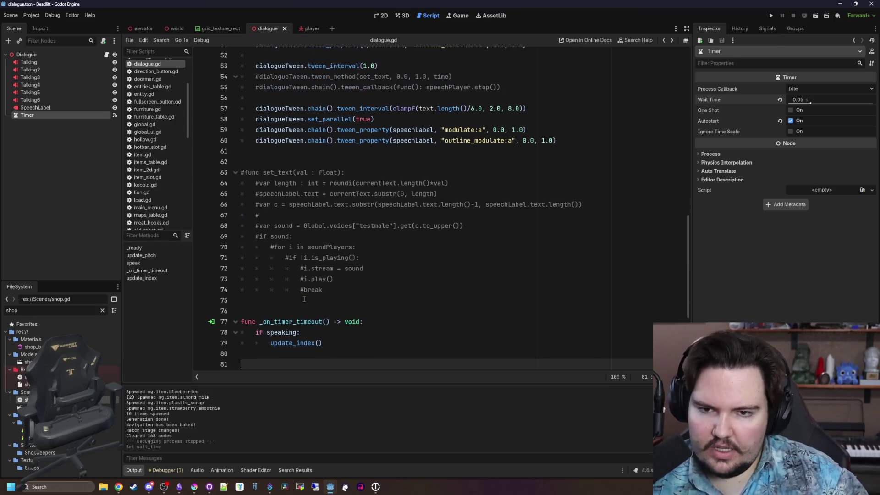
pyautogui.moveTo(334, 304)
pyautogui.mouseDown()
pyautogui.moveTo(280, 252)
pyautogui.moveTo(239, 173)
pyautogui.mouseUp()
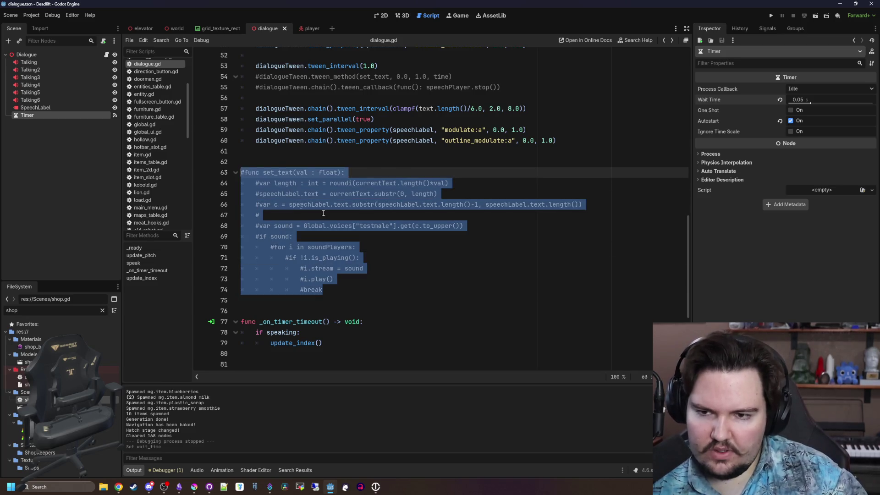
pyautogui.scroll(1, 423, 239)
pyautogui.press('BackSpace')
pyautogui.press('BackSpace')
pyautogui.press('BackSpace')
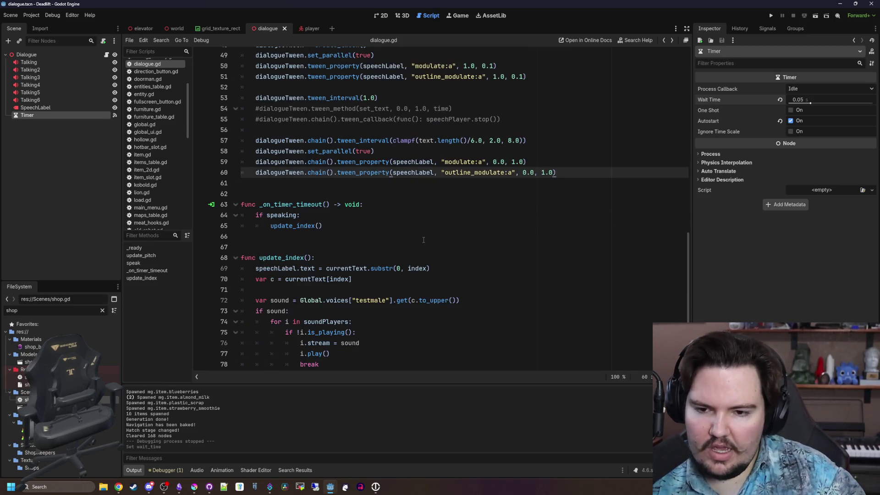
pyautogui.scroll(2, 424, 240)
# Step: Move up to the empty line below the soundPlayers declaration
pyautogui.click(315, 244)
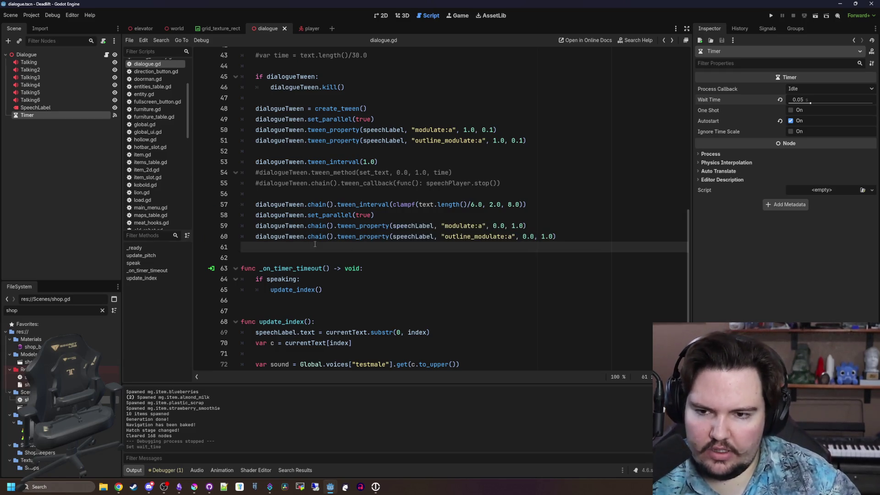
pyautogui.scroll(2, 312, 206)
pyautogui.click(308, 163)
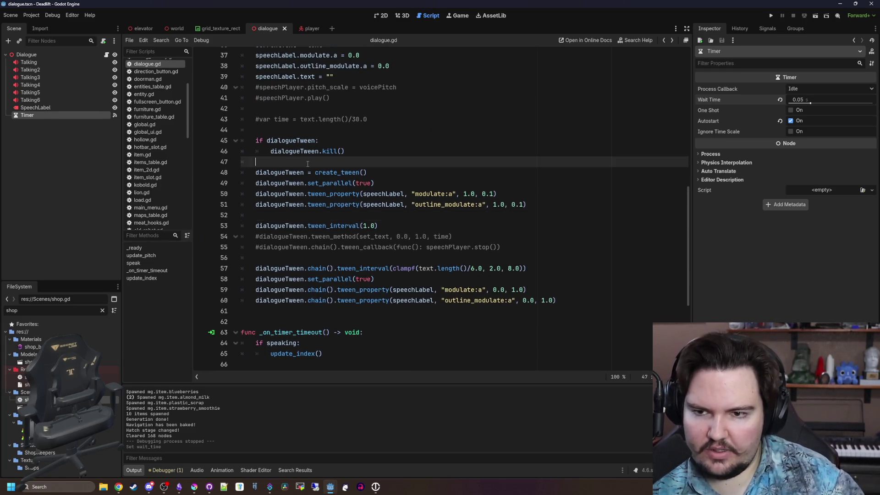
pyautogui.scroll(2, 321, 184)
pyautogui.scroll(6, 386, 218)
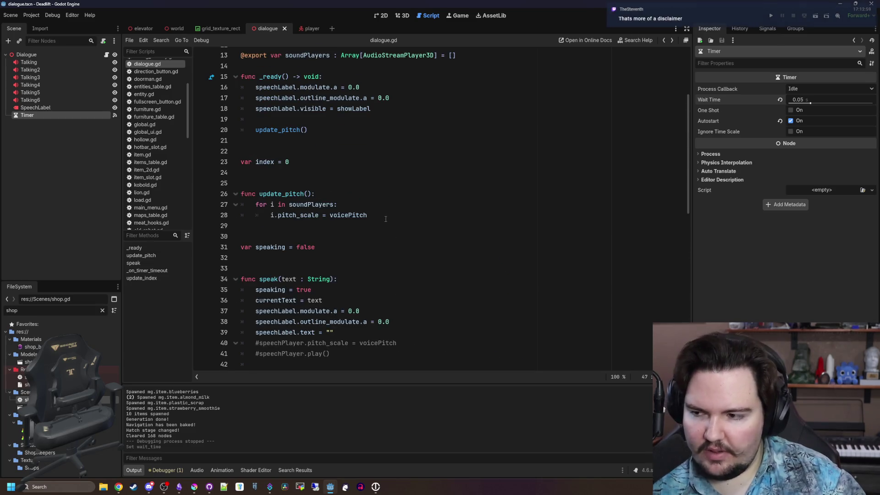
pyautogui.scroll(4, 385, 219)
pyautogui.click(326, 168)
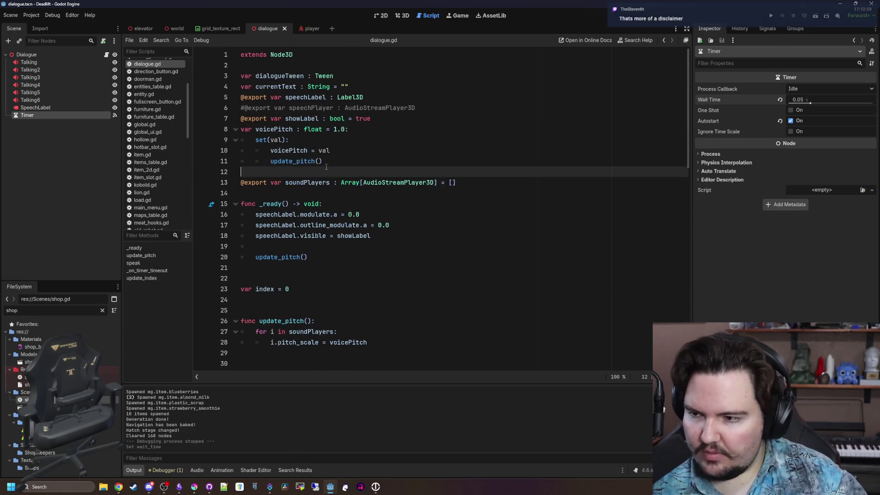
pyautogui.click(321, 190)
# Step: Declare `var charInterval : float = 0.05` on line 14 and save the script
pyautogui.press('Return')
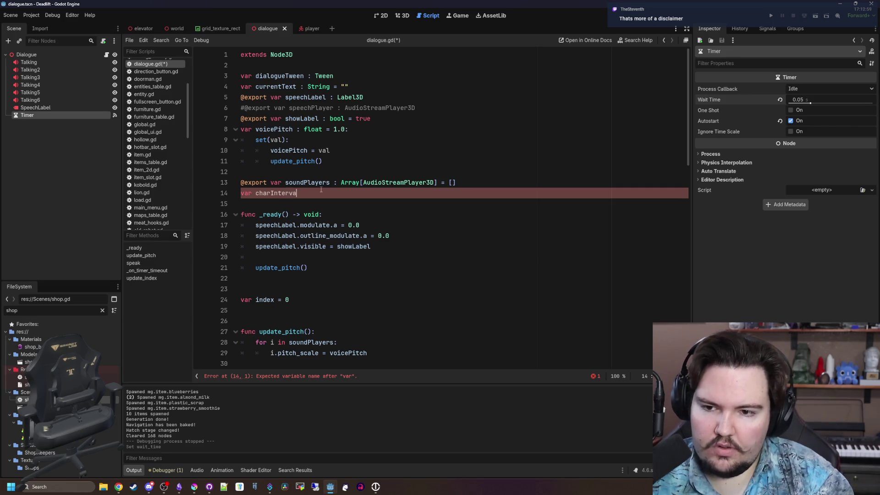
pyautogui.write('l')
pyautogui.write(' = 0')
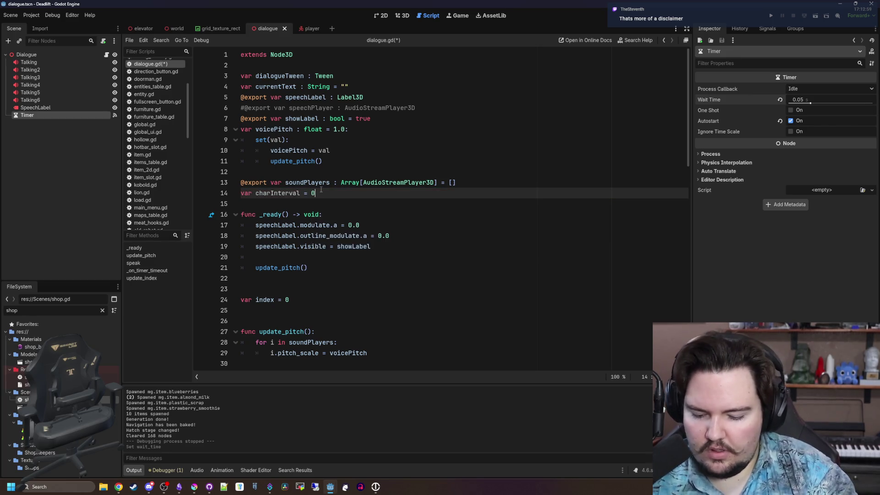
pyautogui.write(': float')
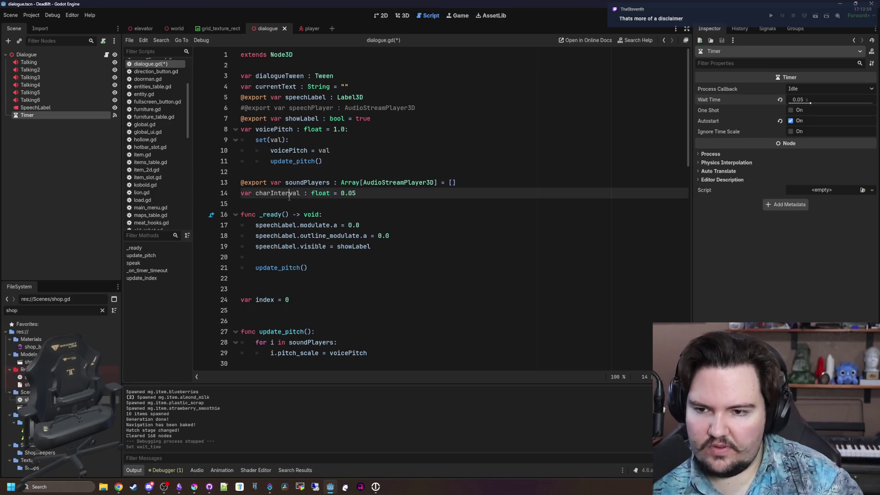
pyautogui.click(272, 208)
pyautogui.hotkey('ctrl', 's')
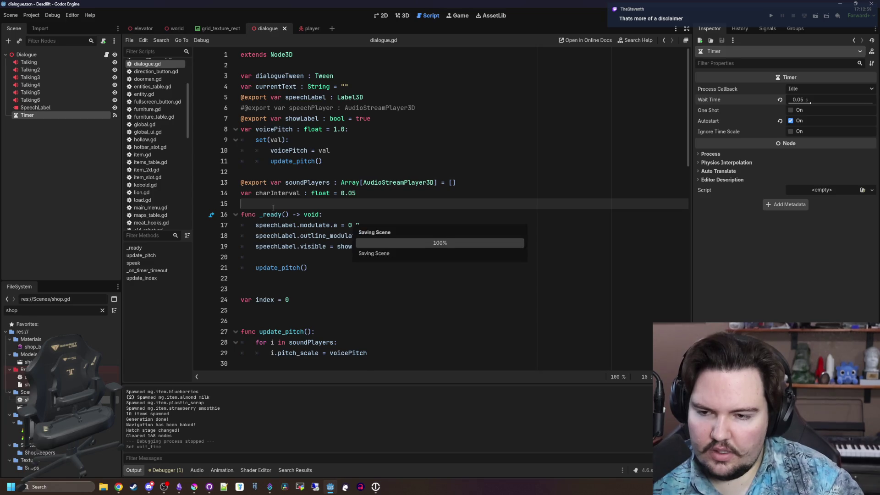
pyautogui.doubleClick(281, 193)
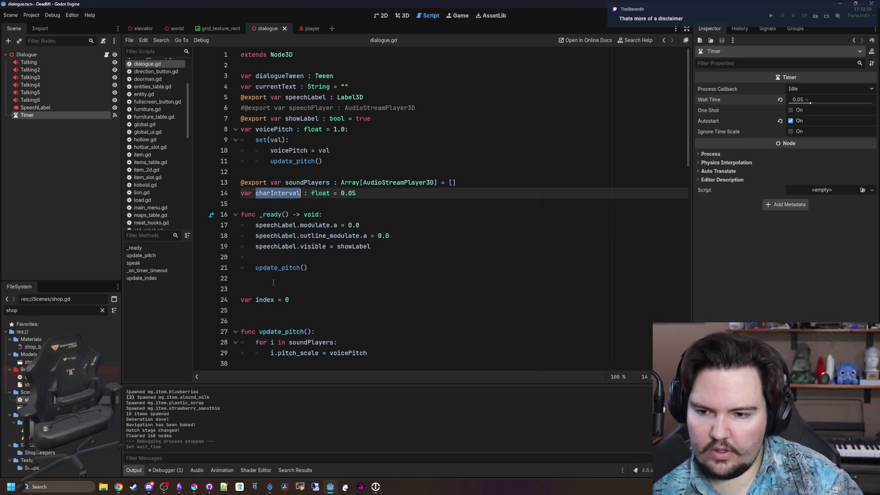
# Step: Move the index declaration under charInterval as `var index : int = 0` and remove leftover blank lines
pyautogui.click(280, 256)
pyautogui.press('BackSpace')
pyautogui.press('BackSpace')
pyautogui.moveTo(310, 300)
pyautogui.mouseDown()
pyautogui.moveTo(241, 289)
pyautogui.moveTo(270, 239)
pyautogui.moveTo(275, 202)
pyautogui.mouseUp()
pyautogui.click(277, 203)
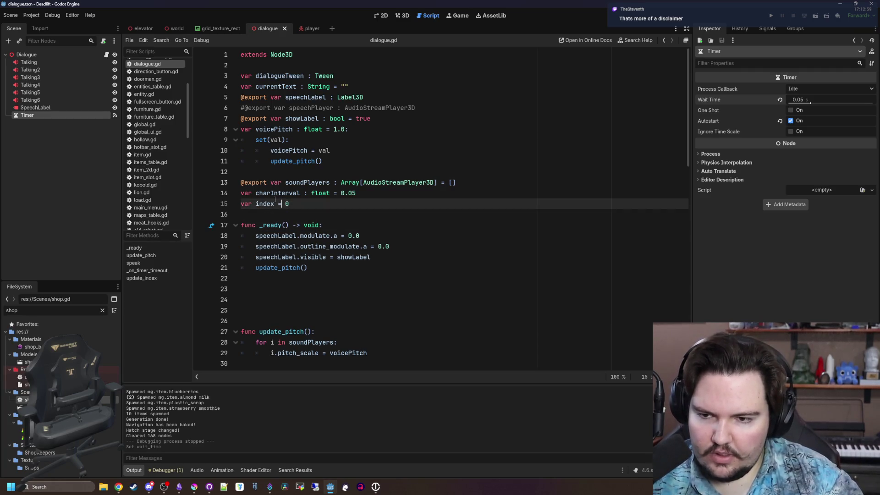
pyautogui.click(247, 299)
pyautogui.press('BackSpace')
pyautogui.press('BackSpace')
pyautogui.press('BackSpace')
pyautogui.click(282, 193)
pyautogui.doubleClick(281, 193)
pyautogui.scroll(-2, 261, 233)
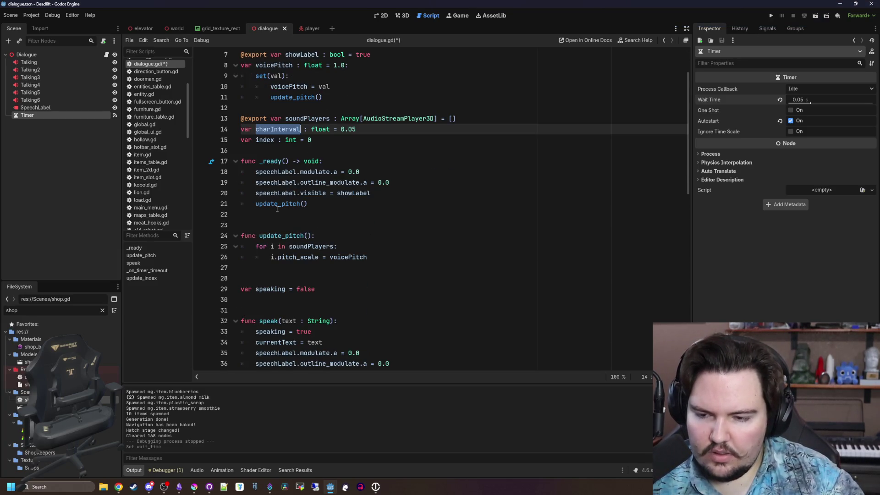
pyautogui.click(264, 217)
pyautogui.scroll(-4, 264, 217)
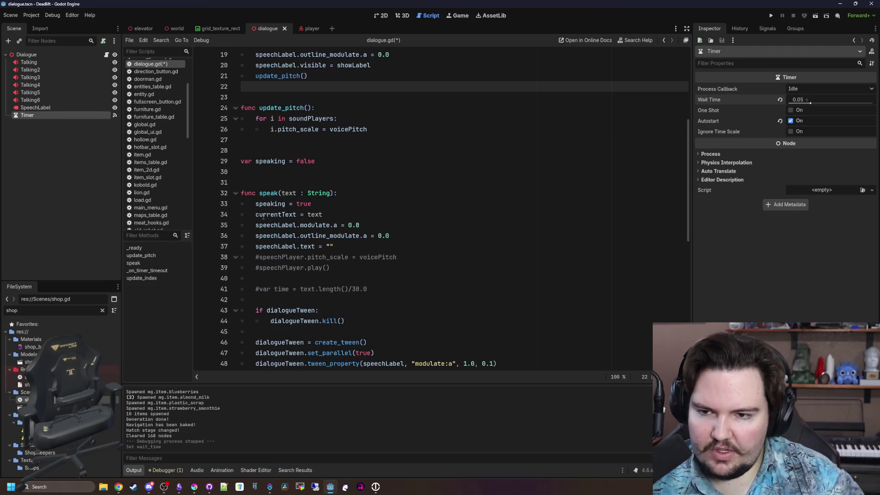
pyautogui.scroll(-3, 264, 216)
# Step: Replace speak()'s old commented lines with `var time = currentText.length() * charInterval`
pyautogui.moveTo(367, 193); pyautogui.dragTo(229, 164)
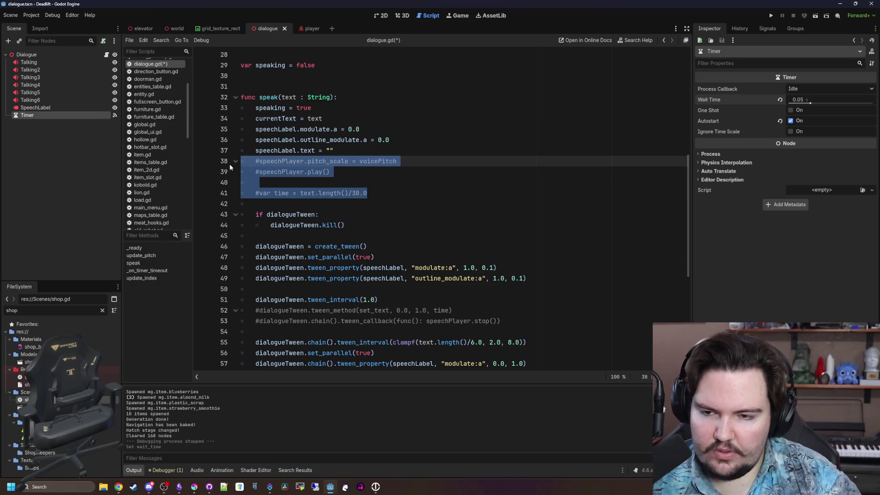
pyautogui.press('BackSpace')
pyautogui.press('Return')
pyautogui.write('v')
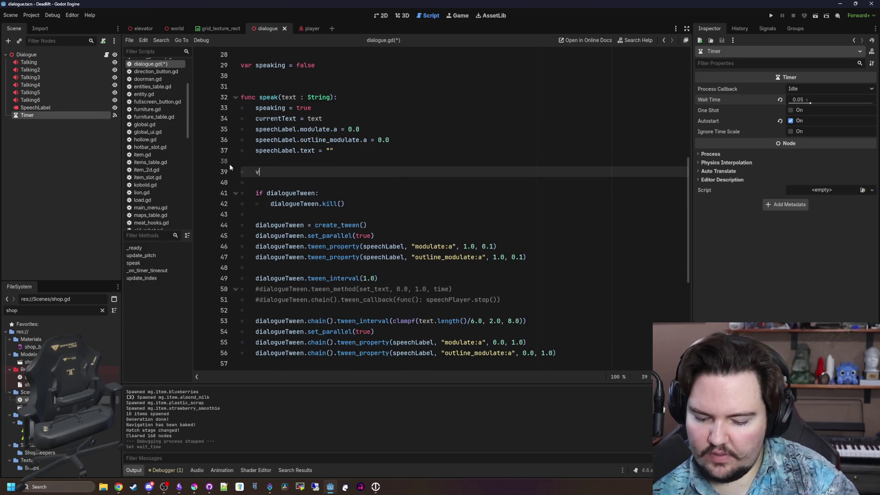
pyautogui.write('ar time = ')
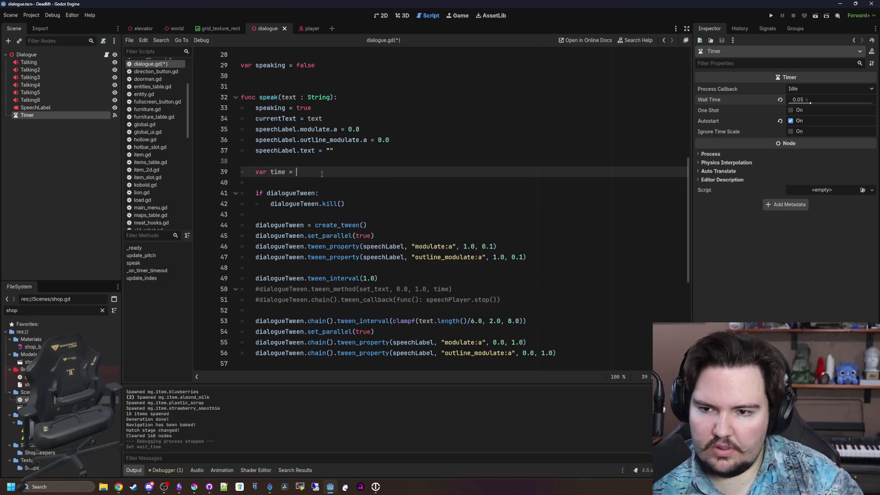
pyautogui.write('currentTex')
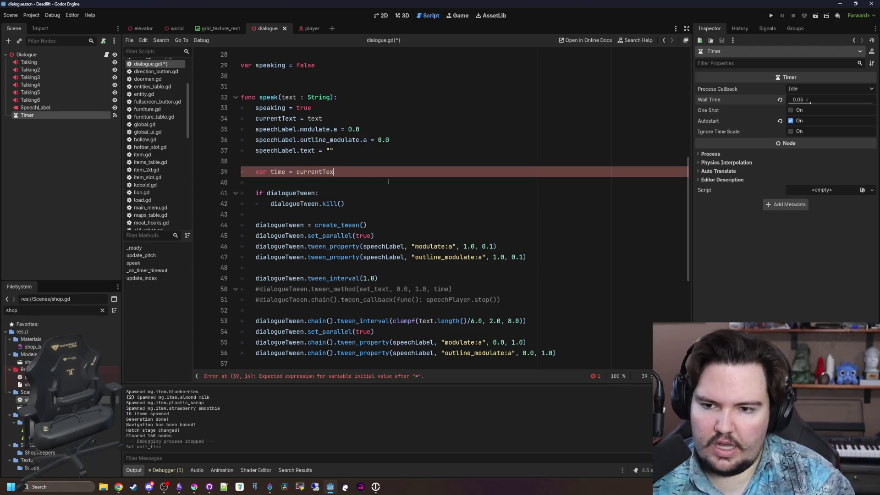
pyautogui.write('t.length() * d')
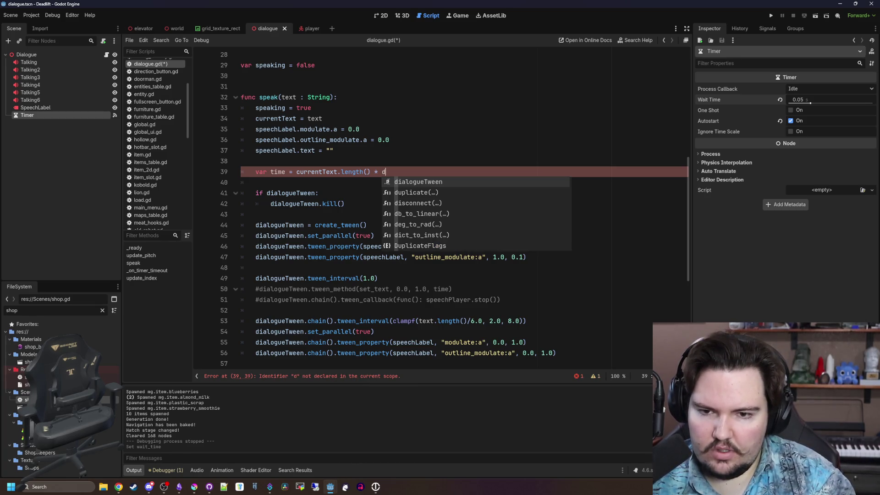
pyautogui.press('BackSpace')
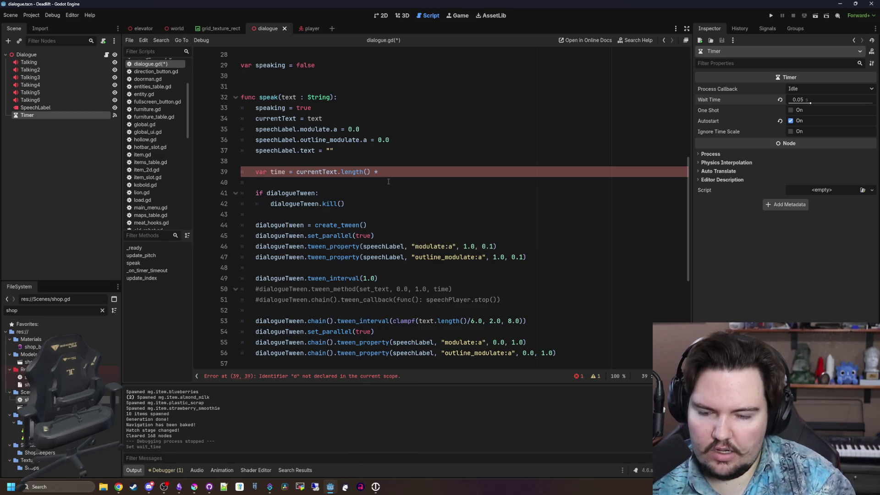
pyautogui.write('char')
pyautogui.press('Return')
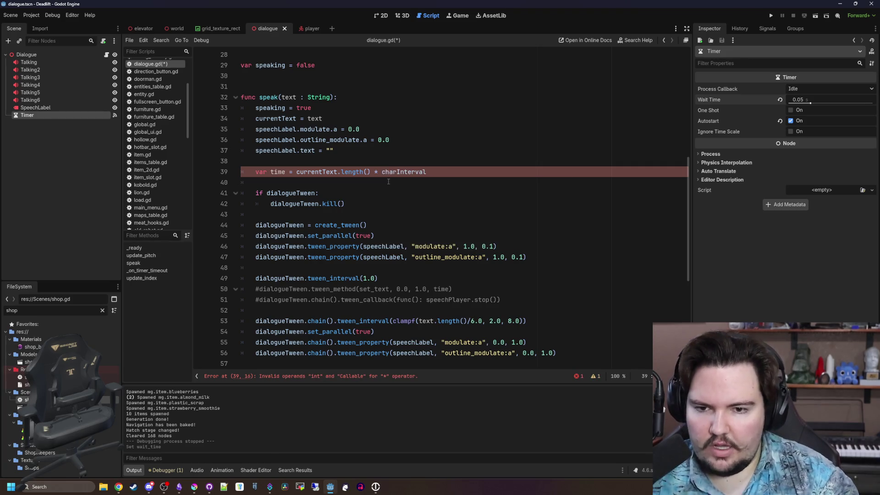
pyautogui.click(279, 159)
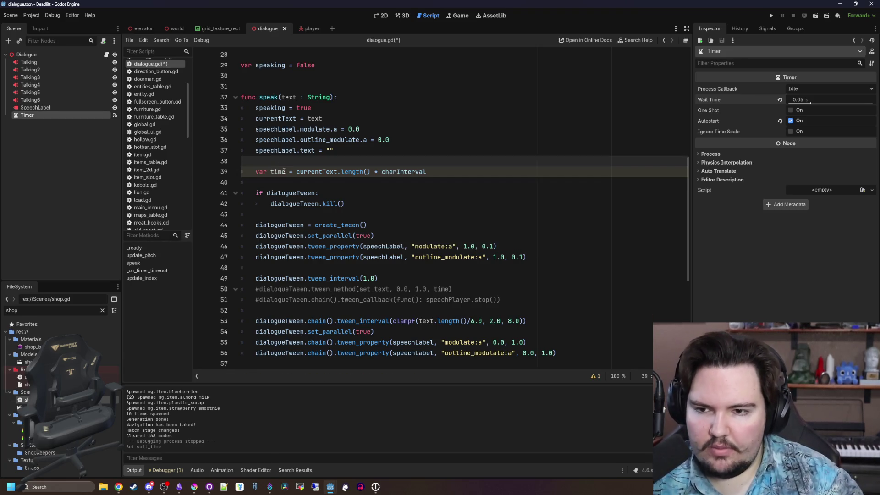
# Step: Change the tween_interval value from 1.0 to time
pyautogui.doubleClick(279, 171)
pyautogui.scroll(-3, 321, 207)
pyautogui.doubleClick(368, 246)
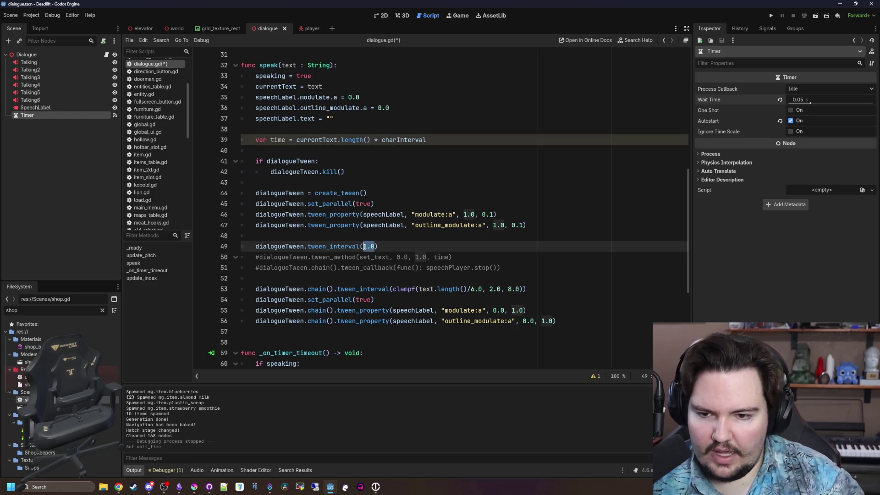
pyautogui.write('time')
pyautogui.press('Up')
# Step: Delete the two commented-out tween lines and the blank line above tween_interval
pyautogui.moveTo(468, 289); pyautogui.dragTo(419, 290)
pyautogui.moveTo(416, 290)
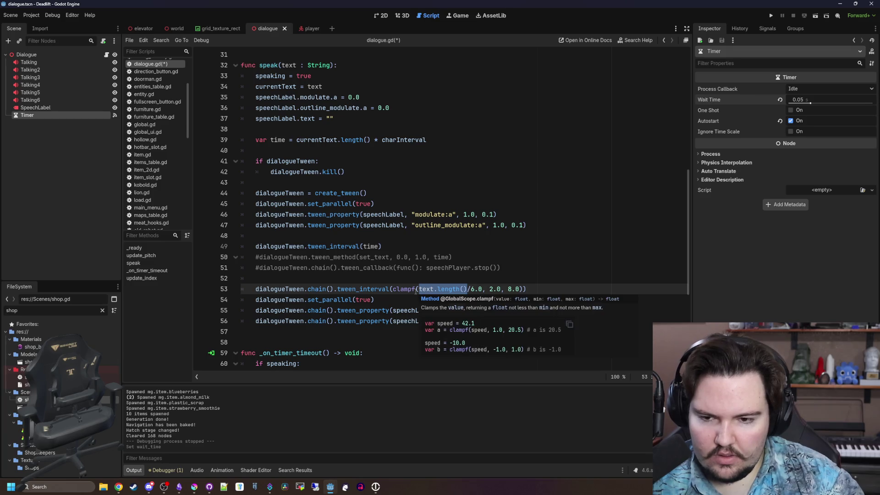
pyautogui.click(371, 279)
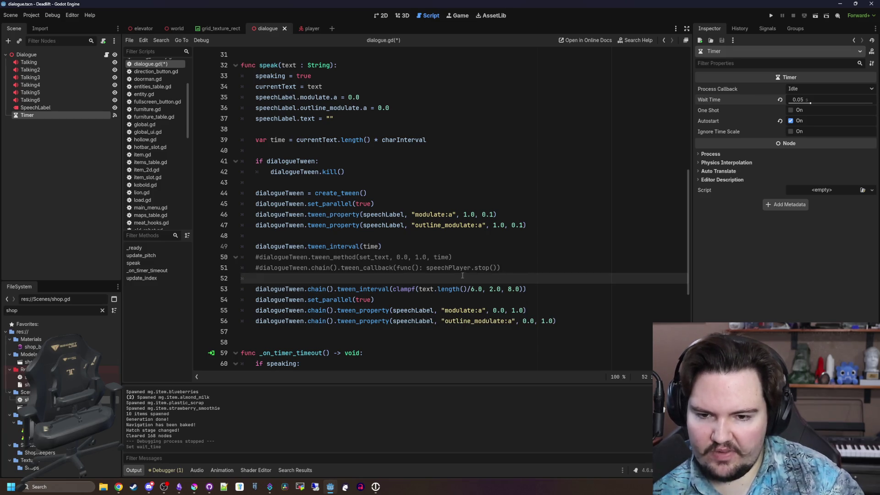
pyautogui.moveTo(371, 279); pyautogui.dragTo(213, 259)
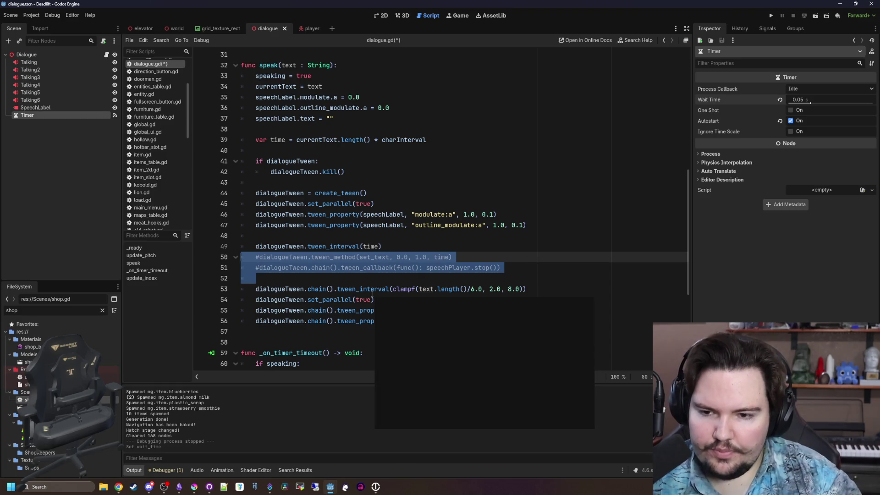
pyautogui.press('Delete')
pyautogui.click(334, 239)
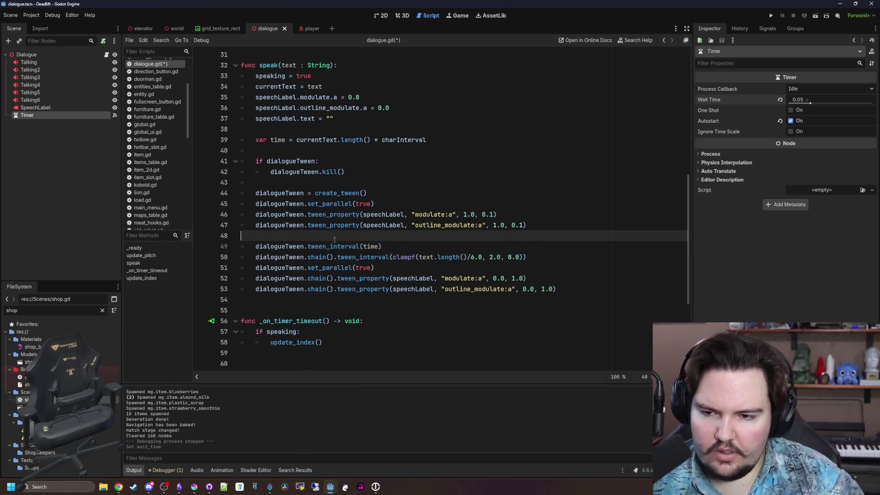
pyautogui.press('BackSpace')
# Step: Select the speaking variable declaration near the timer handler
pyautogui.scroll(-5, 314, 241)
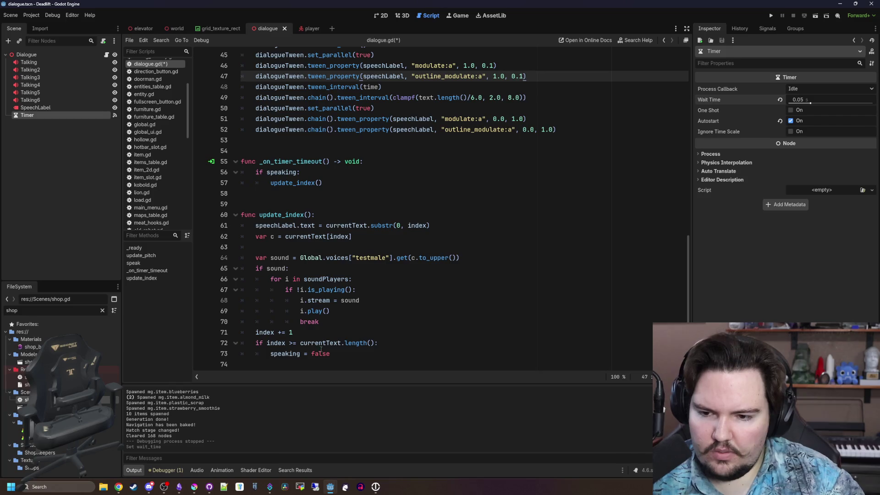
pyautogui.scroll(2, 335, 352)
pyautogui.click(301, 259)
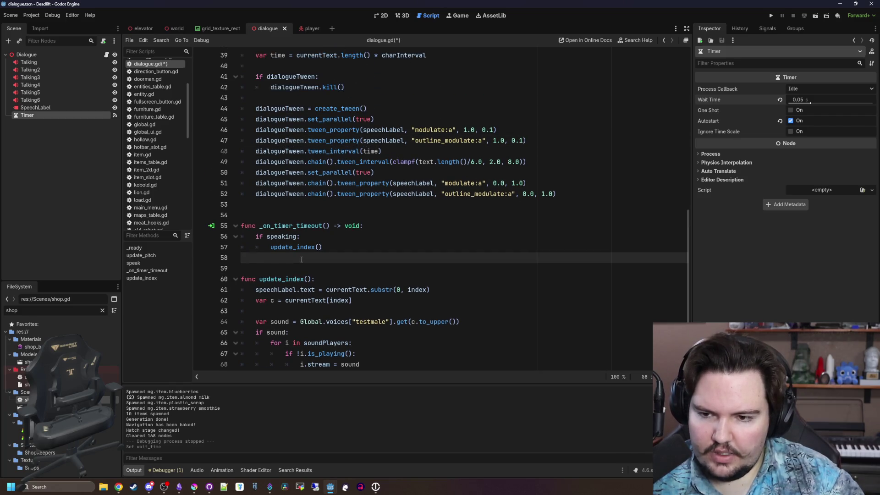
pyautogui.click(320, 215)
pyautogui.scroll(2, 320, 292)
pyautogui.scroll(6, 321, 292)
pyautogui.moveTo(316, 237); pyautogui.dragTo(241, 236)
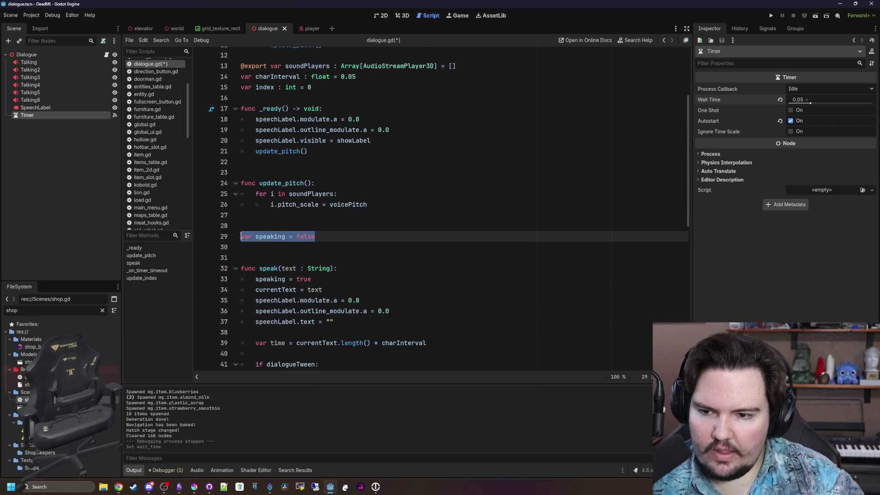
# Step: Move the speaking declaration under index as `: bool` and remove blank lines above speak()
pyautogui.hotkey('ctrl', 'x')
pyautogui.scroll(2, 275, 215)
pyautogui.moveTo(313, 129); pyautogui.dragTo(325, 116)
pyautogui.press('Right')
pyautogui.press('Return')
pyautogui.hotkey('ctrl', 'v')
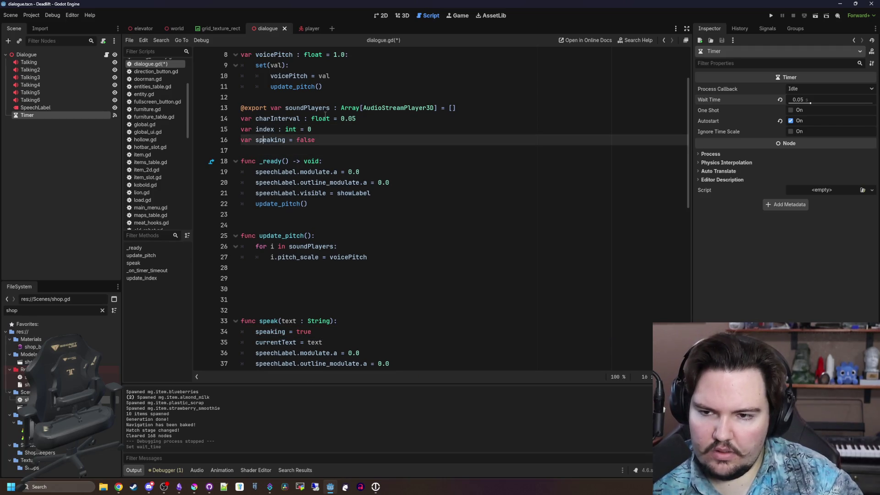
pyautogui.write(': bool')
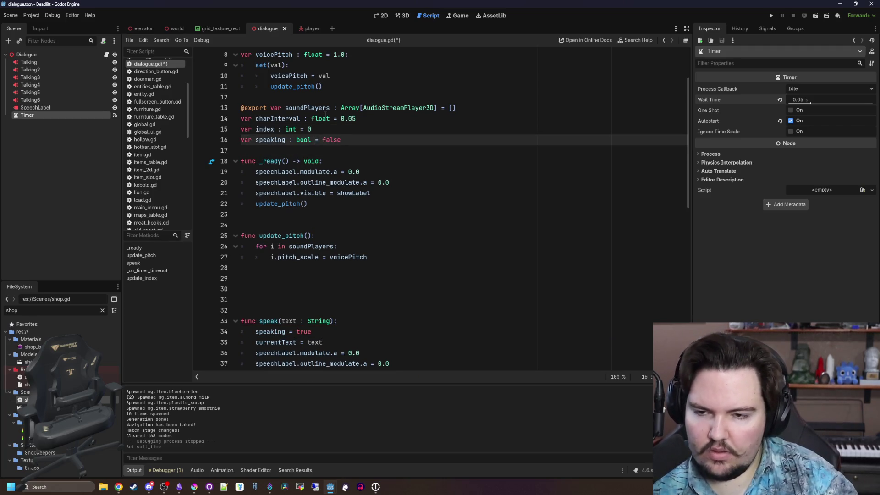
pyautogui.click(280, 304)
pyautogui.press('BackSpace')
pyautogui.press('BackSpace')
pyautogui.press('BackSpace')
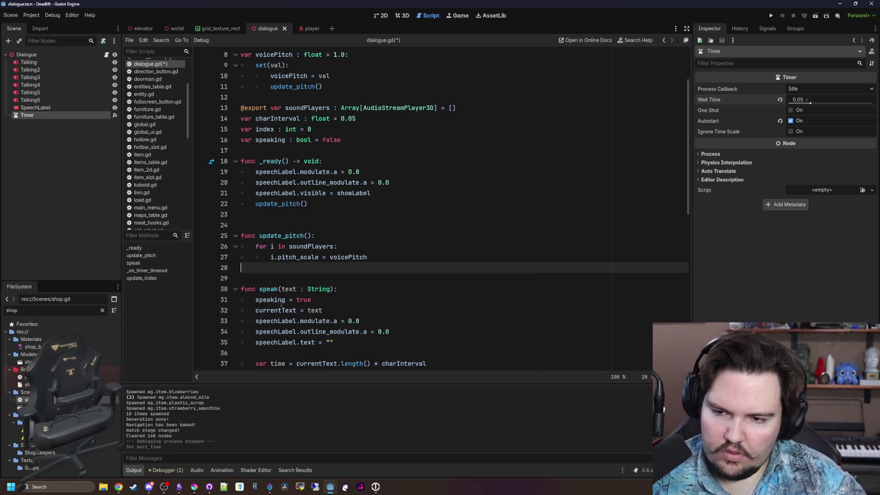
# Step: Delete the commented speechPlayer export line and save dialogue.gd
pyautogui.scroll(3, 281, 303)
pyautogui.moveTo(414, 107); pyautogui.dragTo(221, 104)
pyautogui.press('BackSpace')
pyautogui.press('BackSpace')
pyautogui.click(327, 132)
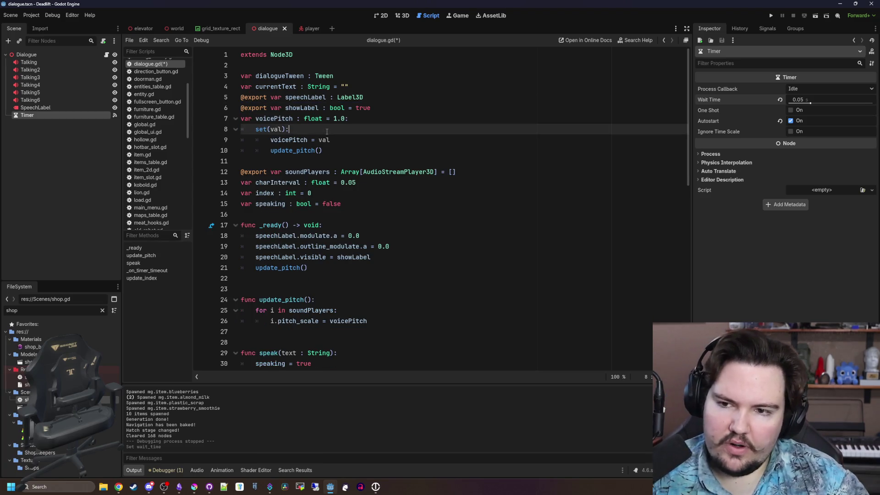
pyautogui.click(290, 160)
pyautogui.hotkey('ctrl', 's')
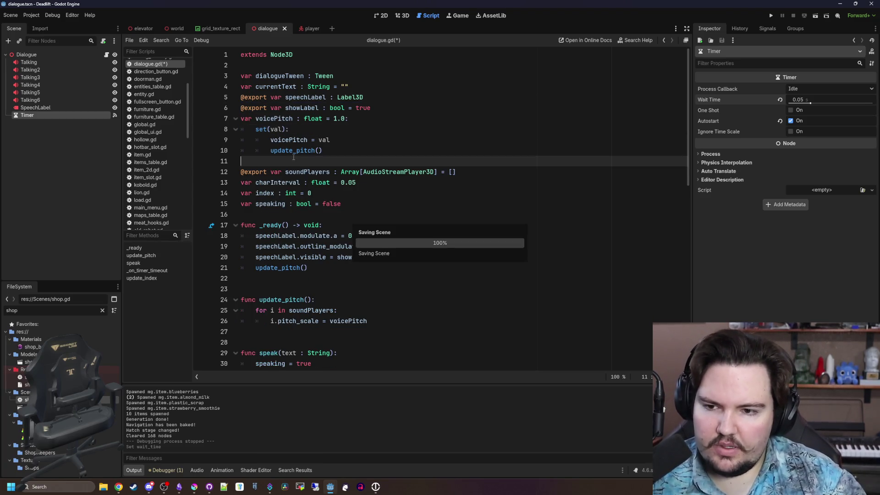
# Step: Review speak()'s tween code, then switch to the player scene
pyautogui.scroll(-14, 291, 158)
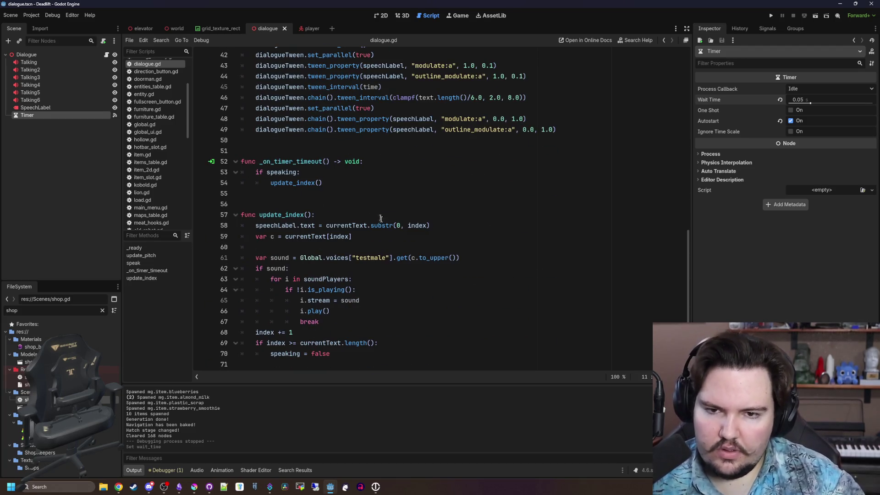
pyautogui.scroll(3, 380, 220)
pyautogui.click(367, 236)
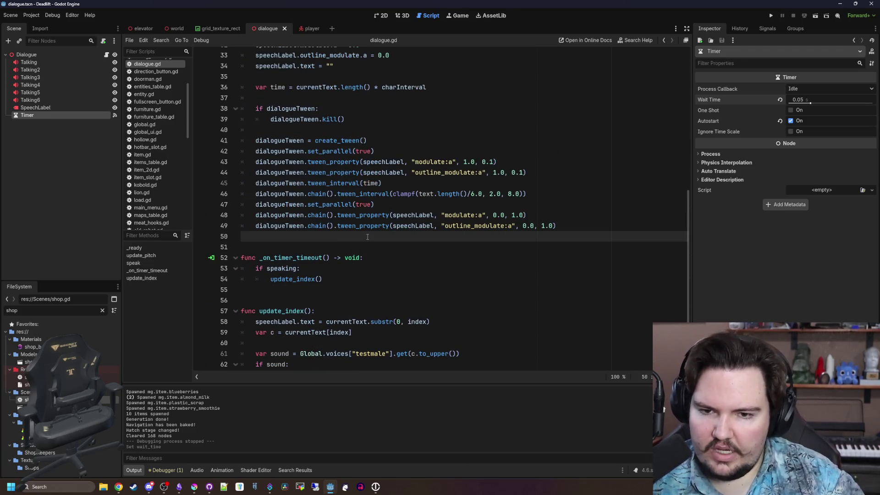
pyautogui.scroll(-3, 367, 237)
pyautogui.click(326, 206)
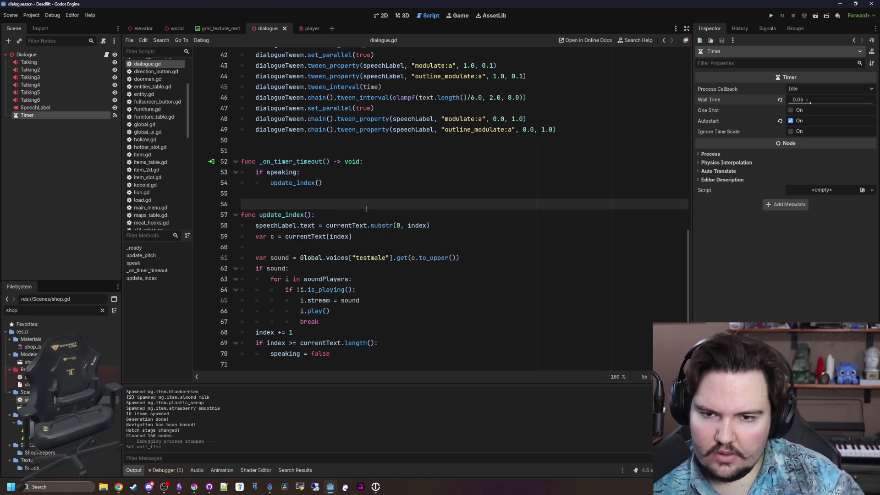
pyautogui.click(332, 195)
pyautogui.click(325, 142)
pyautogui.moveTo(389, 228)
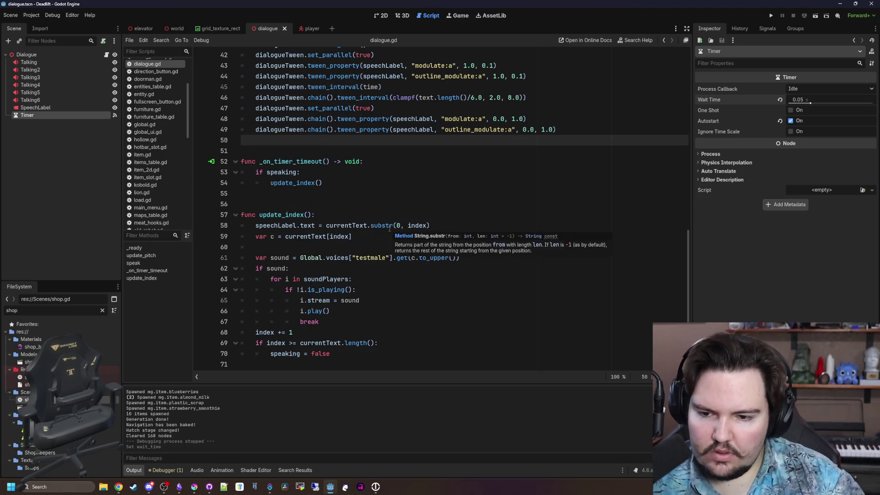
pyautogui.scroll(4, 389, 227)
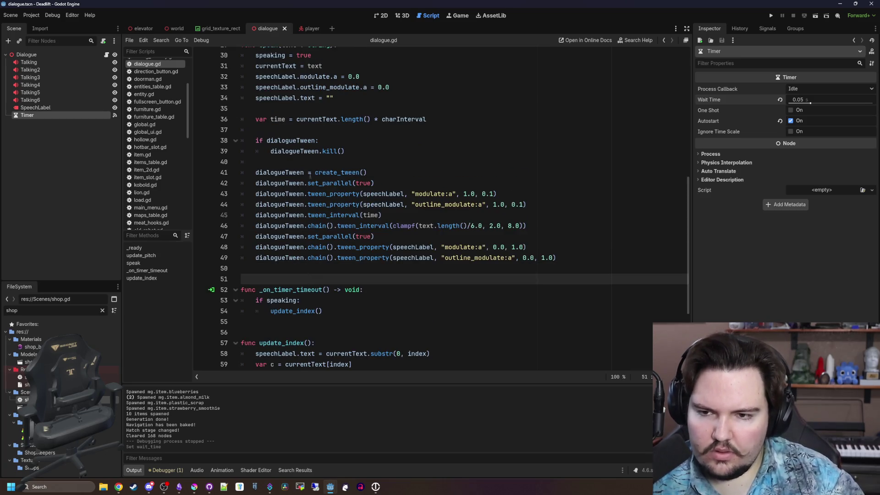
pyautogui.click(318, 151)
pyautogui.click(312, 29)
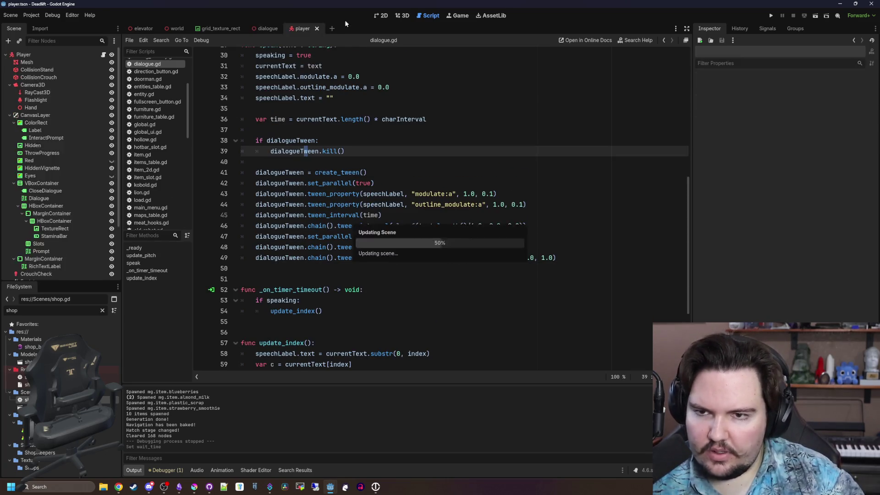
# Step: Save the player scene from its 2D view
pyautogui.click(387, 15)
pyautogui.scroll(-5, 385, 321)
pyautogui.scroll(8, 389, 282)
pyautogui.hotkey('ctrl', 's')
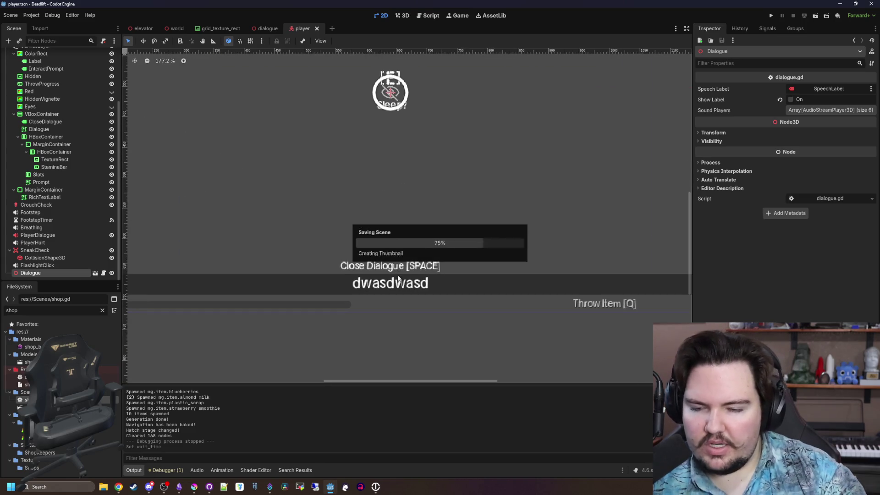
# Step: Insert an `if showLabel:` line above speak()'s tween block in dialogue.gd
pyautogui.click(104, 272)
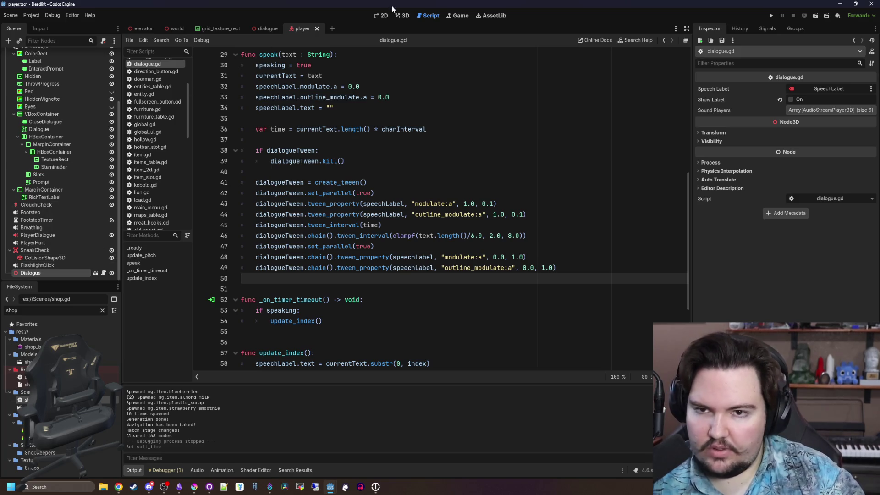
pyautogui.click(299, 170)
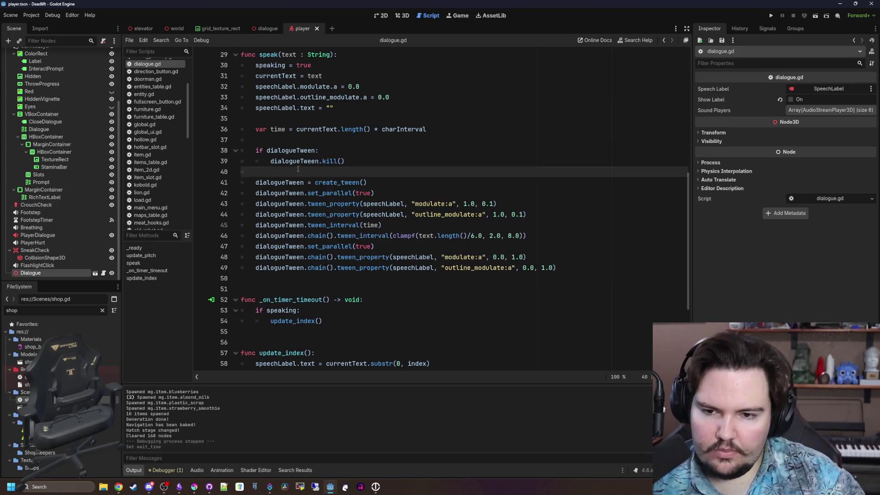
pyautogui.scroll(9, 298, 170)
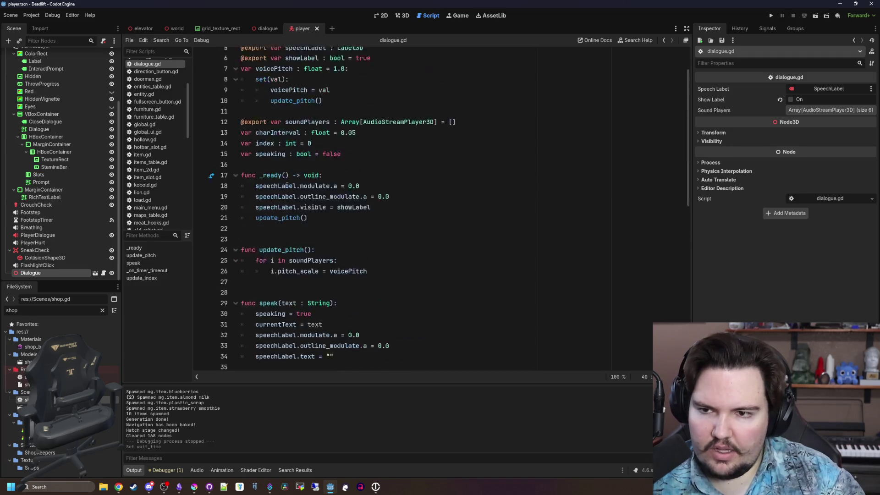
pyautogui.click(393, 109)
pyautogui.scroll(-9, 325, 222)
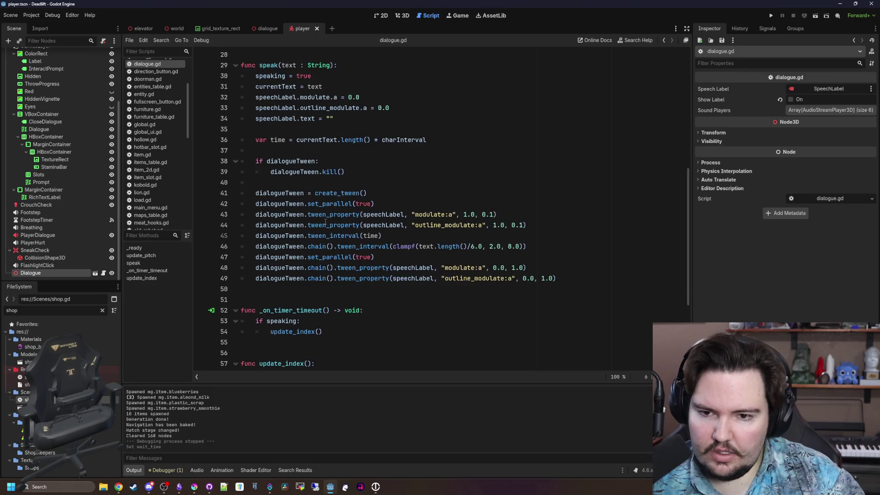
pyautogui.click(357, 177)
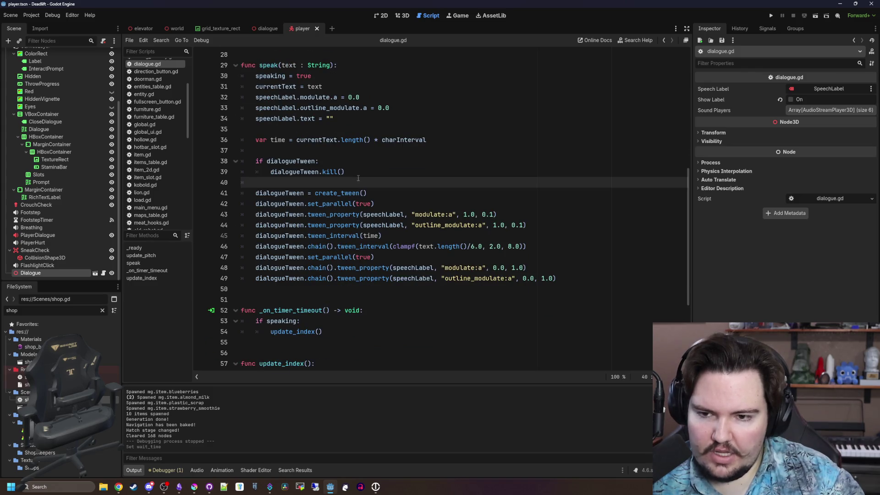
pyautogui.moveTo(583, 279); pyautogui.dragTo(241, 193)
pyautogui.click(284, 193)
pyautogui.click(291, 182)
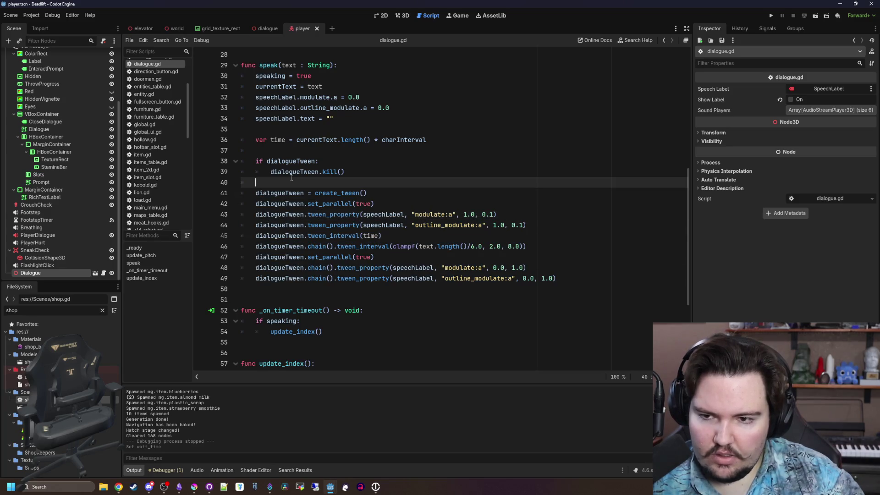
pyautogui.press('Return')
pyautogui.write('if showLabel:')
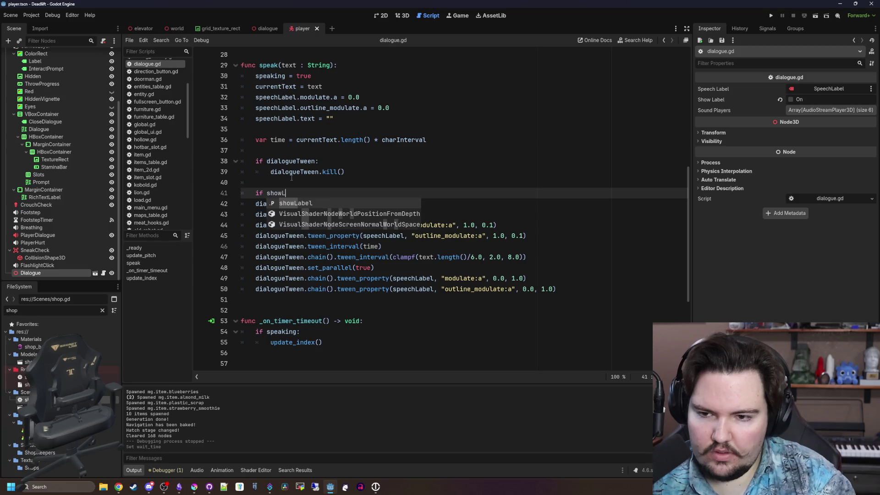
# Step: Indent the tween block under `if showLabel:`, save, and open a line below the variables
pyautogui.moveTo(591, 293); pyautogui.dragTo(186, 193)
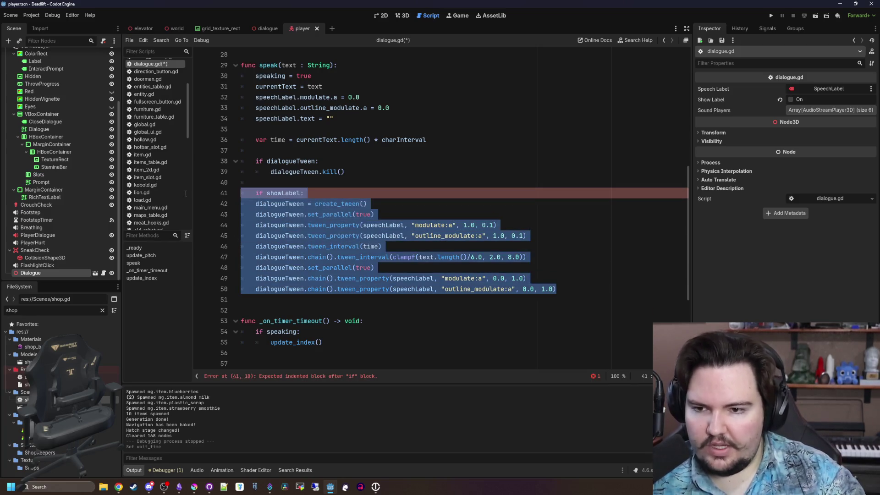
pyautogui.press('Tab')
pyautogui.press('Up')
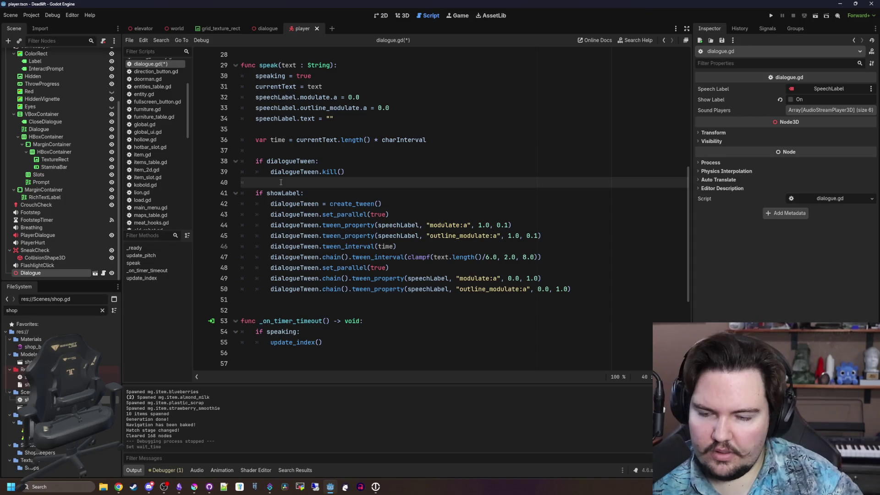
pyautogui.scroll(-1, 281, 182)
pyautogui.scroll(-4, 280, 183)
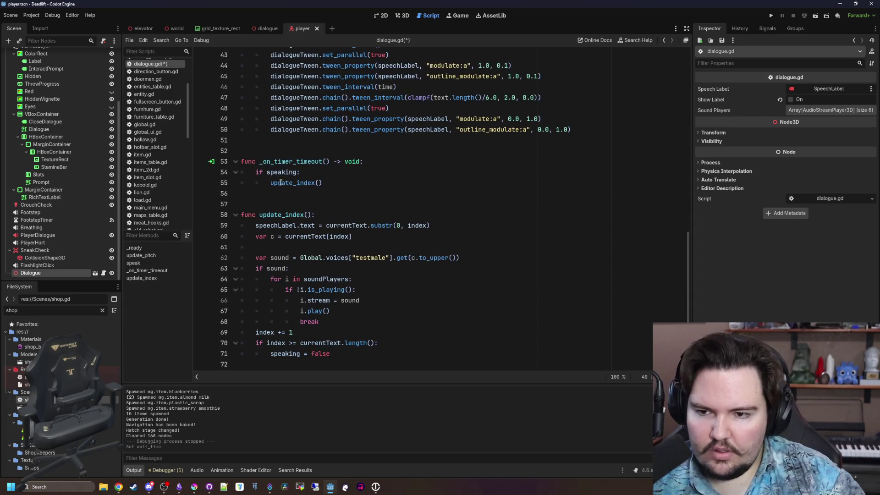
pyautogui.click(301, 204)
pyautogui.hotkey('ctrl', 's')
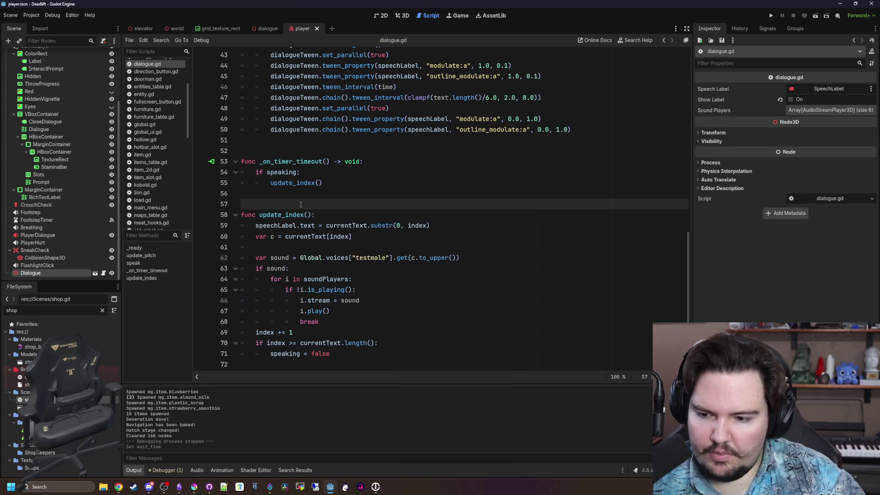
pyautogui.scroll(14, 309, 177)
pyautogui.click(361, 205)
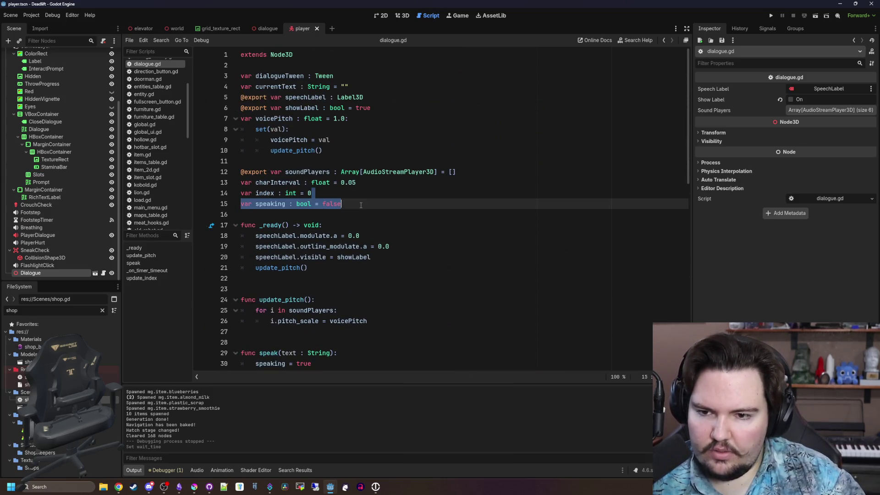
pyautogui.press('Return')
pyautogui.press('Return')
# Step: Declare `signal char_displayed(c)` below the variable declarations
pyautogui.write('signal ')
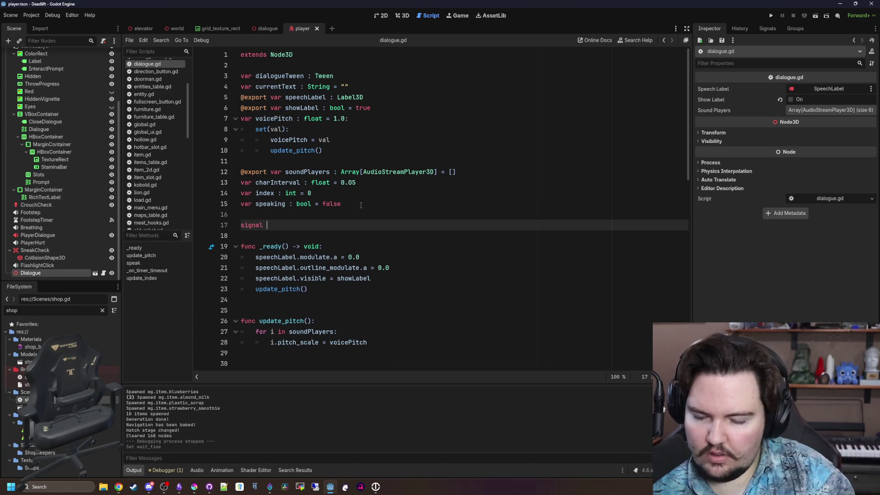
pyautogui.write('char_')
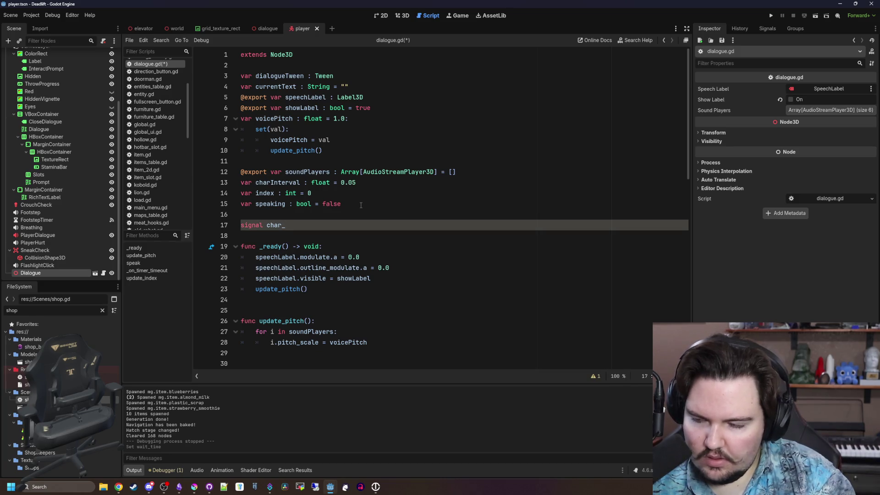
pyautogui.write('displayed(')
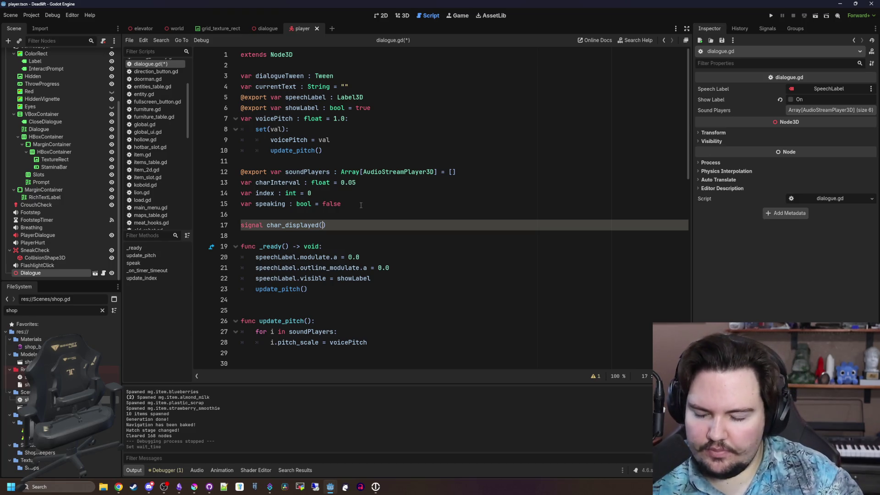
pyautogui.write('c')
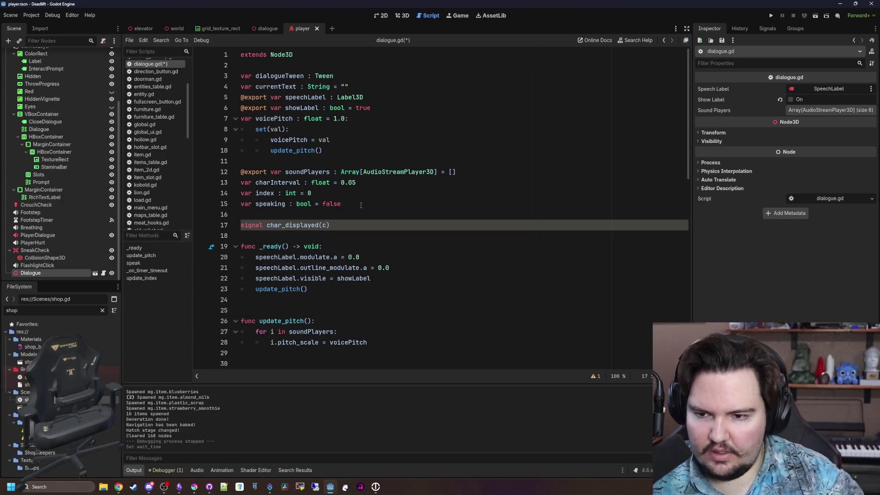
pyautogui.click(350, 225)
pyautogui.doubleClick(296, 228)
pyautogui.scroll(-15, 330, 298)
# Step: Add `char_displayed.emit(c)` in update_index after the sound loop
pyautogui.click(354, 350)
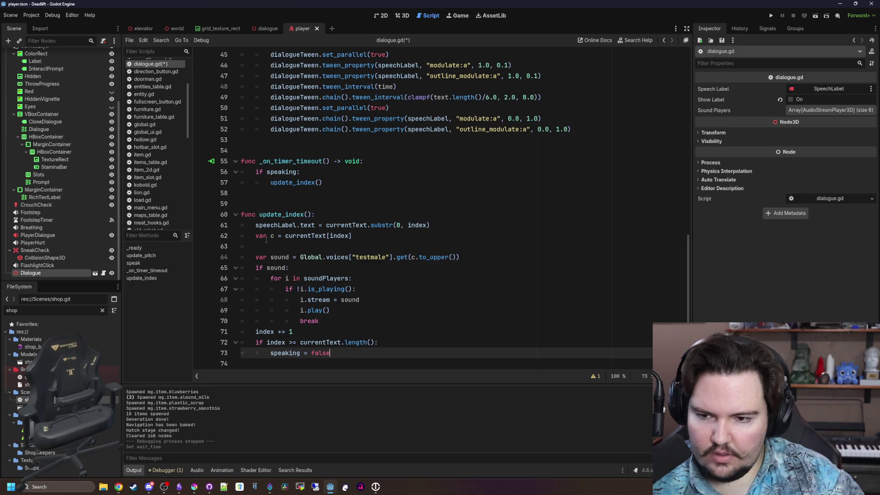
pyautogui.press('Return')
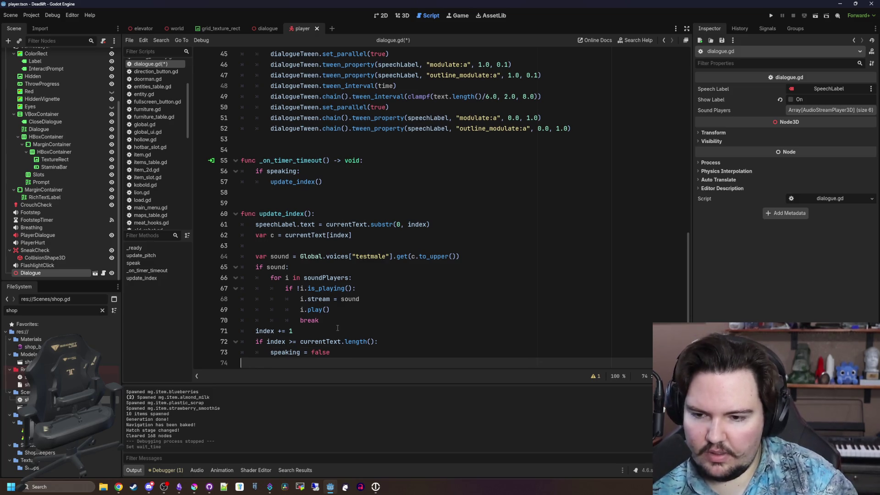
pyautogui.press('BackSpace')
pyautogui.press('Up')
pyautogui.press('Up')
pyautogui.press('Up')
pyautogui.press('Return')
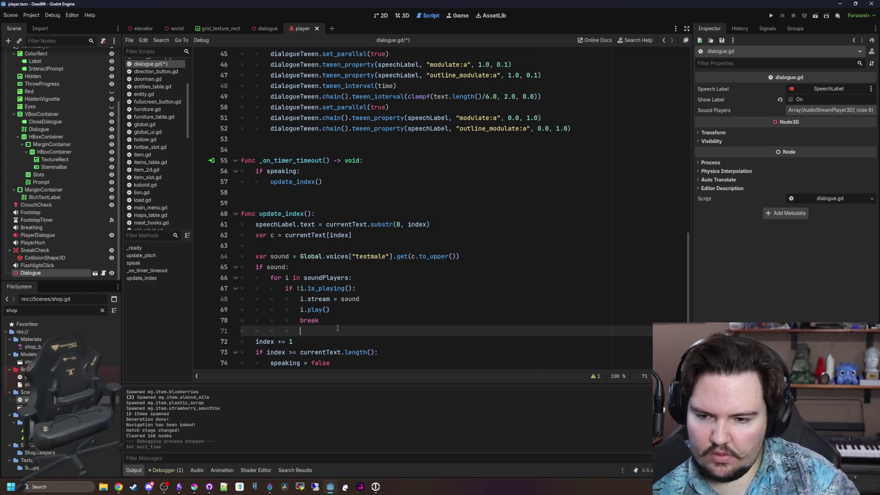
pyautogui.press('BackSpace')
pyautogui.write('char_dis')
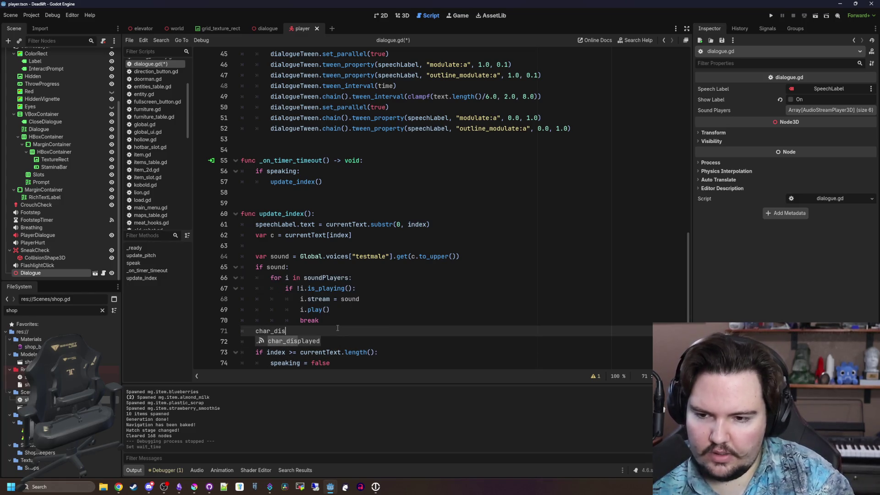
pyautogui.write('played()')
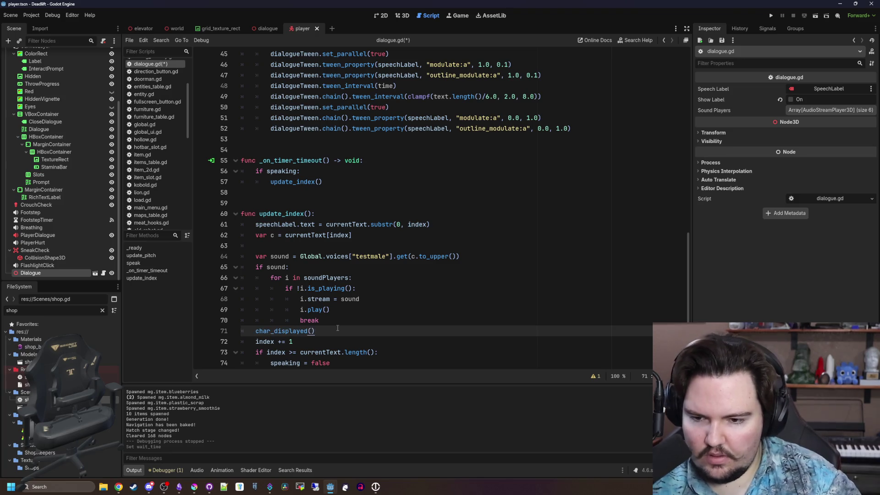
pyautogui.write('c')
pyautogui.click(308, 331)
pyautogui.write('.emit')
# Step: Start a second `signal` declaration beneath char_displayed
pyautogui.scroll(15, 344, 146)
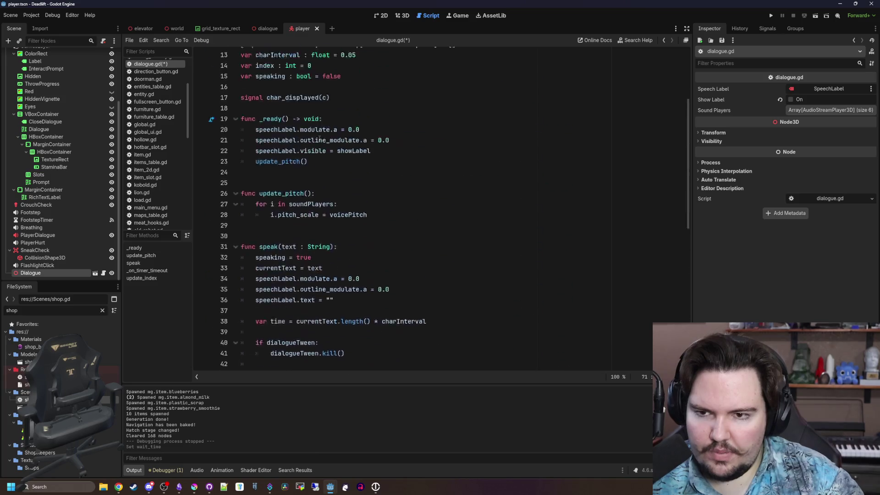
pyautogui.click(335, 227)
pyautogui.press('Return')
pyautogui.write('signal c')
pyautogui.press('BackSpace')
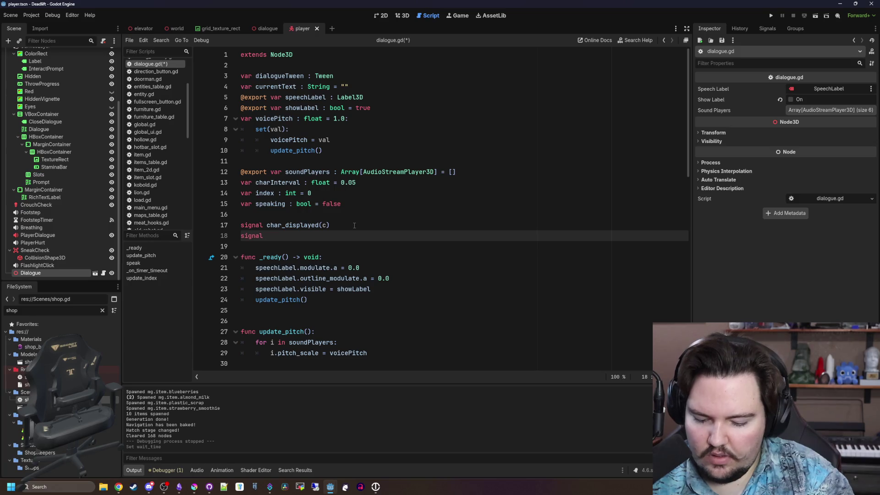
# Step: Declare the signal dialogue_finished(c) in dialogue.gd
pyautogui.write('dialogue_fini')
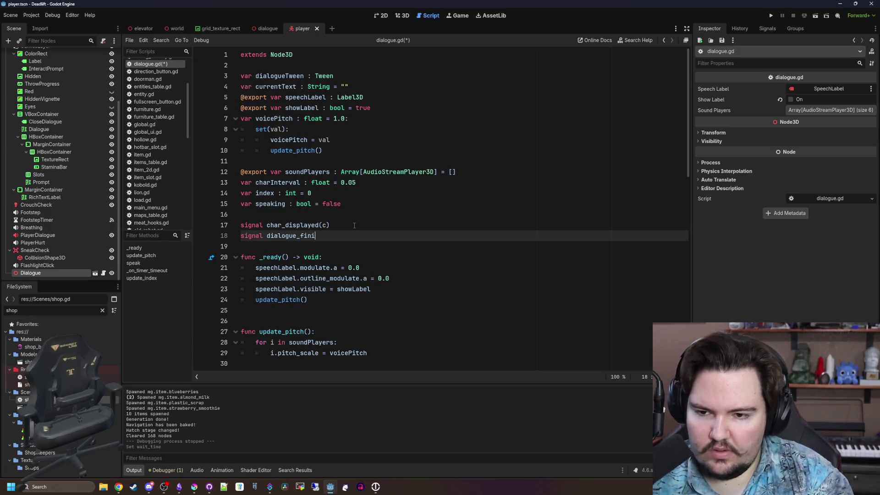
pyautogui.write('shed(c')
pyautogui.scroll(-6, 354, 225)
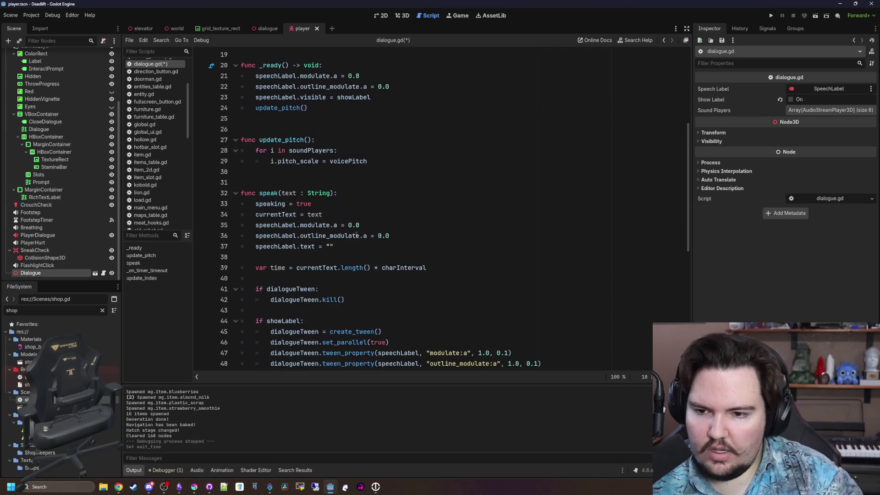
pyautogui.scroll(-6, 286, 185)
# Step: Write func cancel_dialogue() that sets speaking = false and calls dialogue_finished.emit()
pyautogui.click(288, 207)
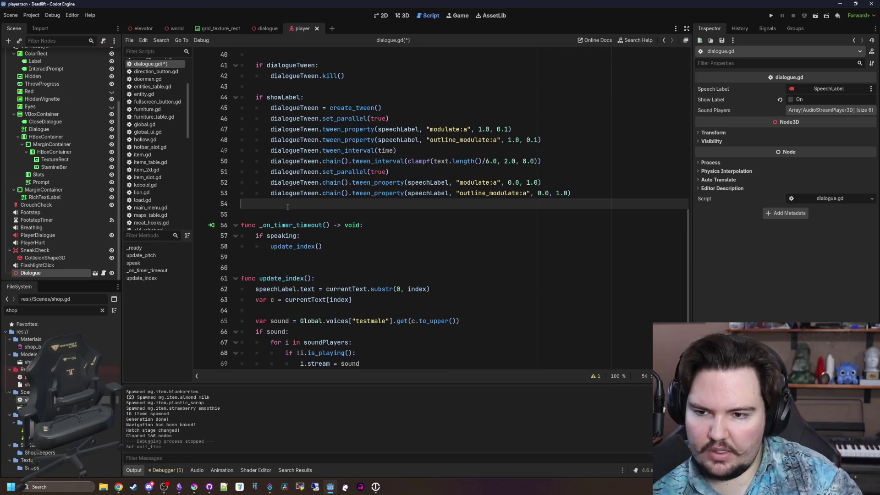
pyautogui.press('Return')
pyautogui.press('Return')
pyautogui.press('Return')
pyautogui.press('Up')
pyautogui.write('func ')
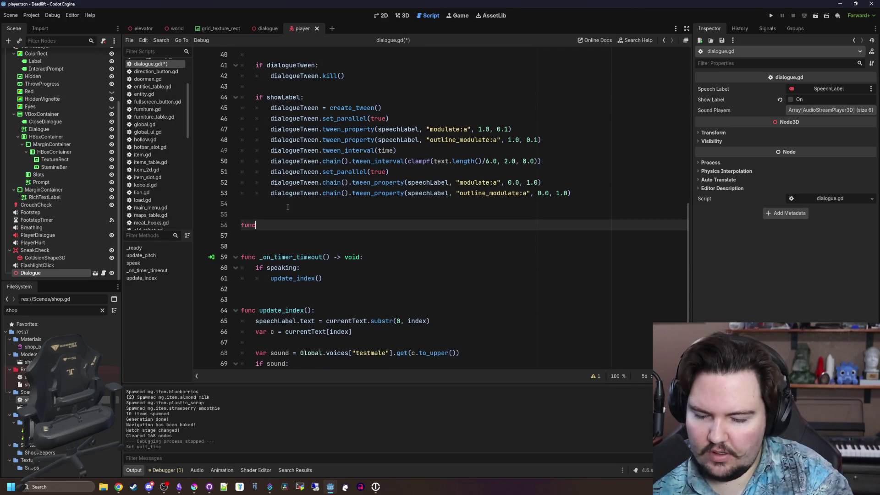
pyautogui.write('cancel_dialogue()')
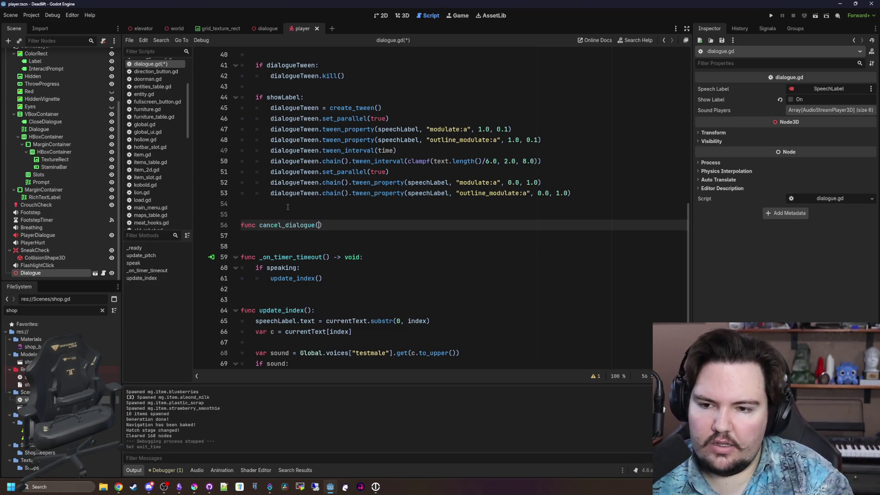
pyautogui.write(':')
pyautogui.press('Return')
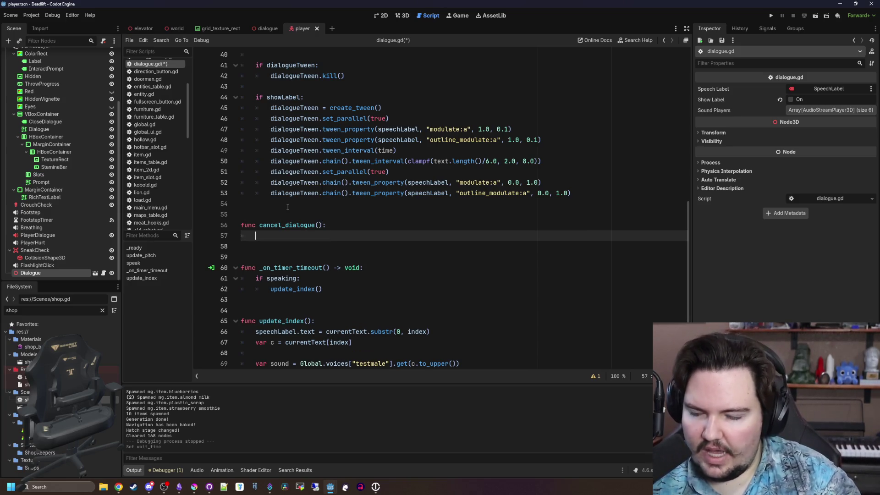
pyautogui.write('speaking = false')
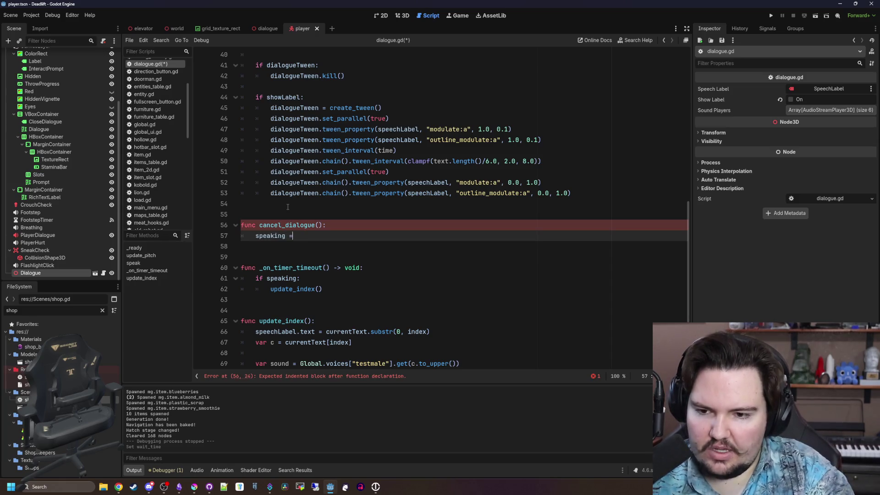
pyautogui.press('Return')
pyautogui.write('dialogue_finished.emit()')
# Step: Save the dialogue.gd script with the new signal and function
pyautogui.click(287, 206)
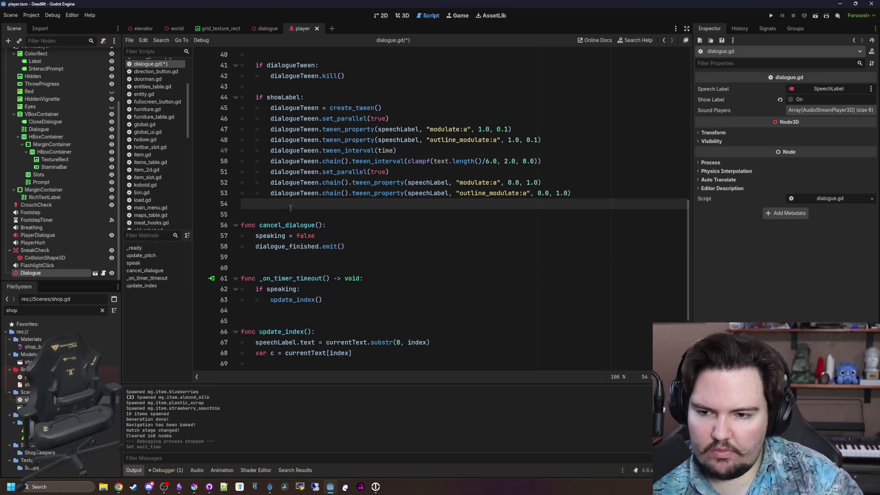
pyautogui.press('Down')
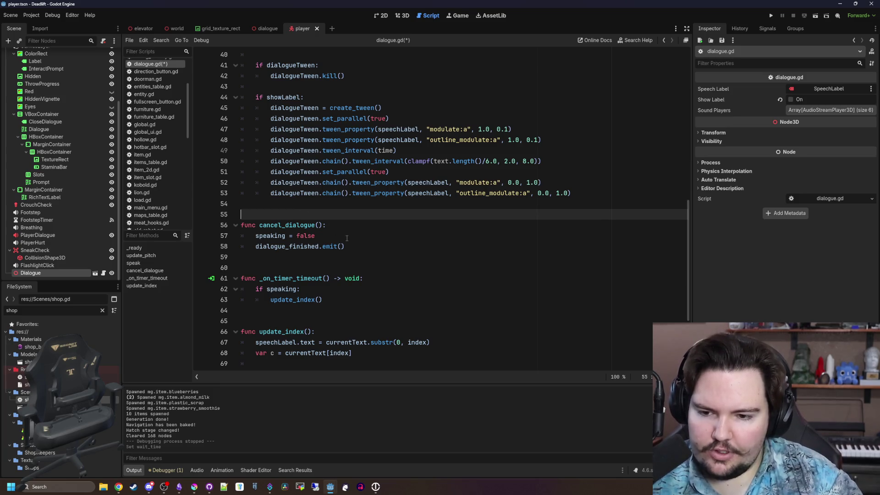
pyautogui.scroll(-4, 353, 229)
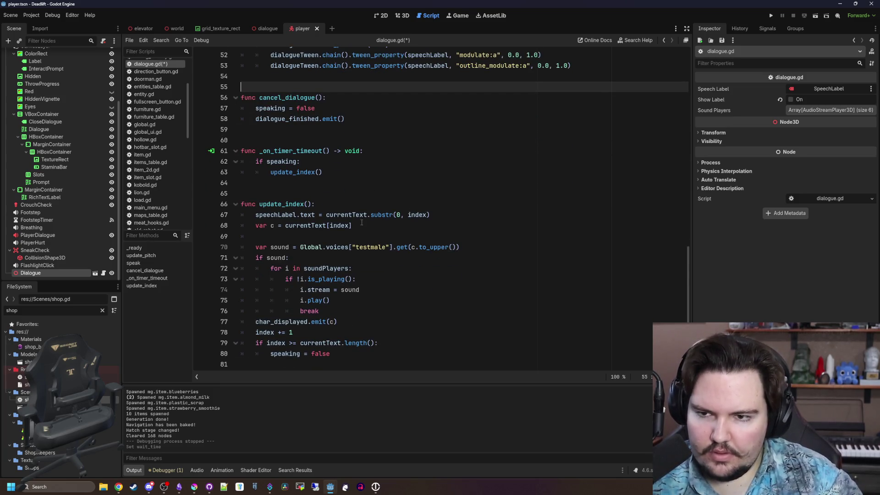
pyautogui.click(316, 193)
pyautogui.hotkey('ctrl', 's')
pyautogui.click(286, 134)
pyautogui.hotkey('ctrl', 's')
pyautogui.hotkey('ctrl', 's')
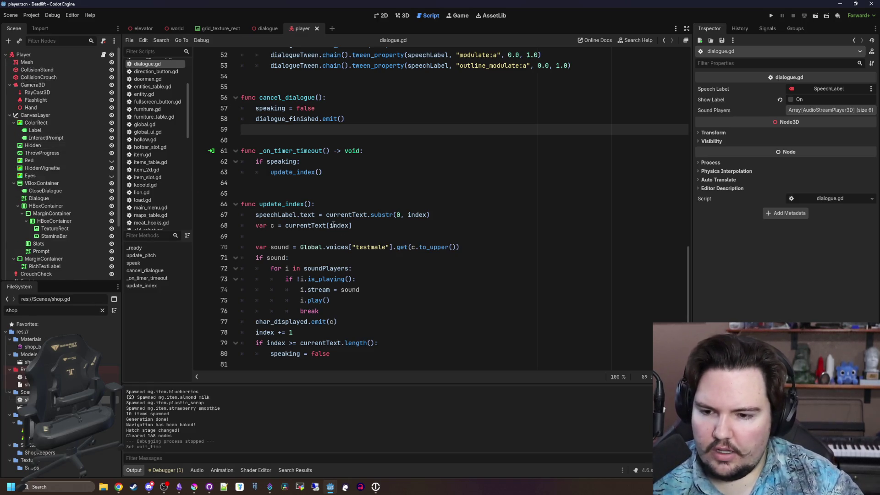
pyautogui.scroll(15, 333, 225)
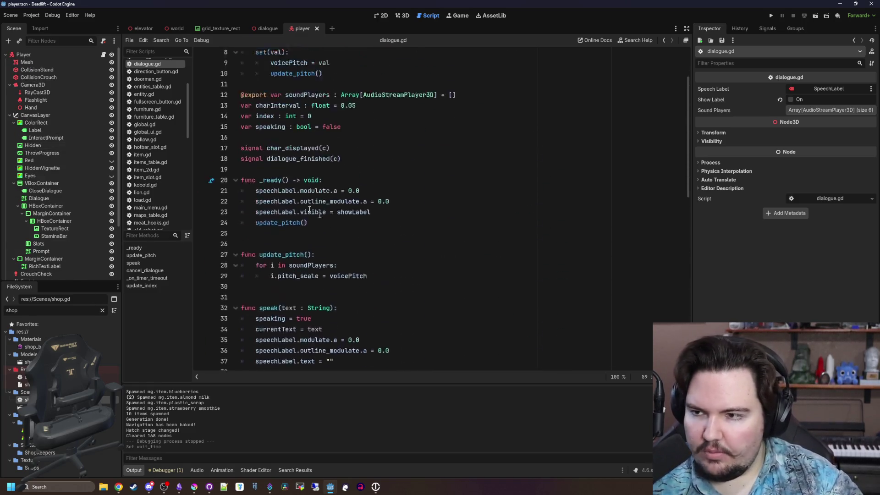
# Step: Open player.gd and remove the blank line inside speak()
pyautogui.click(103, 55)
pyautogui.scroll(2, 490, 270)
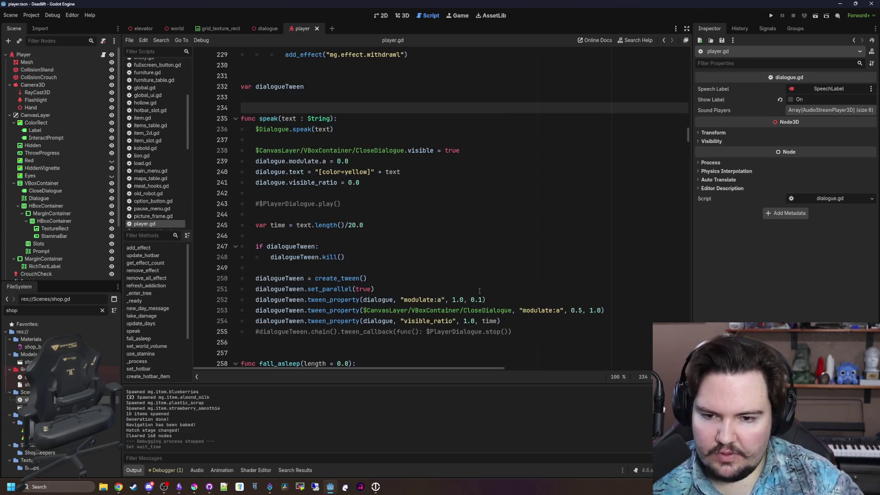
pyautogui.scroll(-1, 489, 284)
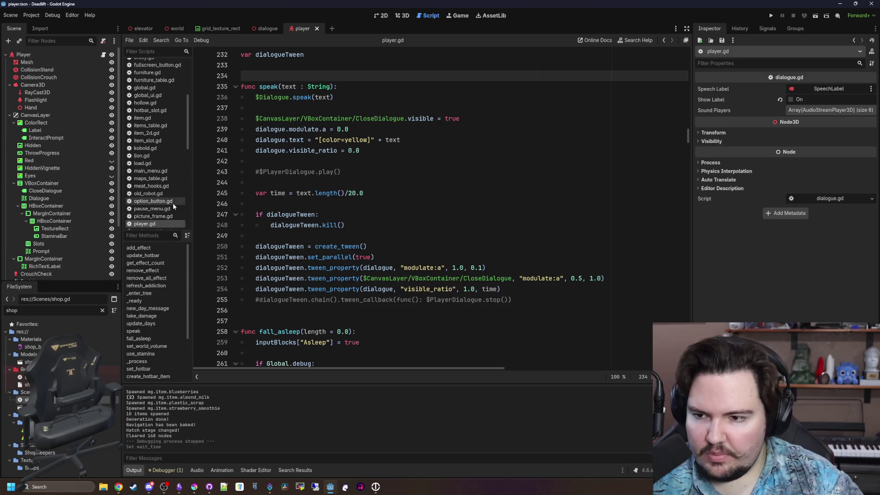
pyautogui.click(344, 235)
pyautogui.scroll(8, 342, 231)
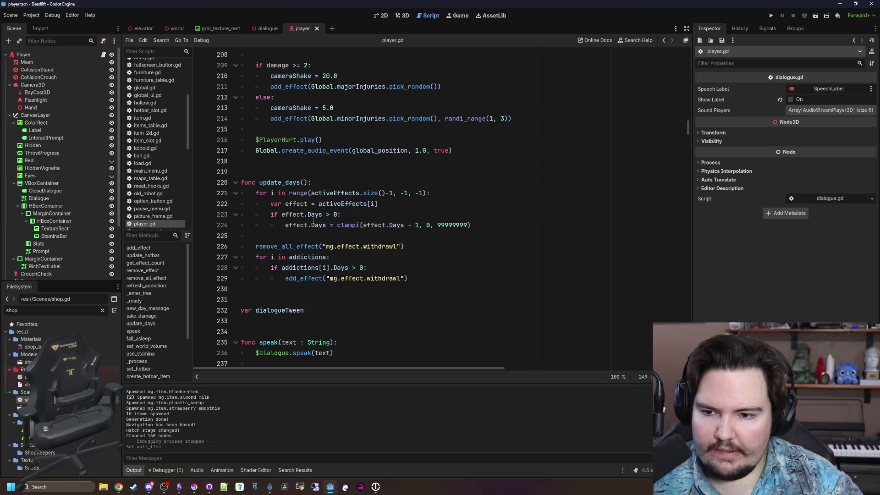
pyautogui.scroll(-7, 313, 221)
pyautogui.click(271, 138)
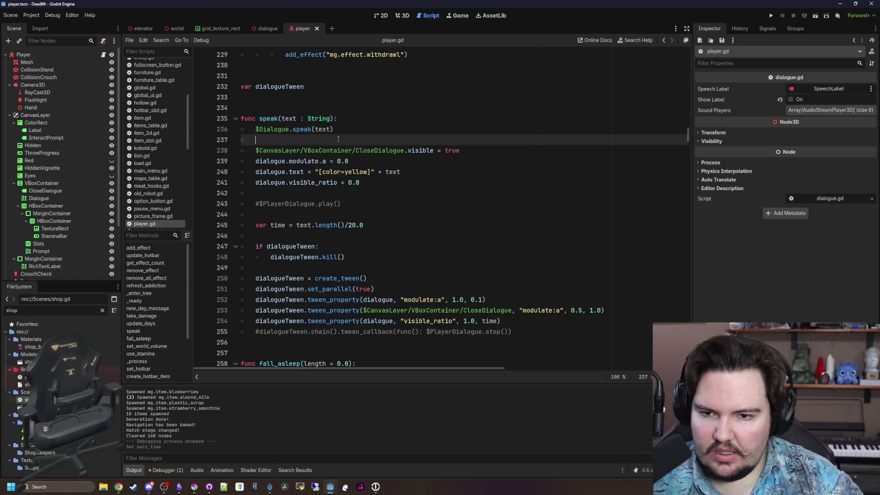
pyautogui.press('BackSpace')
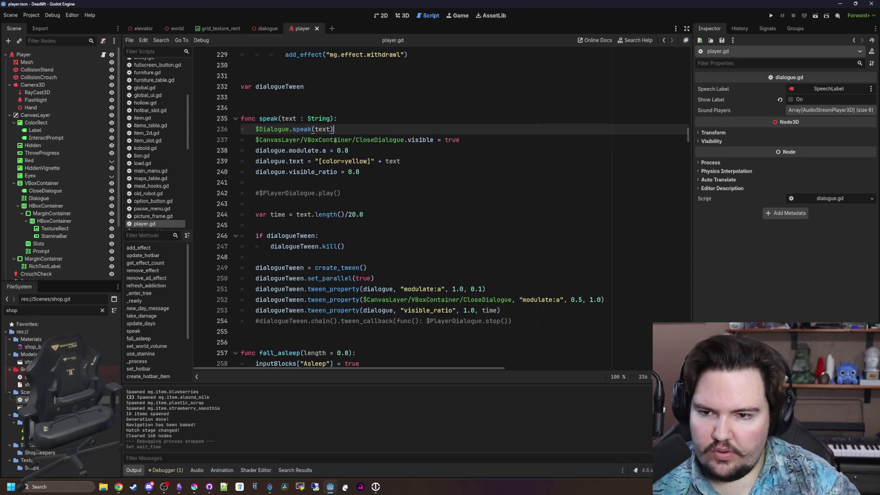
# Step: Comment out the dialogue.visible_ratio reset and add a blank line after dialogue.text
pyautogui.click(277, 152)
pyautogui.moveTo(253, 161); pyautogui.dragTo(386, 163)
pyautogui.click(245, 171)
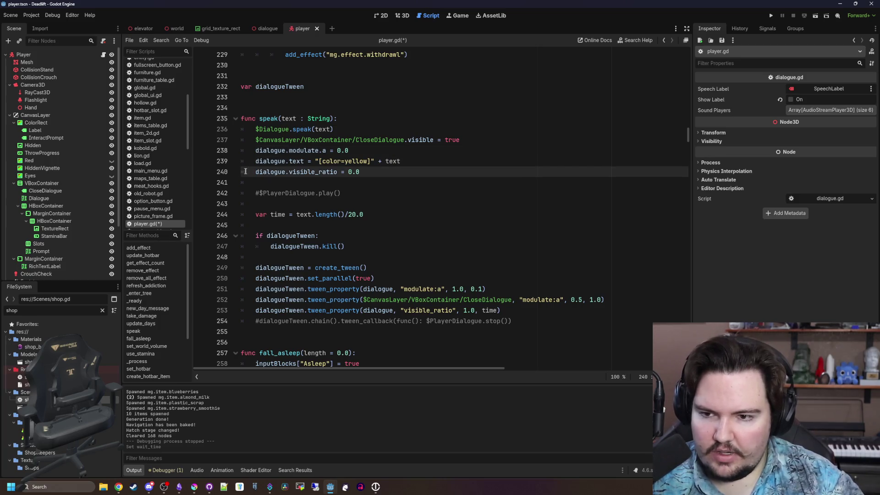
pyautogui.hotkey('ctrl', 'k')
pyautogui.click(412, 161)
pyautogui.press('Return')
pyautogui.press('Return')
pyautogui.press('Return')
pyautogui.press('Up')
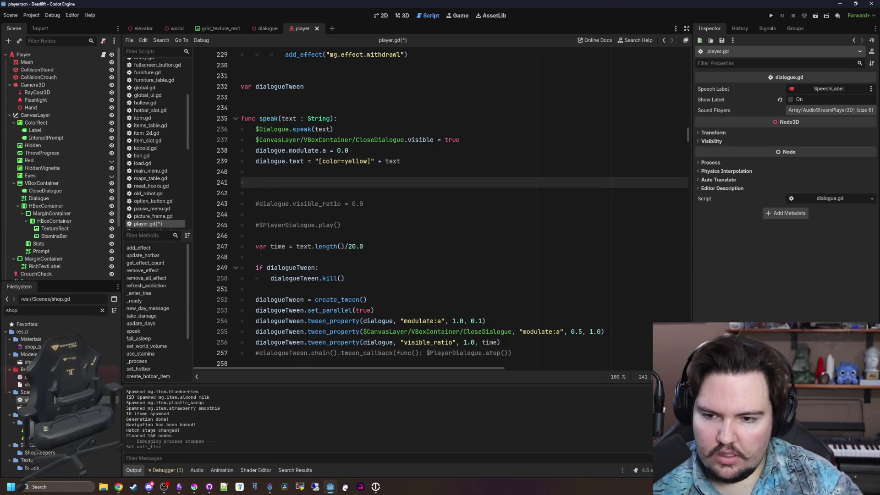
# Step: Review the time calculation and tween lines, then tidy the blank lines above speak()
pyautogui.click(255, 247)
pyautogui.write('#')
pyautogui.click(256, 268)
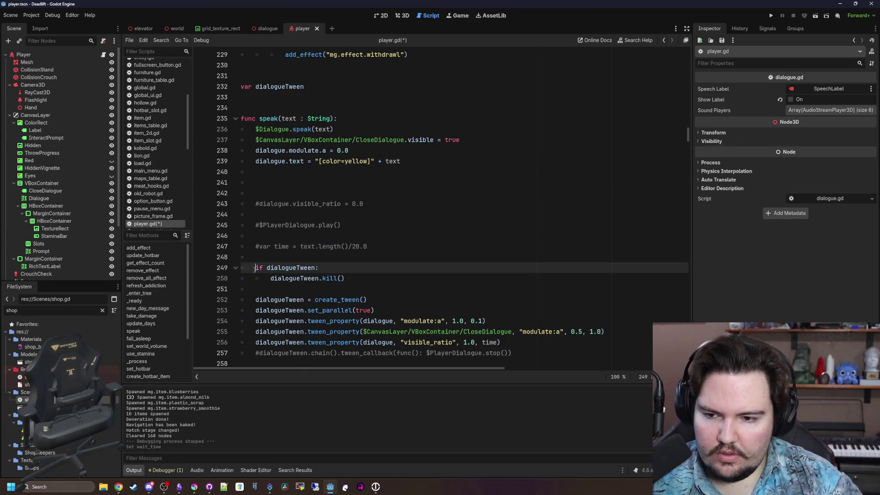
pyautogui.click(298, 172)
pyautogui.click(298, 182)
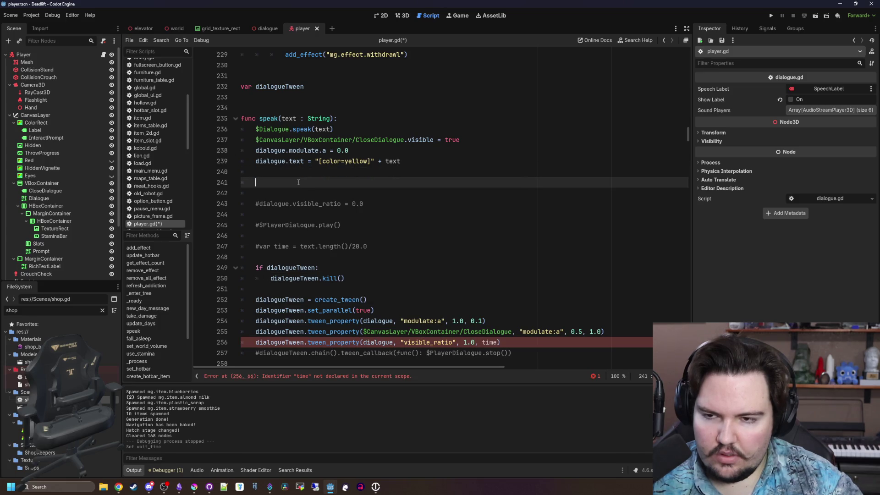
pyautogui.scroll(2, 477, 191)
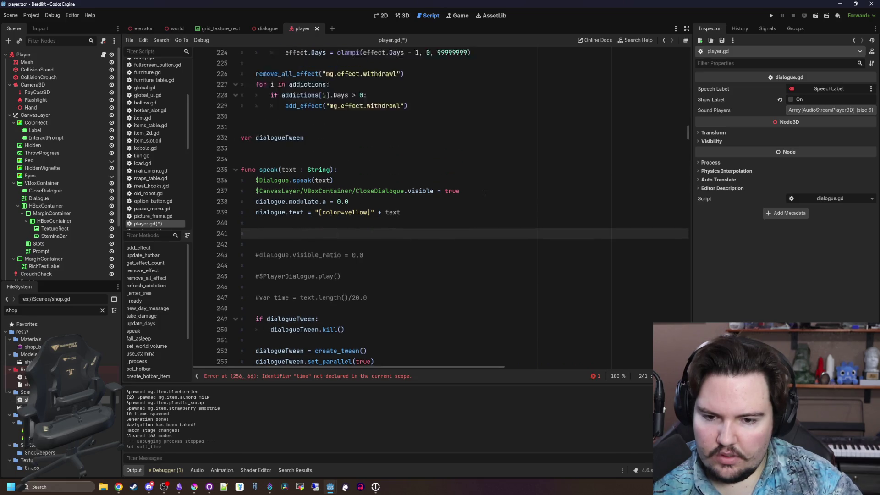
pyautogui.click(284, 172)
pyautogui.press('Return')
pyautogui.press('Return')
pyautogui.press('Return')
pyautogui.press('Up')
pyautogui.press('Up')
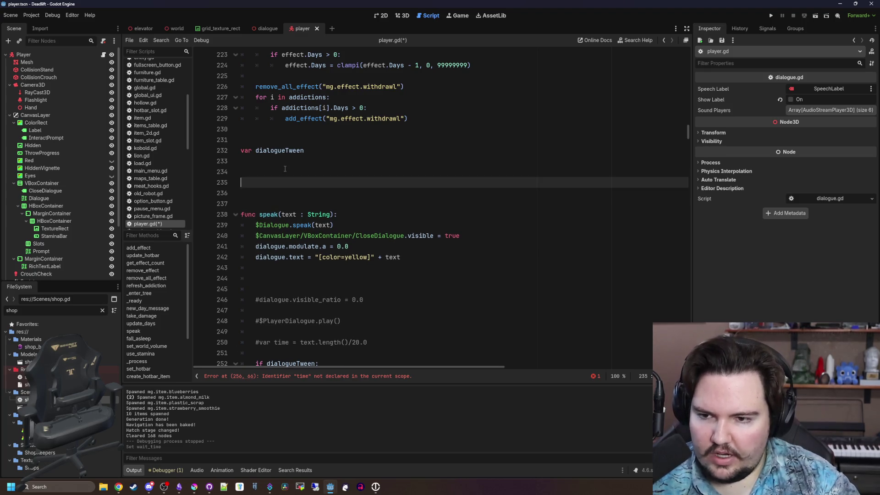
pyautogui.press('BackSpace')
pyautogui.press('BackSpace')
pyautogui.press('Return')
pyautogui.press('Return')
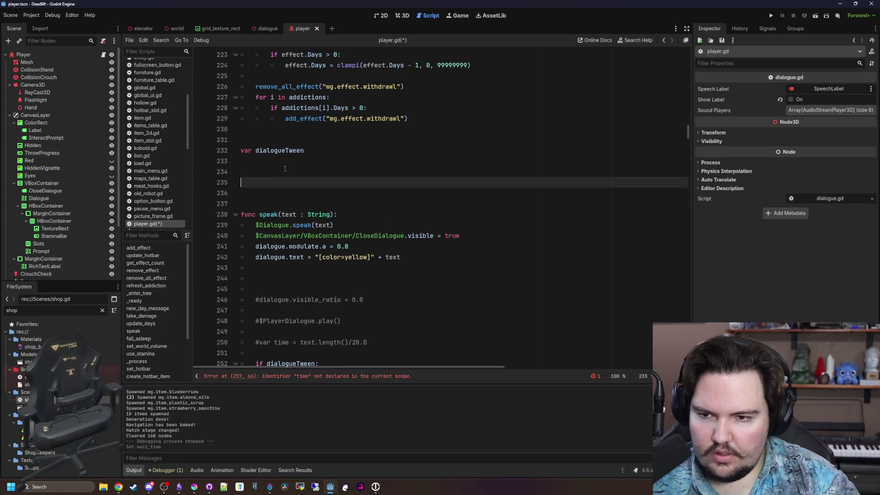
pyautogui.press('BackSpace')
pyautogui.press('BackSpace')
pyautogui.press('BackSpace')
pyautogui.scroll(3, 366, 193)
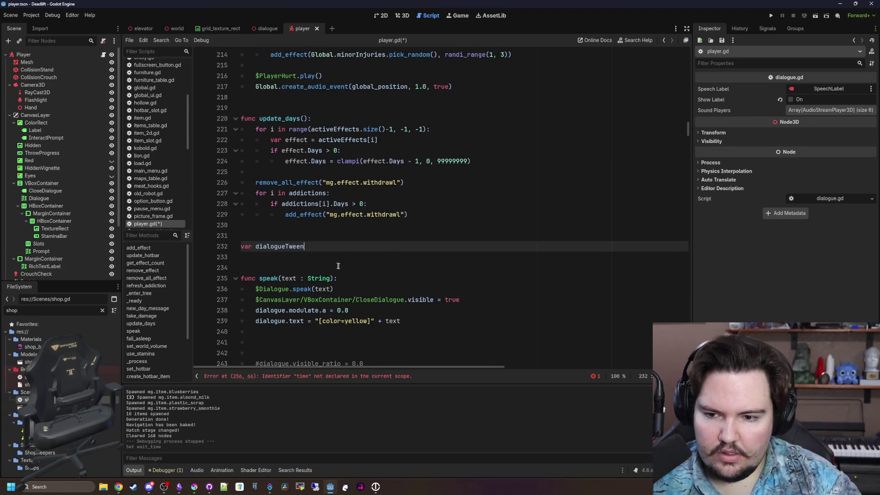
# Step: Start a new first line in speak() reading dialogue.text = "
pyautogui.click(352, 275)
pyautogui.press('Return')
pyautogui.scroll(-3, 352, 273)
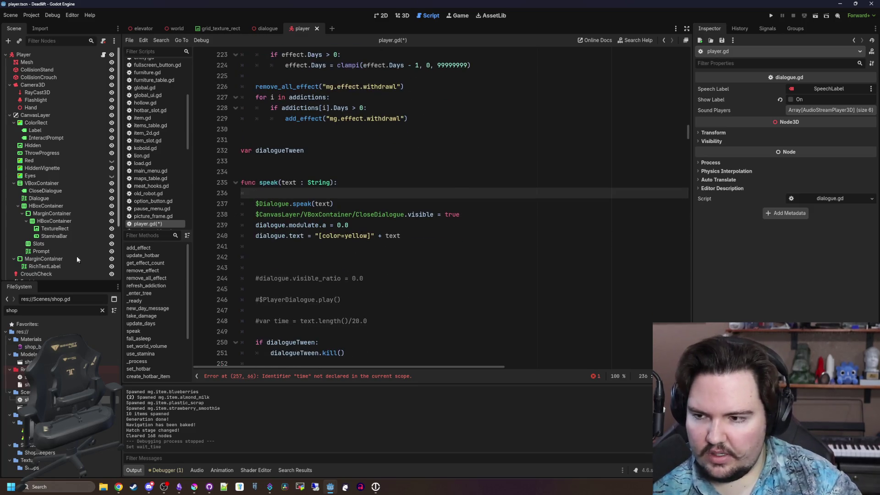
pyautogui.write('dial')
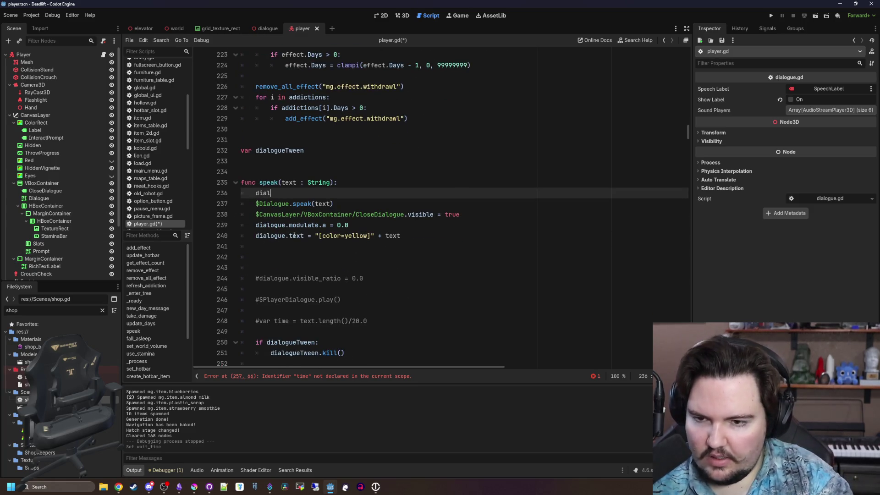
pyautogui.write('ogue.text = "')
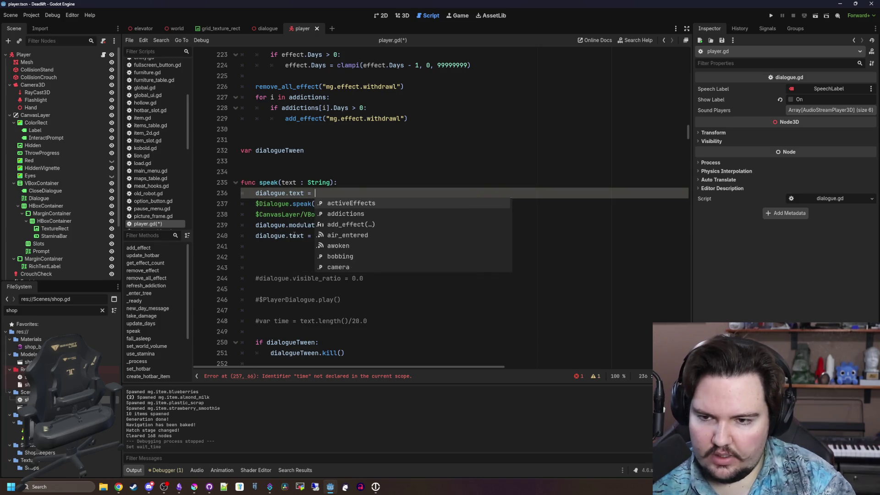
pyautogui.scroll(1, 408, 205)
pyautogui.scroll(20, 407, 205)
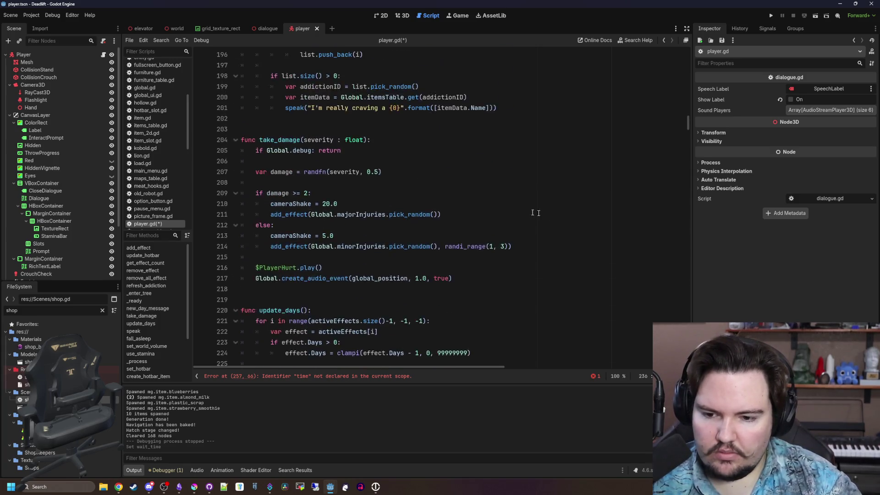
# Step: Find _ready and open a blank line after update_hotbar()
pyautogui.click(498, 161)
pyautogui.hotkey('ctrl', 'f')
pyautogui.write('_ready')
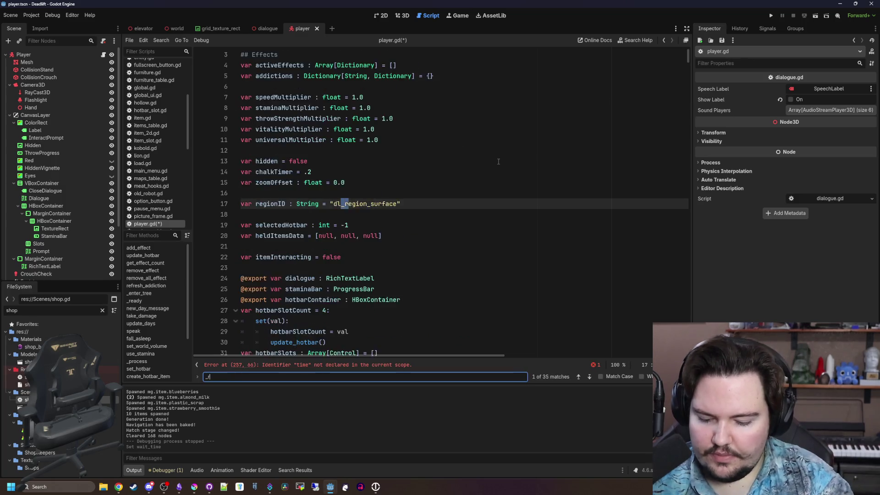
pyautogui.click(276, 194)
pyautogui.press('Down')
pyautogui.press('Down')
pyautogui.press('Return')
pyautogui.press('Return')
pyautogui.press('Up')
pyautogui.scroll(-3, 83, 238)
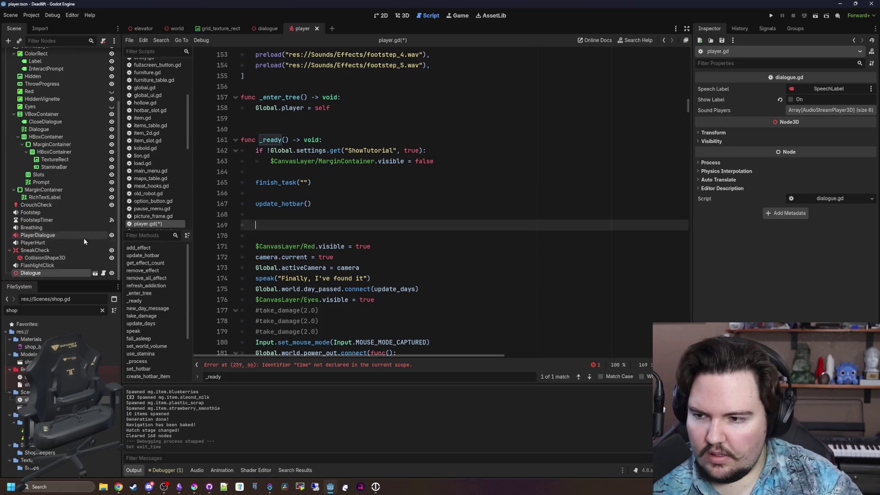
# Step: Add $Dialogue.char_displayed.connect(func(c): dialogue.text += c) to _ready
pyautogui.moveTo(32, 273); pyautogui.dragTo(325, 226)
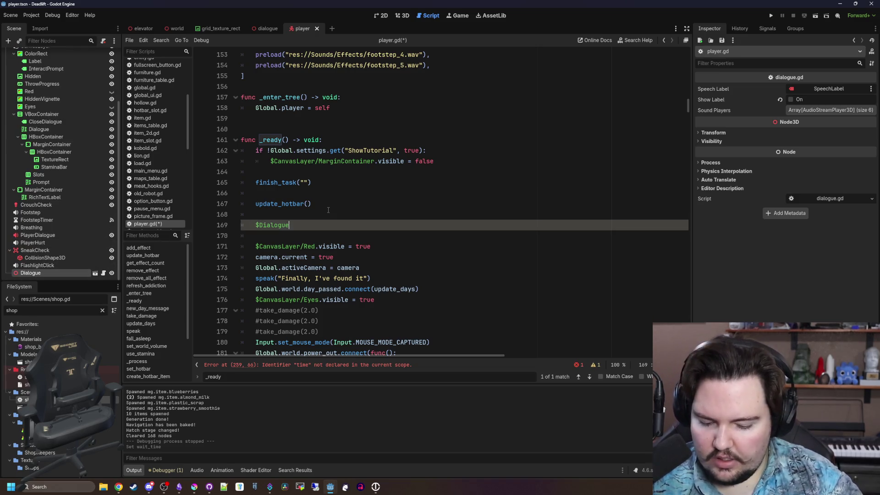
pyautogui.write('.char')
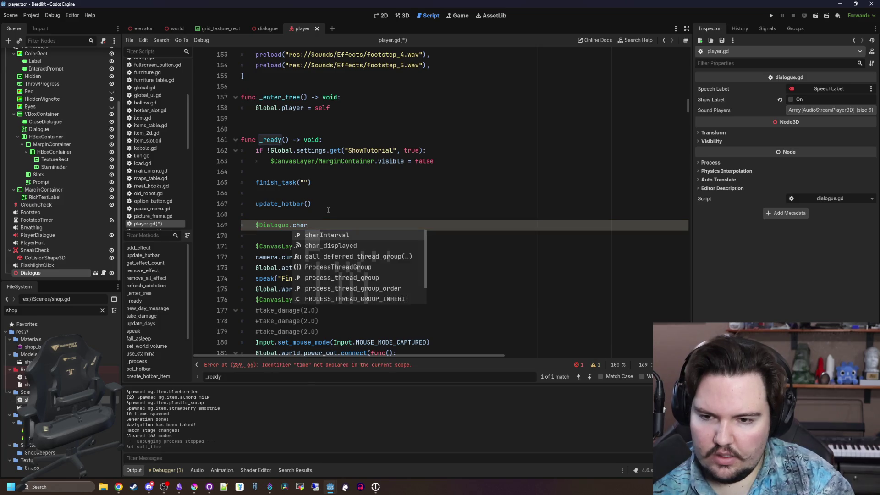
pyautogui.press('Down')
pyautogui.press('Return')
pyautogui.write('.connec')
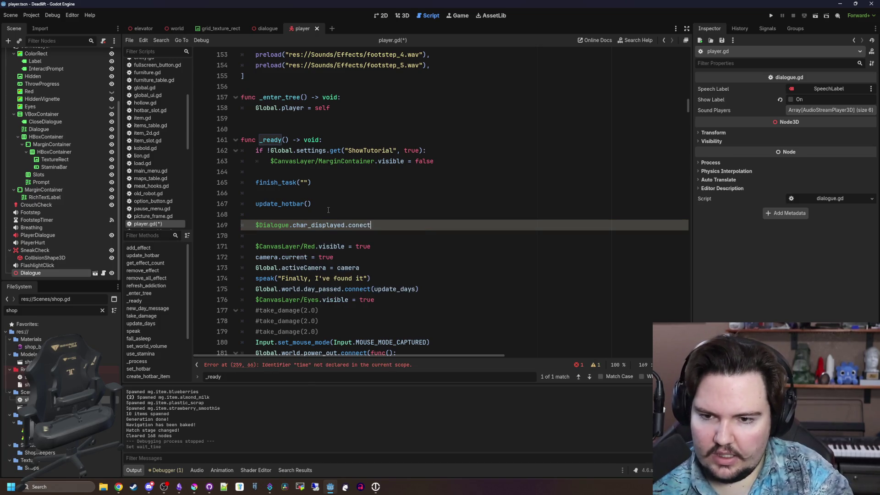
pyautogui.write('t(func(*)')
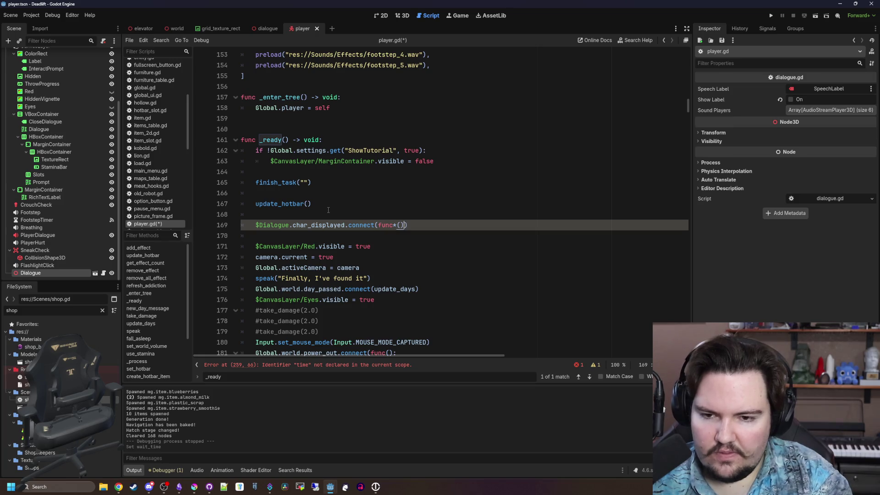
pyautogui.press('BackSpace')
pyautogui.press('BackSpace')
pyautogui.write('):')
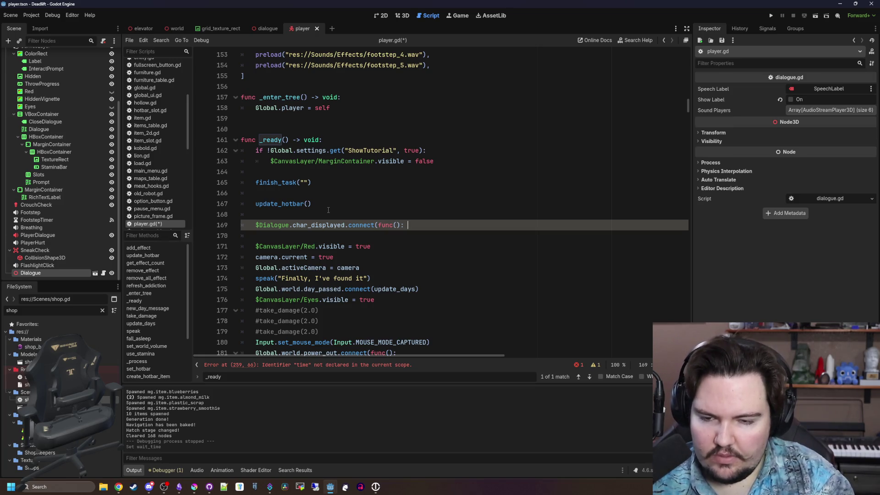
pyautogui.write(' dial')
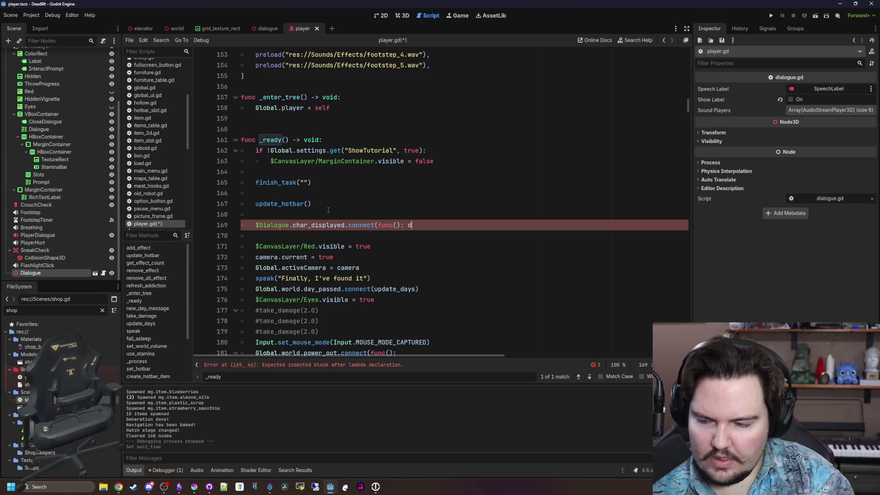
pyautogui.write('ogue.text')
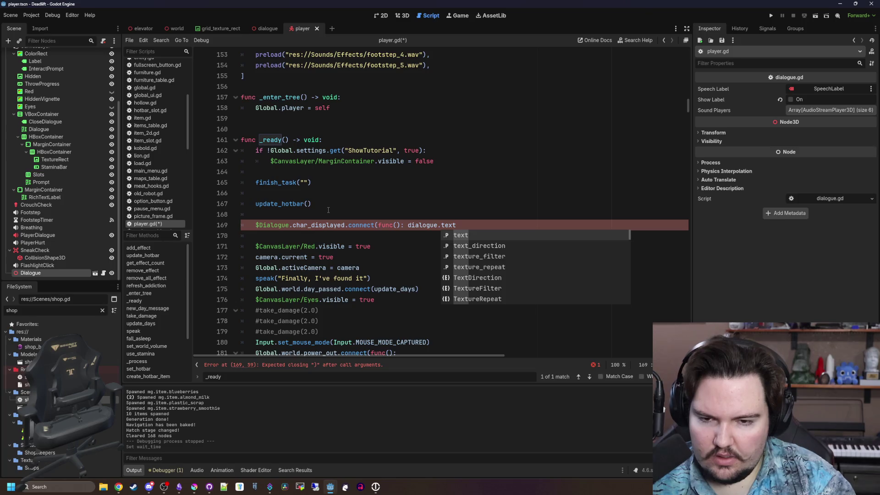
pyautogui.write(' += c')
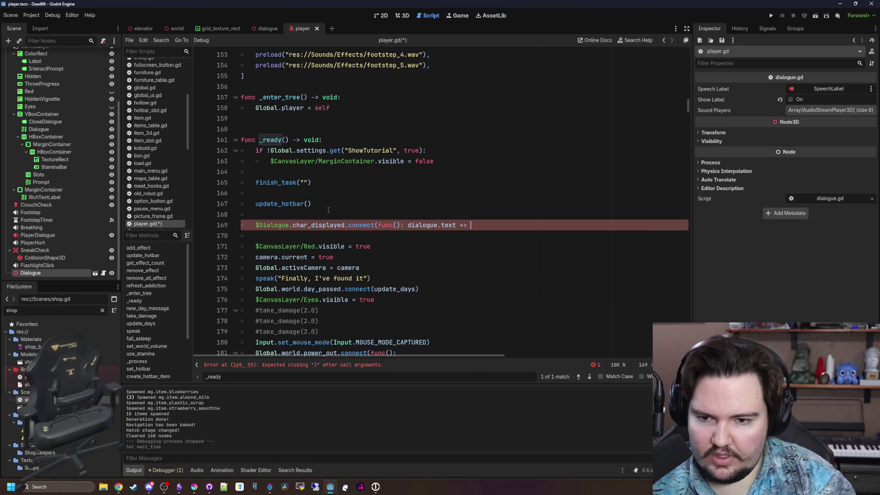
pyautogui.press('Left')
pyautogui.press('Left')
pyautogui.press('Left')
pyautogui.write('c)')
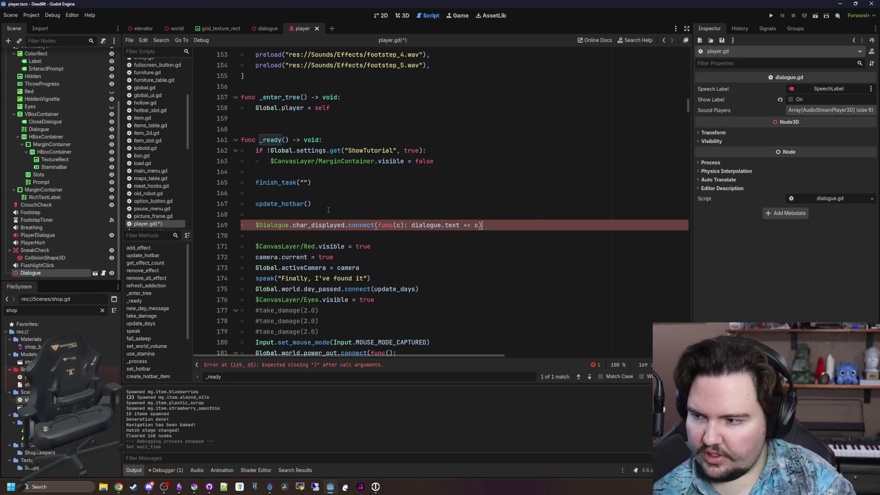
# Step: Move to the line with the time error below the tween block
pyautogui.hscroll(2, 321, 224)
pyautogui.press('Up')
pyautogui.press('Up')
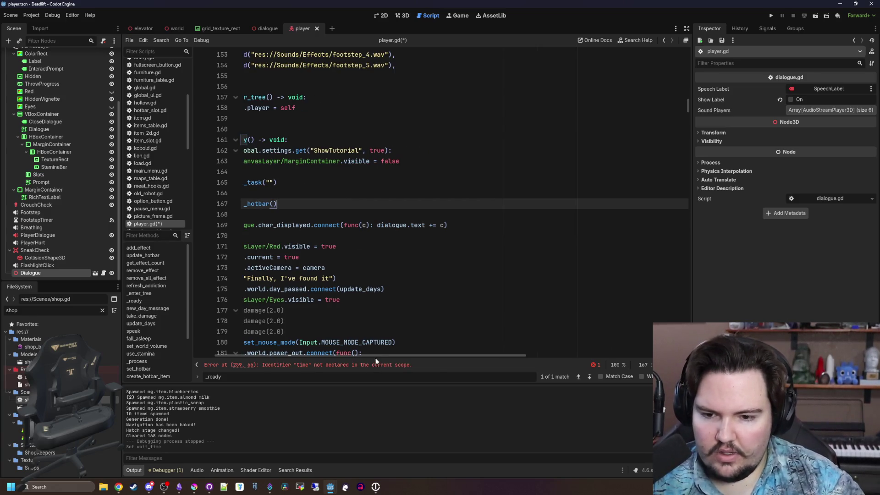
pyautogui.hscroll(-2, 302, 236)
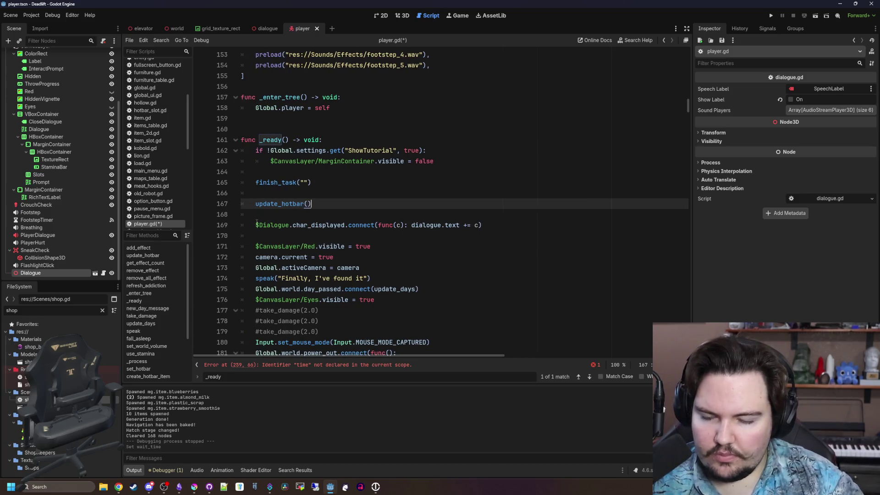
pyautogui.click(257, 221)
pyautogui.click(318, 365)
pyautogui.click(472, 235)
pyautogui.scroll(2, 475, 246)
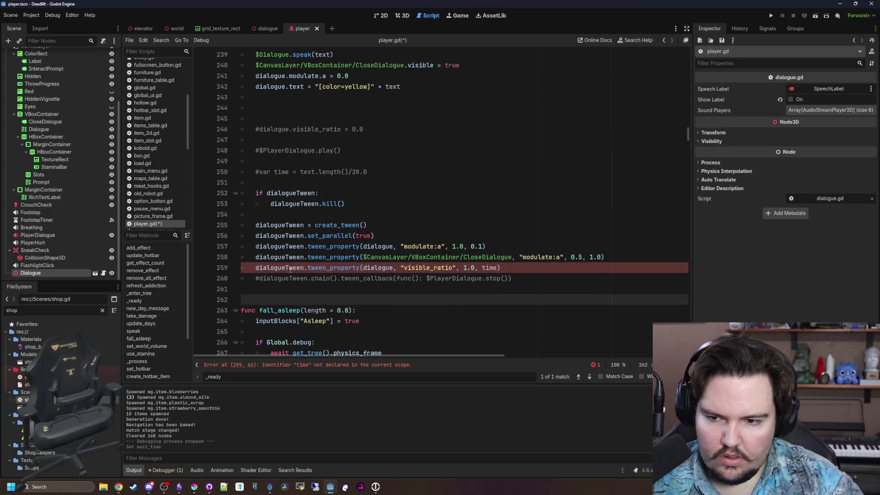
# Step: Delete the visible_ratio tween and the commented stop callback lines
pyautogui.click(271, 268)
pyautogui.click(513, 267)
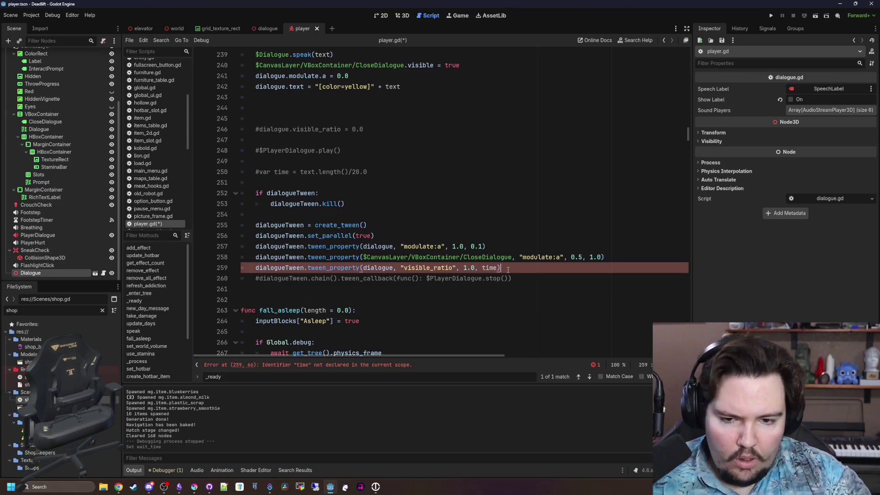
pyautogui.hotkey('shift', 'Home')
pyautogui.hotkey('shift', 'Up')
pyautogui.click(422, 278)
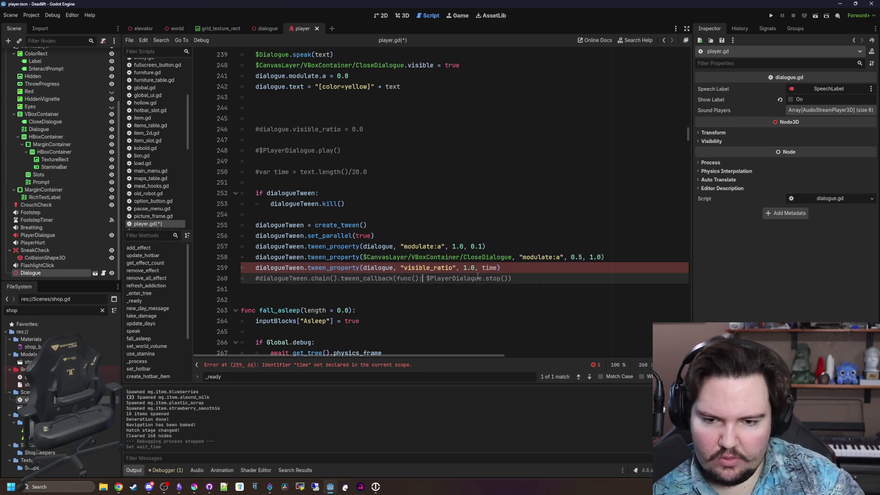
pyautogui.moveTo(531, 280); pyautogui.dragTo(607, 257)
pyautogui.press('BackSpace')
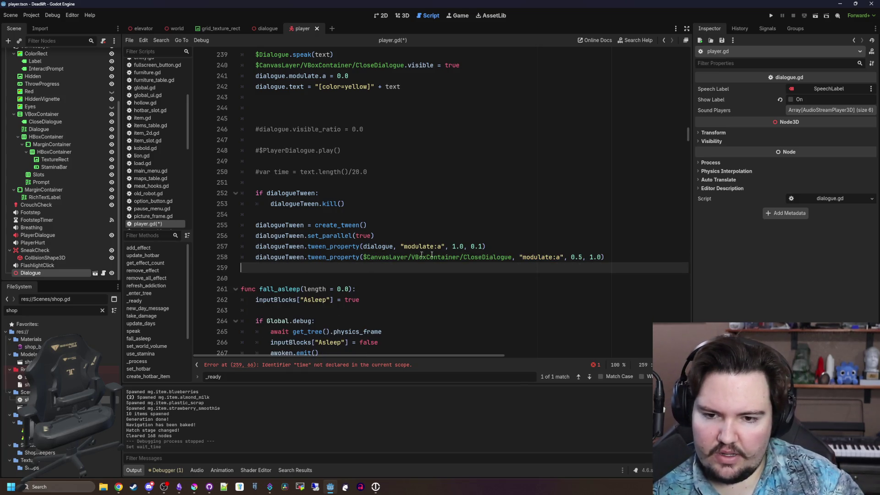
# Step: Delete the remaining commented-out lines in speak() and save player.gd
pyautogui.click(482, 238)
pyautogui.scroll(2, 482, 240)
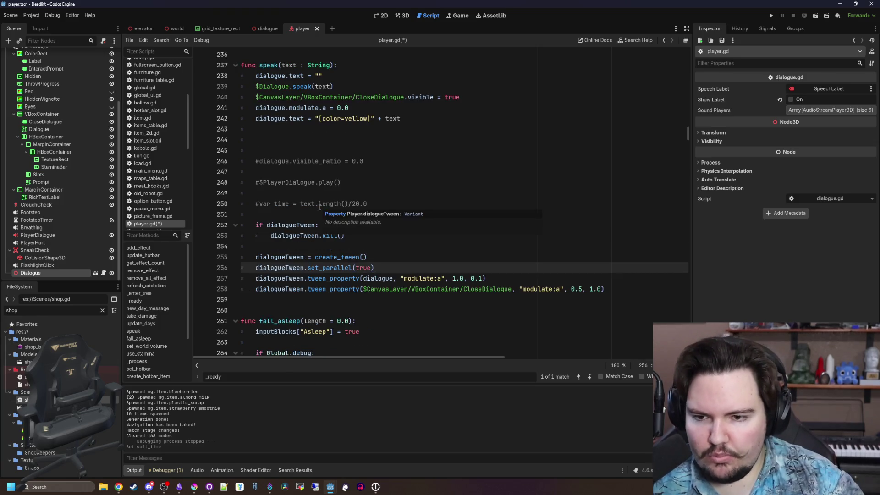
pyautogui.click(289, 236)
pyautogui.moveTo(391, 236); pyautogui.dragTo(289, 161)
pyautogui.press('BackSpace')
pyautogui.press('BackSpace')
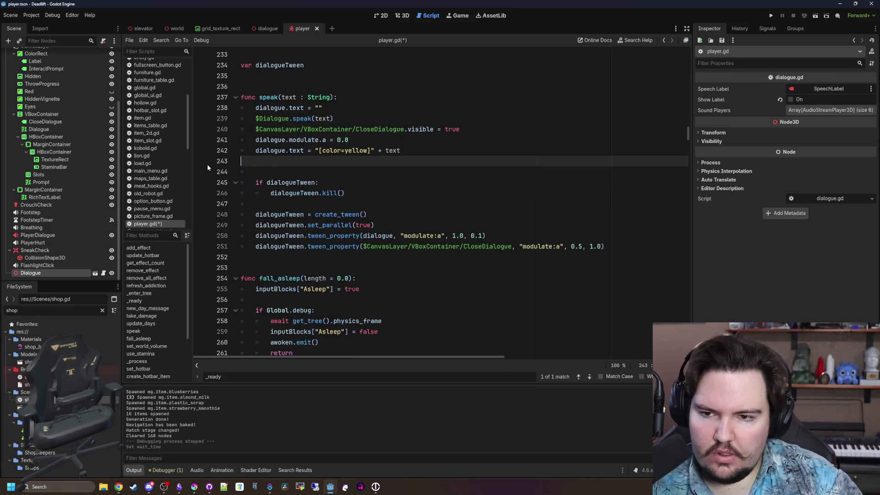
pyautogui.hotkey('ctrl', 's')
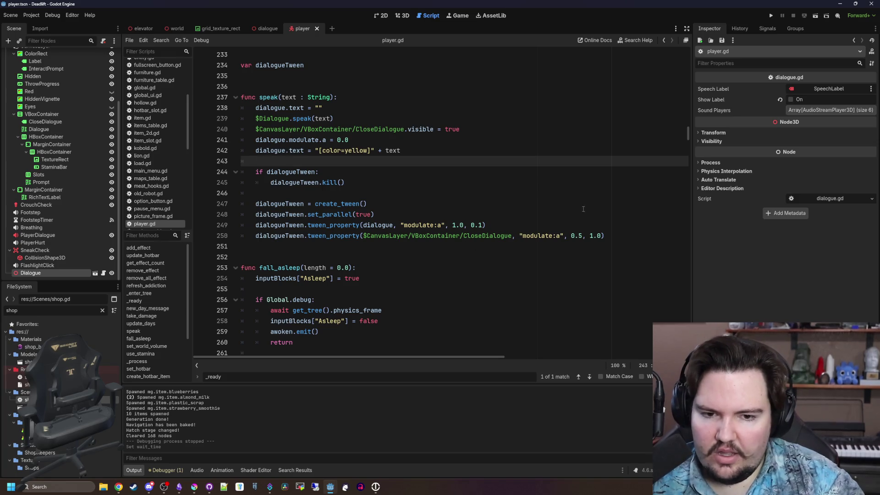
# Step: Find _process and delete the $PlayerDialogue.stop() line in the dismiss_dialogue block
pyautogui.click(611, 235)
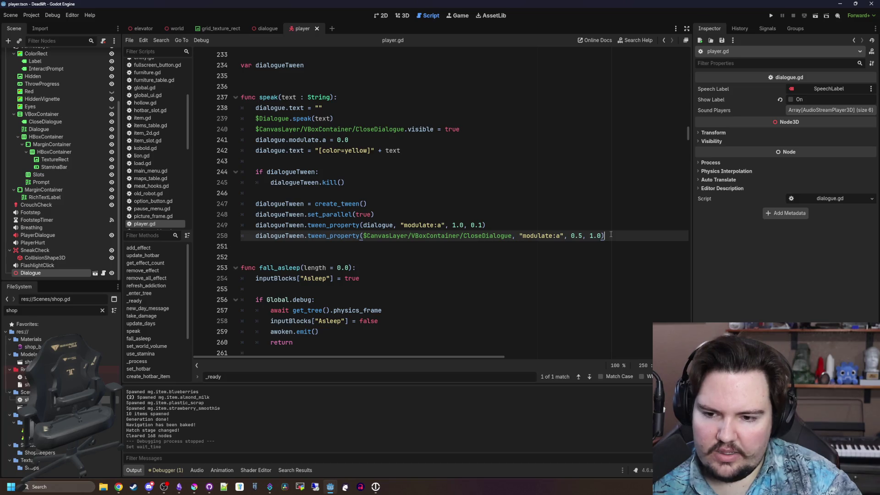
pyautogui.scroll(9, 336, 205)
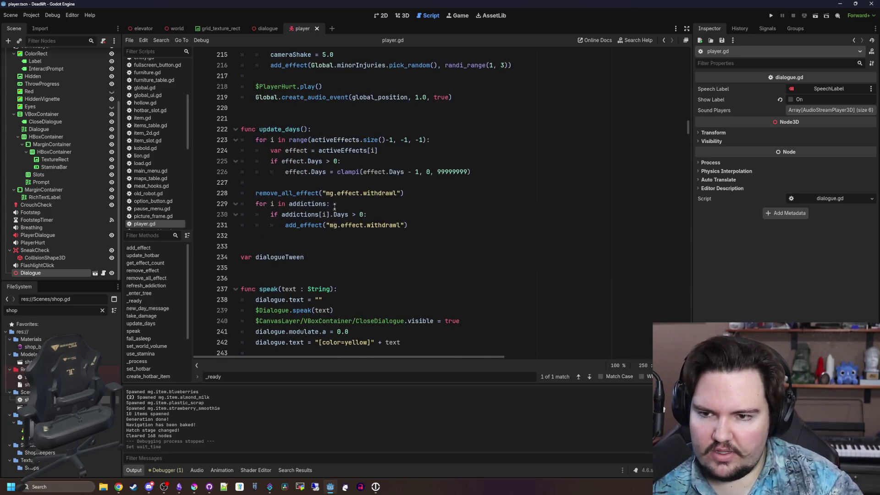
pyautogui.scroll(6, 300, 253)
pyautogui.hotkey('ctrl', 'f')
pyautogui.write('_process')
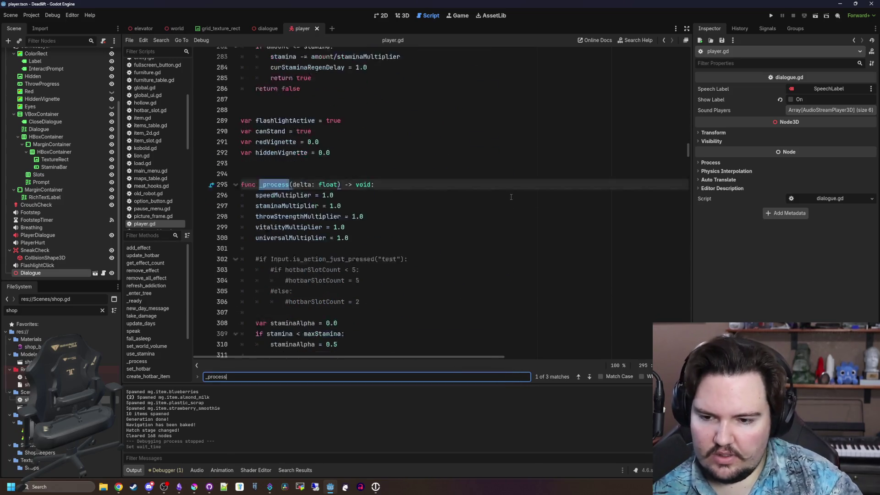
pyautogui.scroll(-6, 439, 195)
pyautogui.scroll(-6, 375, 176)
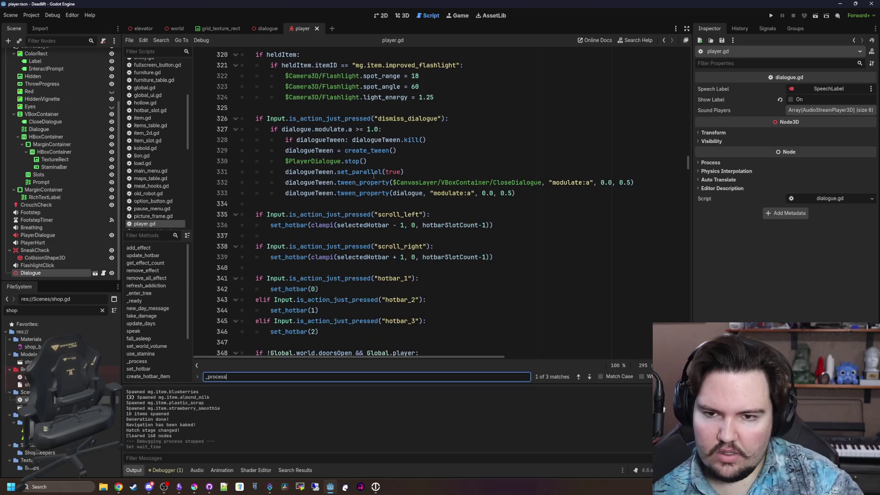
pyautogui.scroll(3, 536, 248)
pyautogui.moveTo(548, 296); pyautogui.dragTo(439, 224)
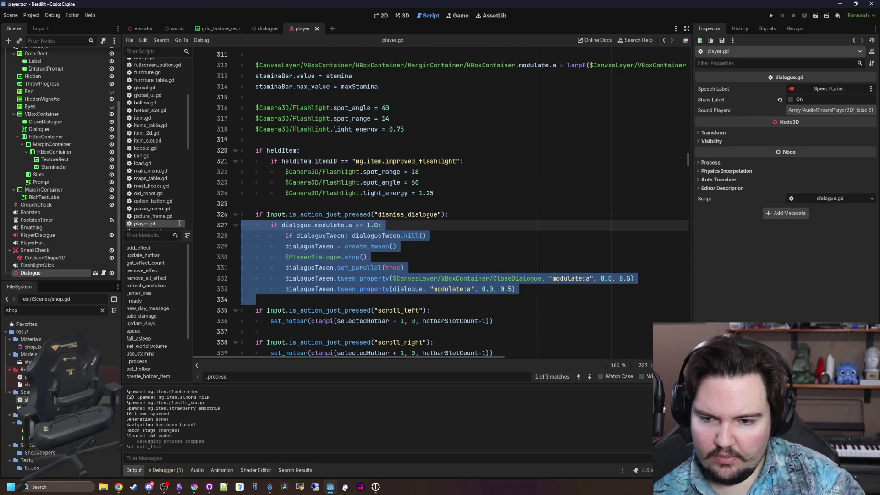
pyautogui.click(438, 249)
pyautogui.tripleClick(340, 258)
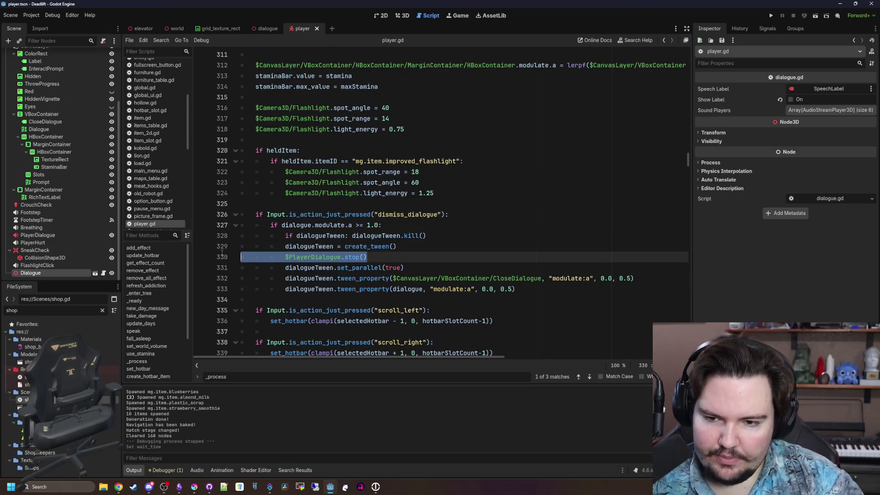
pyautogui.press('BackSpace')
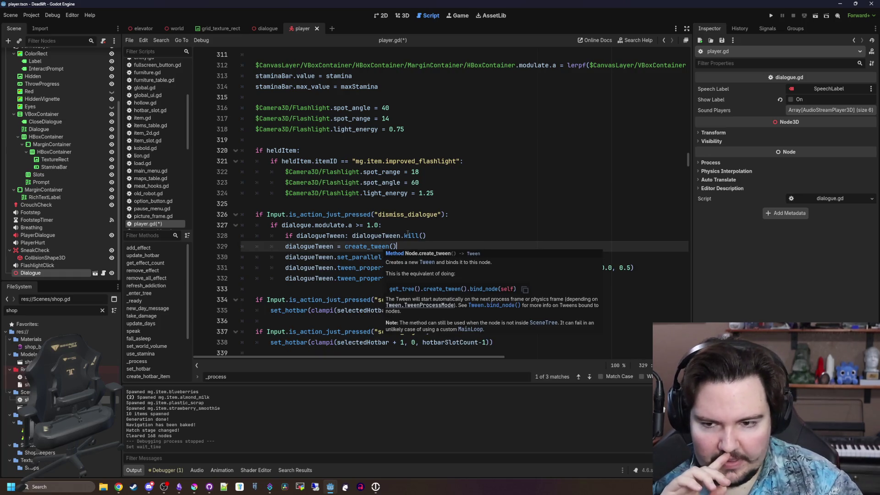
# Step: Insert $Dialogue.cancel_dialogue() under the modulate check in the dismiss_dialogue block
pyautogui.moveTo(311, 240); pyautogui.dragTo(426, 236)
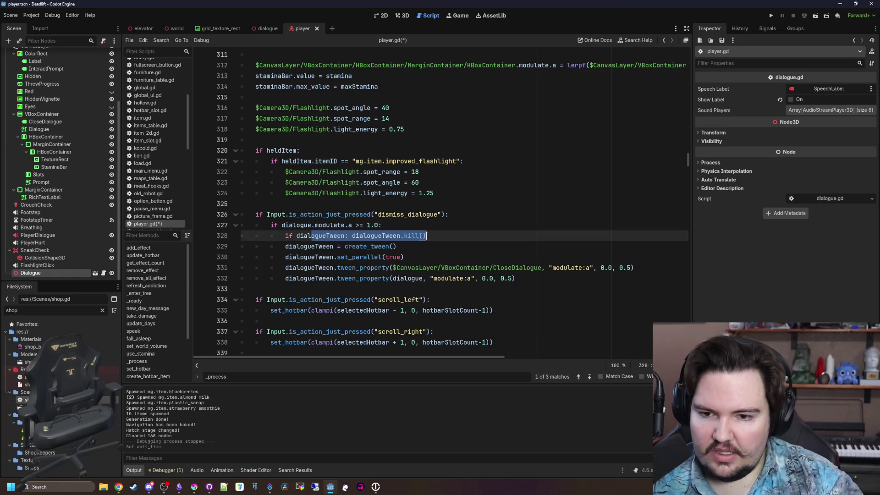
pyautogui.click(426, 228)
pyautogui.press('Return')
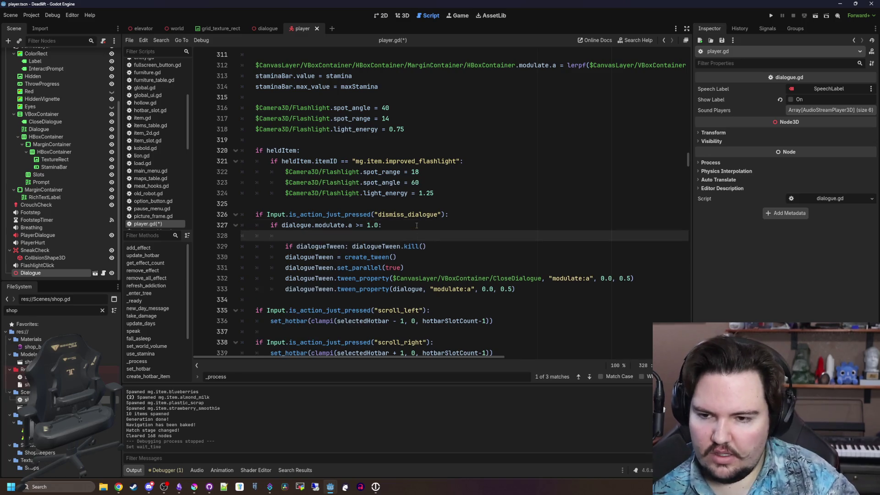
pyautogui.write('$Dialogue')
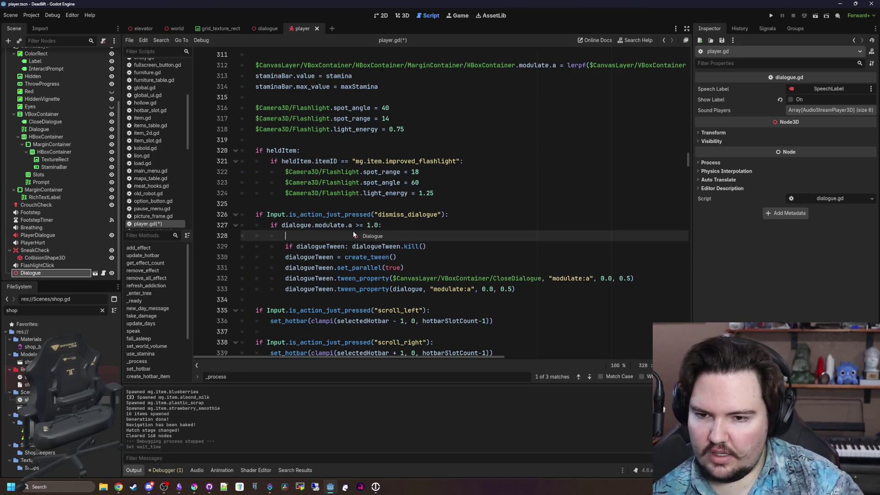
pyautogui.write('.canc')
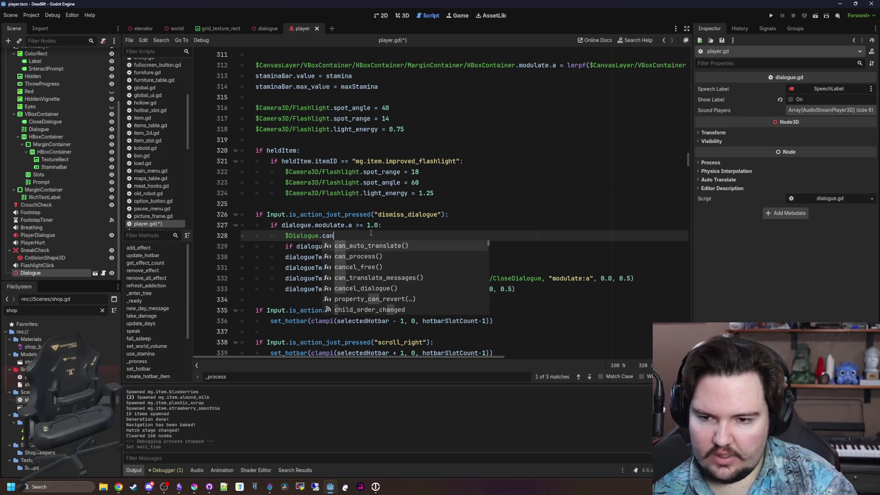
pyautogui.press('Down')
pyautogui.press('Return')
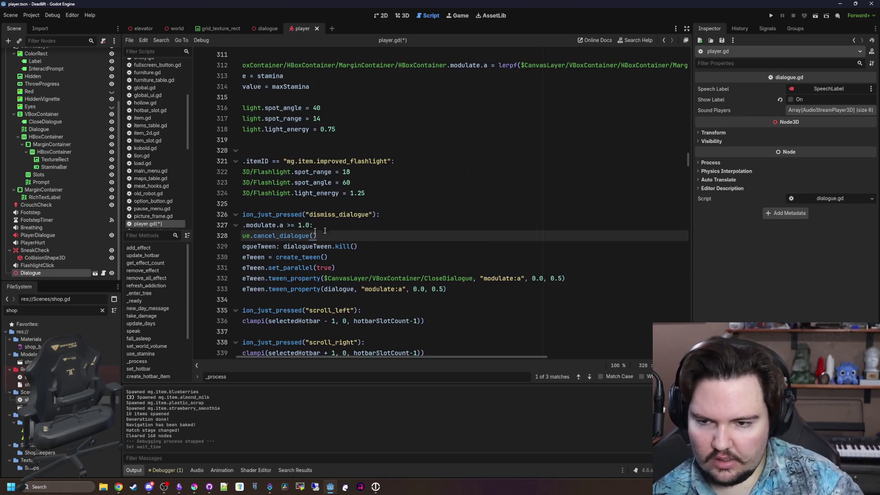
pyautogui.moveTo(331, 358); pyautogui.dragTo(323, 358)
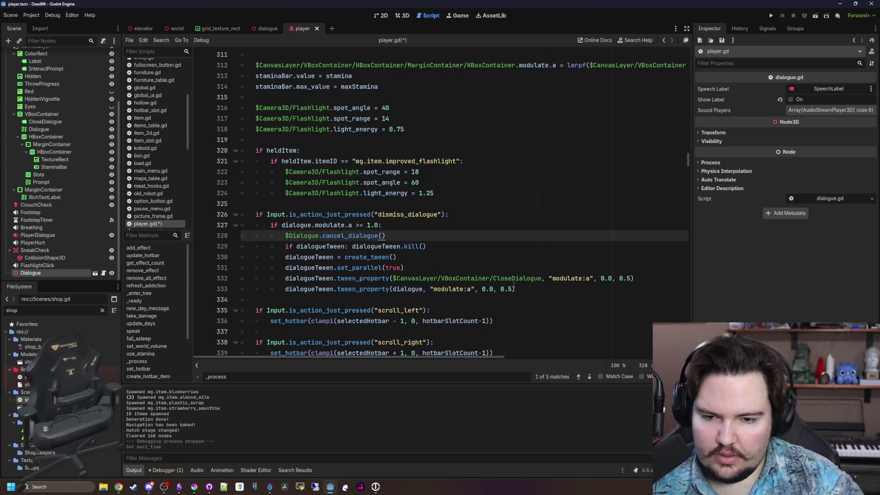
# Step: Save player.gd and launch a test run of the game with F5
pyautogui.click(530, 287)
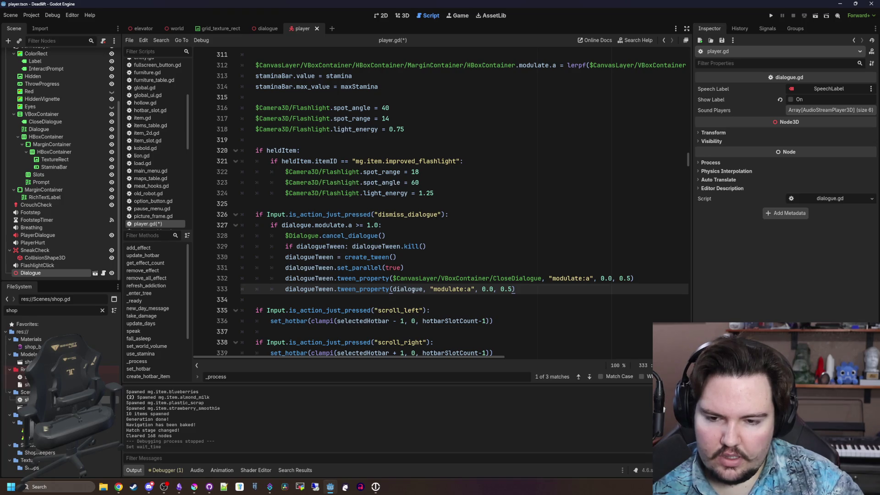
pyautogui.moveTo(391, 289)
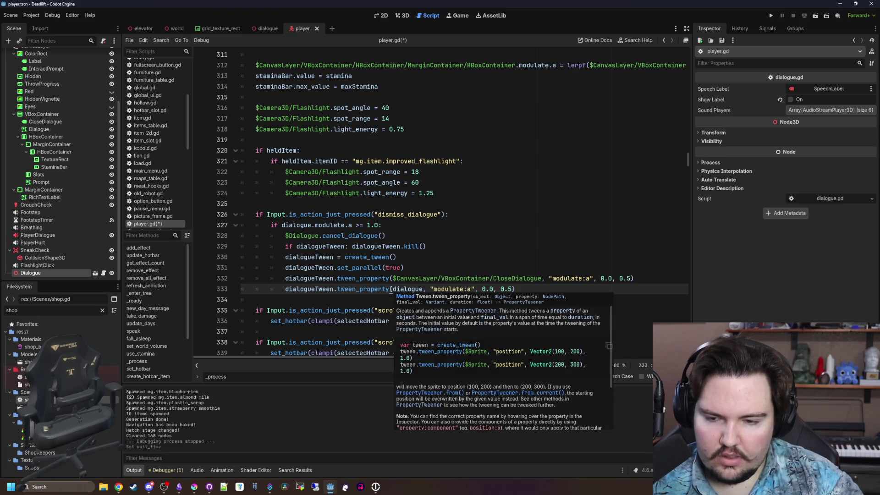
pyautogui.click(410, 267)
pyautogui.click(427, 246)
pyautogui.hotkey('ctrl', 's')
pyautogui.click(395, 235)
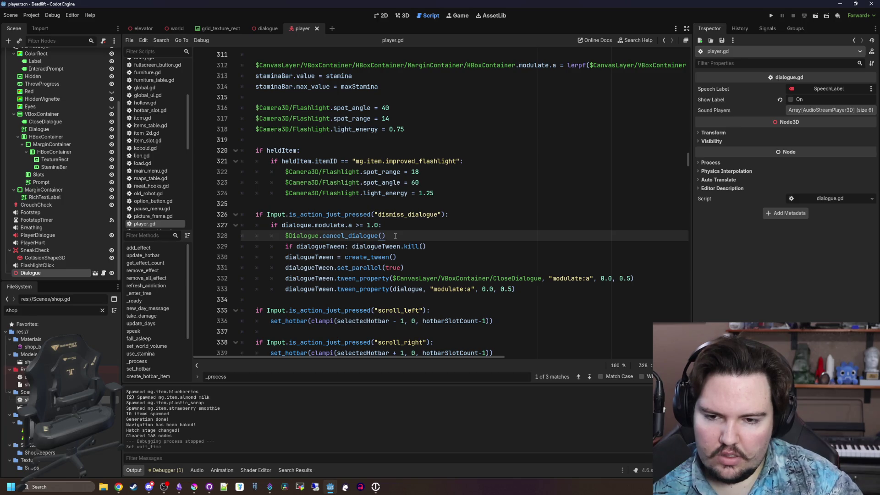
pyautogui.press('F5')
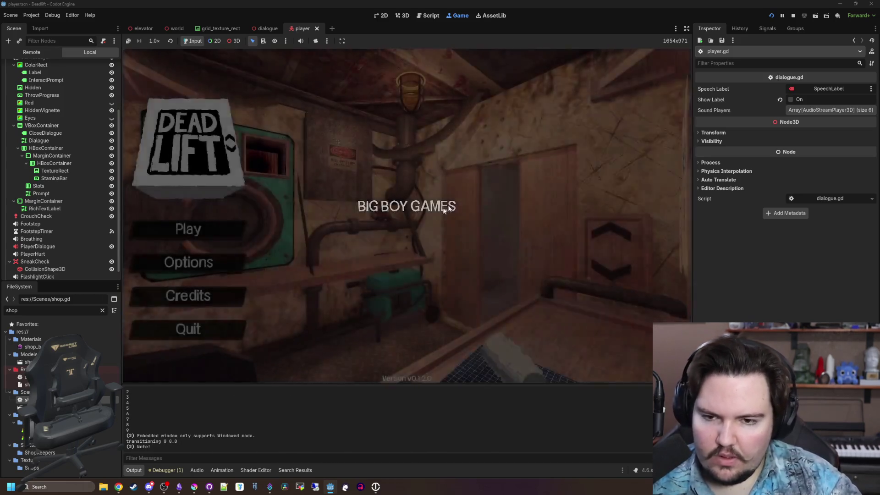
# Step: Start a new game, walk outside to trigger the dialogue, and pause
pyautogui.click(210, 226)
pyautogui.click(404, 253)
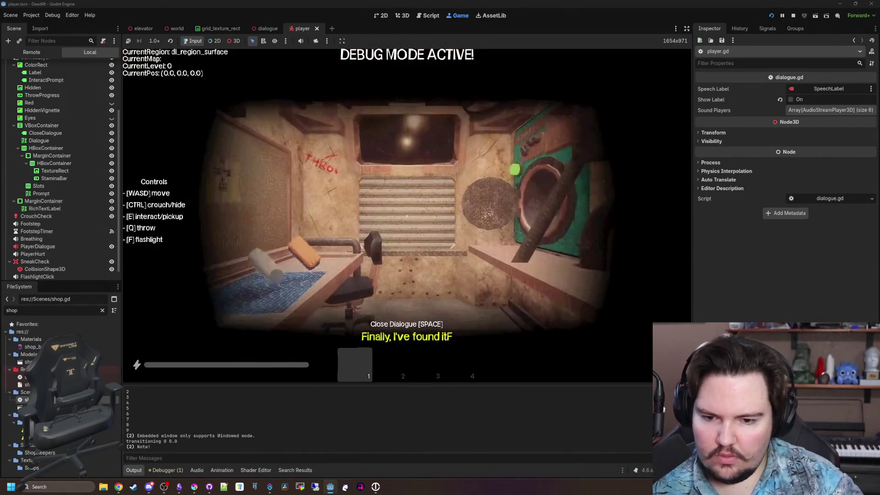
pyautogui.press('w')
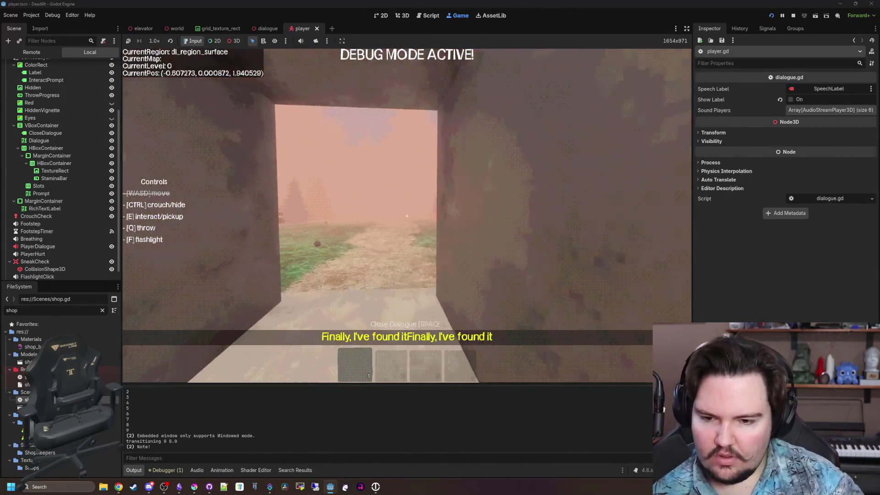
pyautogui.press('w')
pyautogui.press('Escape')
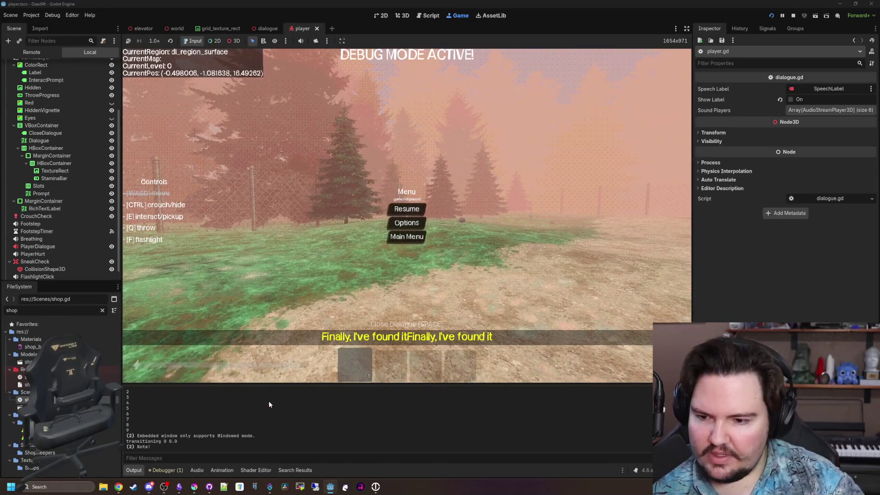
# Step: Return to player.gd via the Player node's script and bring up the search
pyautogui.scroll(5, 102, 69)
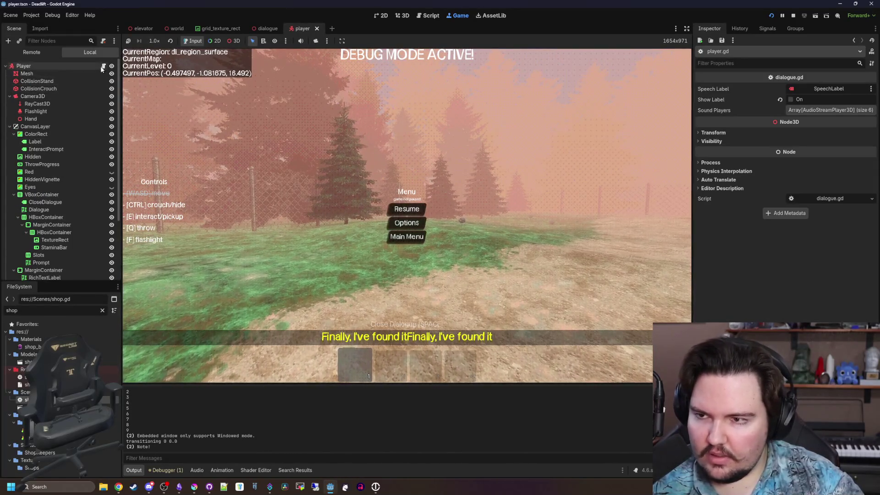
pyautogui.click(103, 66)
pyautogui.click(392, 204)
pyautogui.hotkey('ctrl', 'f')
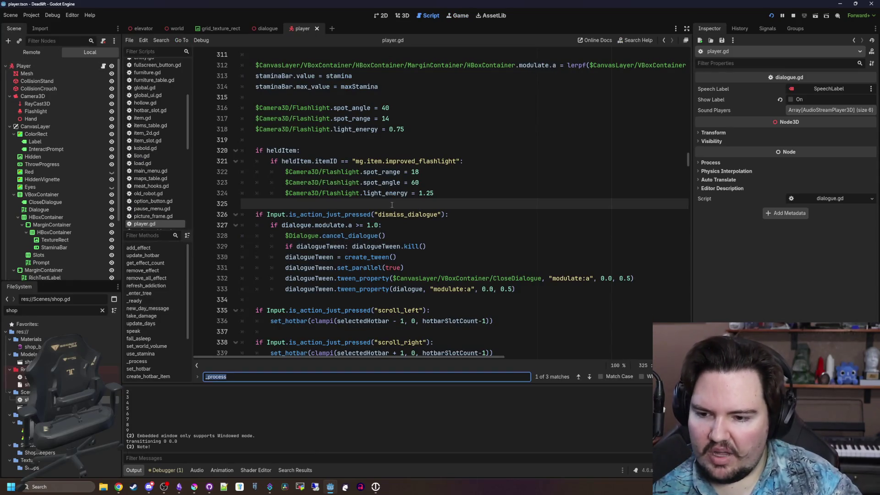
# Step: In speak(), move the [color=yellow] tag into the empty dialogue.text string
pyautogui.write('speak')
pyautogui.keyDown('ctrl'); pyautogui.click(264, 204); pyautogui.keyUp('ctrl')
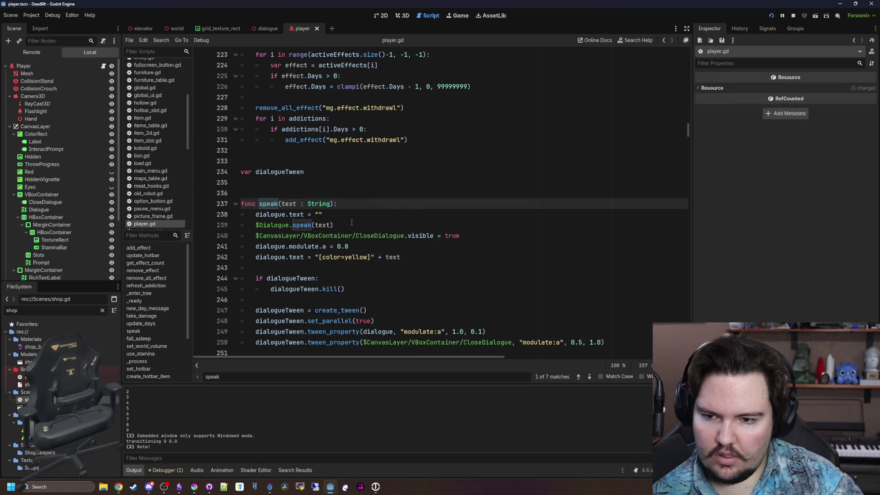
pyautogui.click(400, 257)
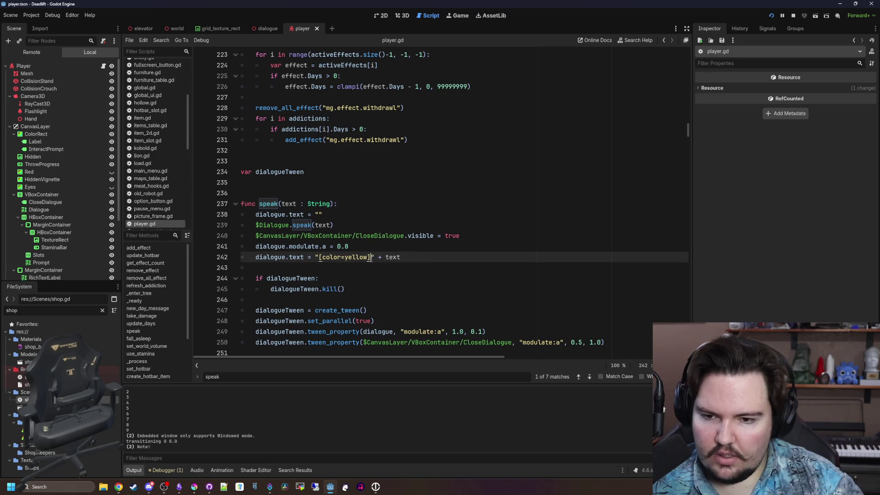
pyautogui.moveTo(369, 258); pyautogui.dragTo(319, 258)
pyautogui.hotkey('ctrl', 'x')
pyautogui.click(320, 214)
pyautogui.hotkey('ctrl', 'v')
# Step: Delete the '+ text' appending line and relaunch the game
pyautogui.tripleClick(360, 258)
pyautogui.press('BackSpace')
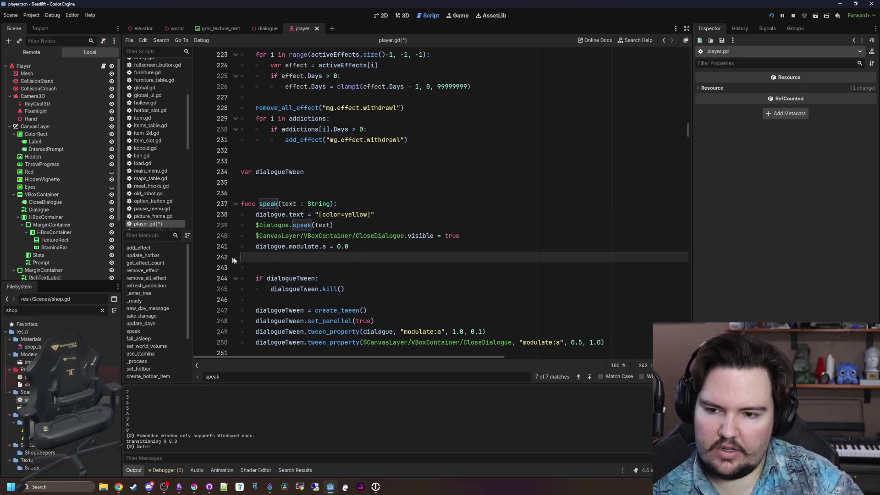
pyautogui.press('Delete')
pyautogui.scroll(-1, 337, 258)
pyautogui.press('F5')
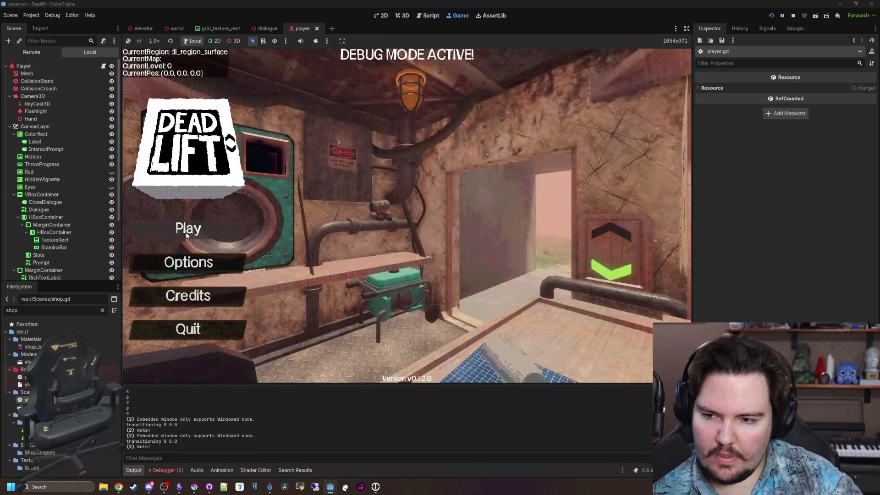
# Step: Start a new game from the main menu and walk down the corridor into the elevator
pyautogui.click(188, 229)
pyautogui.click(400, 251)
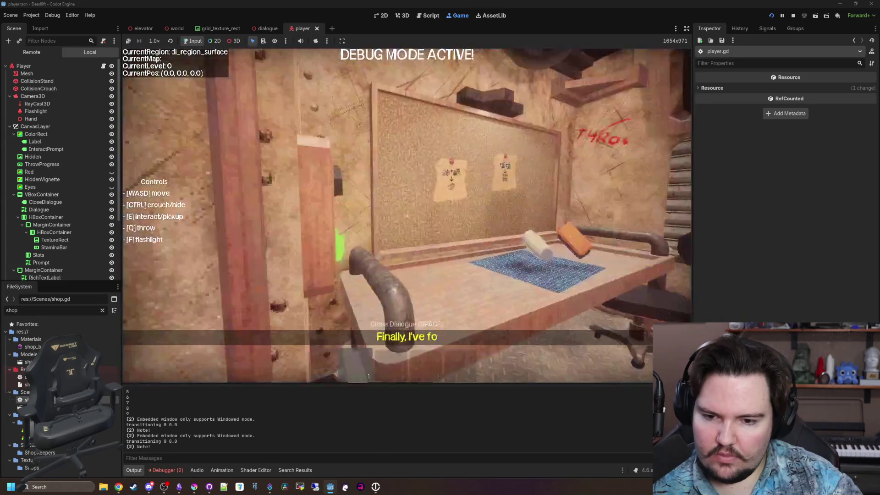
pyautogui.press('w')
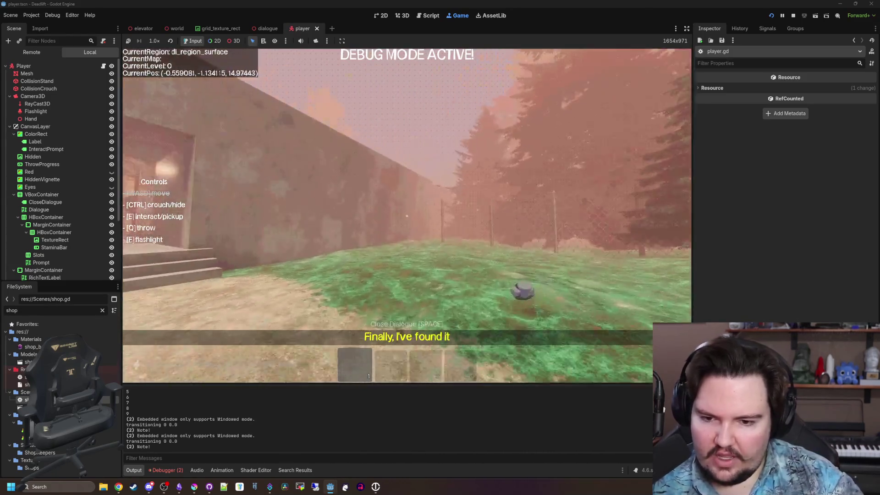
pyautogui.press('w')
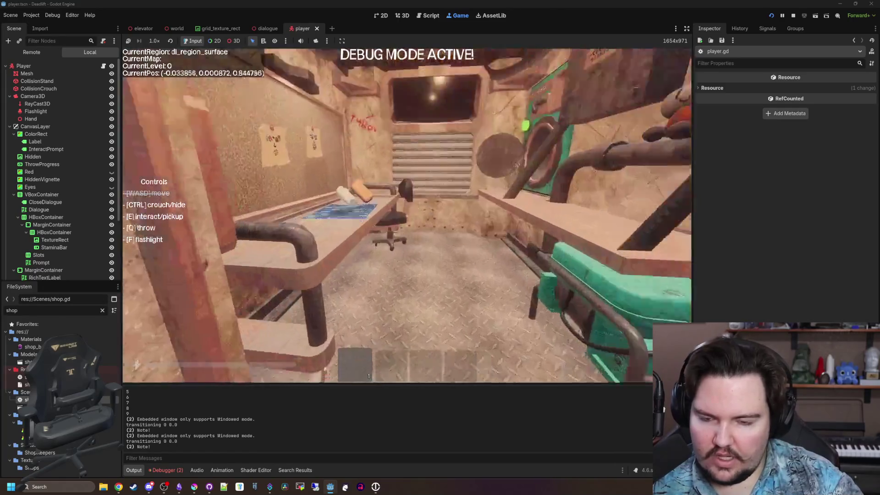
# Step: Pause, return to the main menu, and begin a fresh game in the starting room
pyautogui.press('Escape')
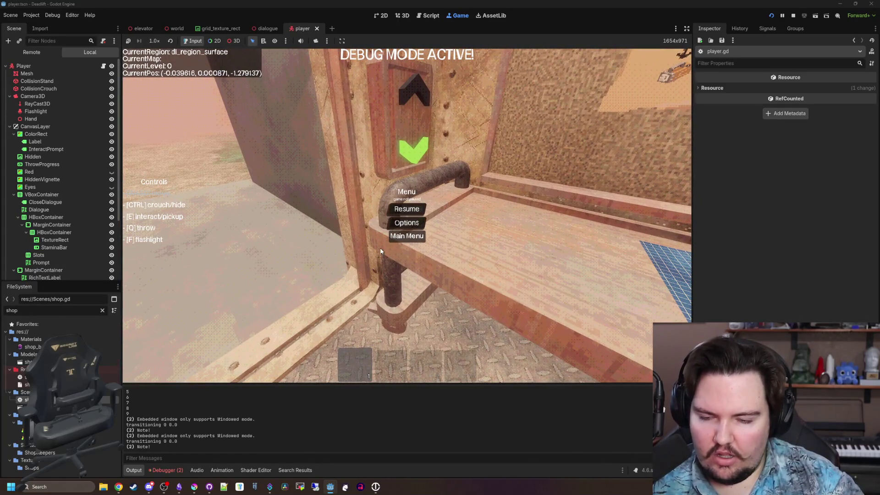
pyautogui.click(406, 235)
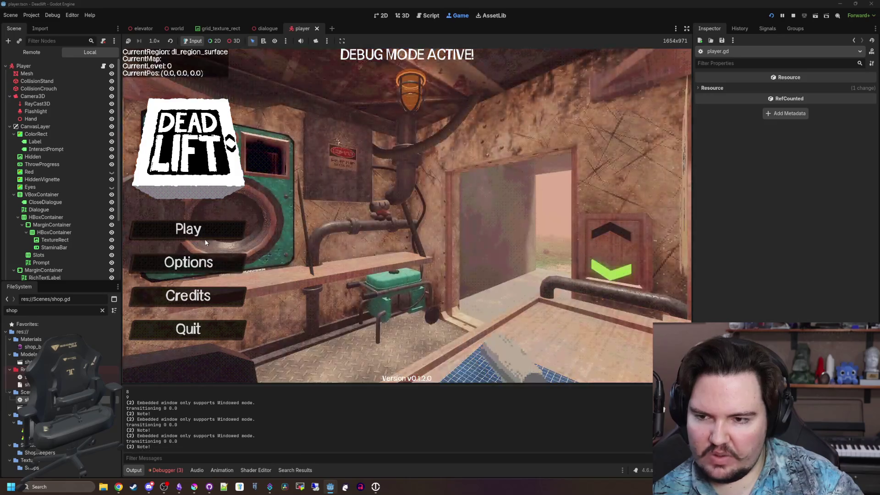
pyautogui.click(187, 229)
pyautogui.click(437, 255)
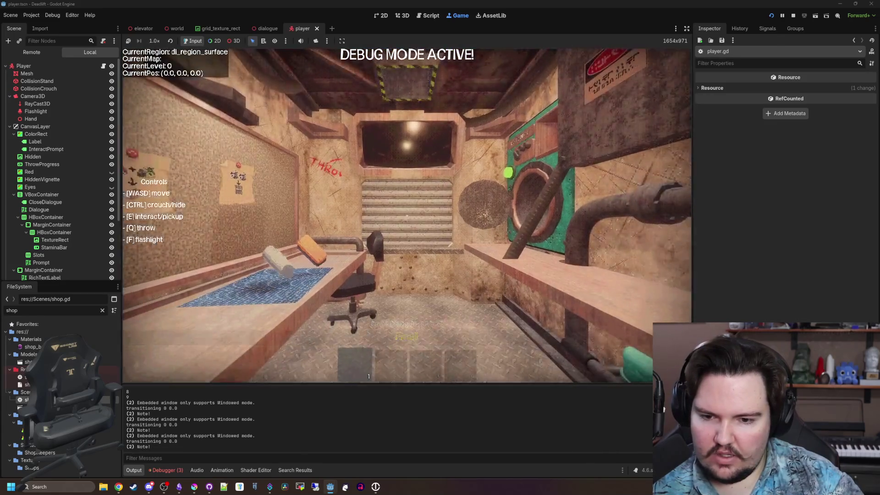
pyautogui.press('w')
pyautogui.press('w')
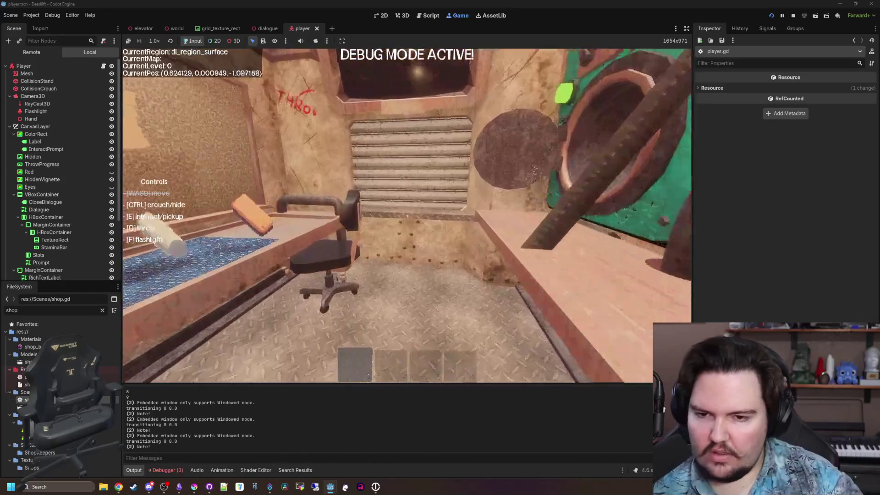
pyautogui.press('w')
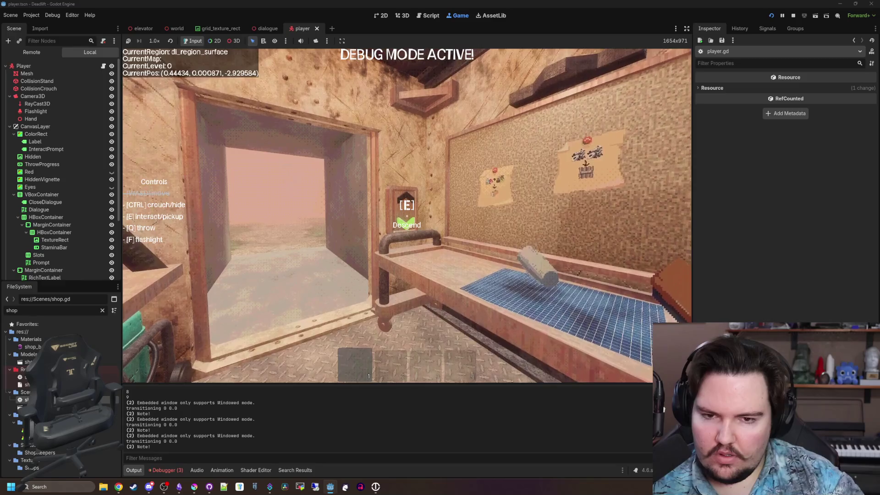
# Step: Hide the debug overlay, send the elevator down, and walk into the dark room to trigger dialogue
pyautogui.press('F3')
pyautogui.press('e')
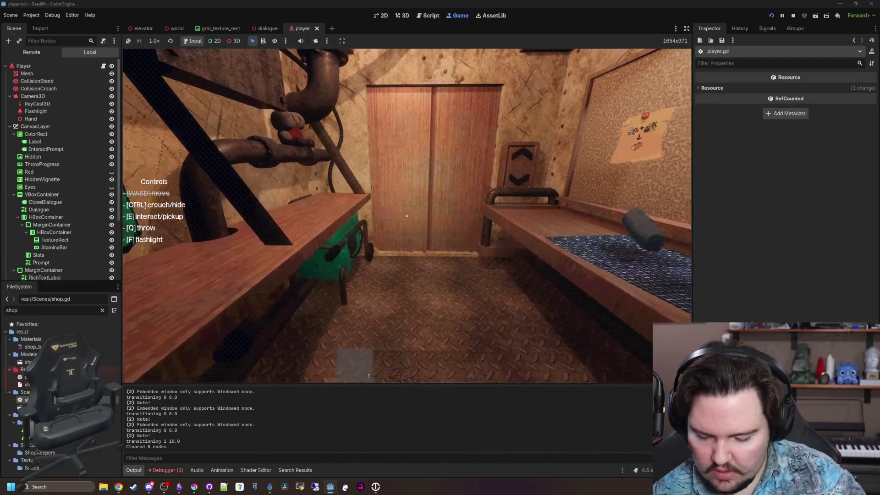
pyautogui.press('e')
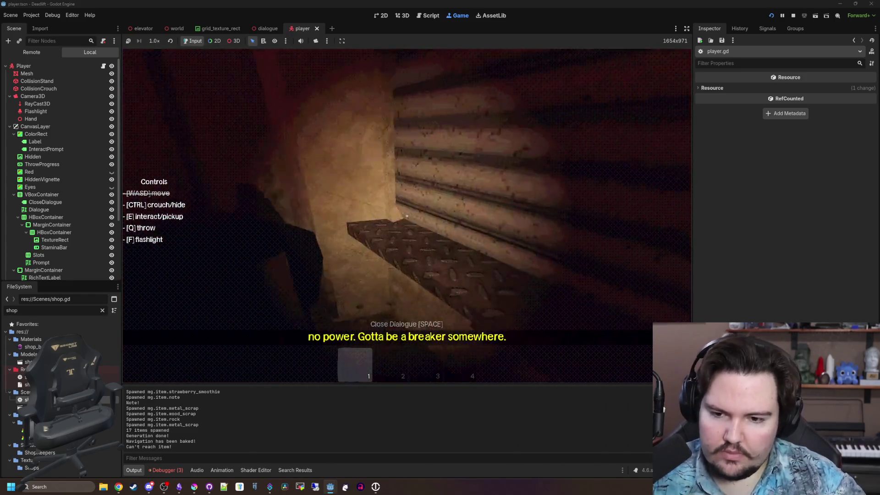
pyautogui.press('e')
pyautogui.hotkey('shift', 'w')
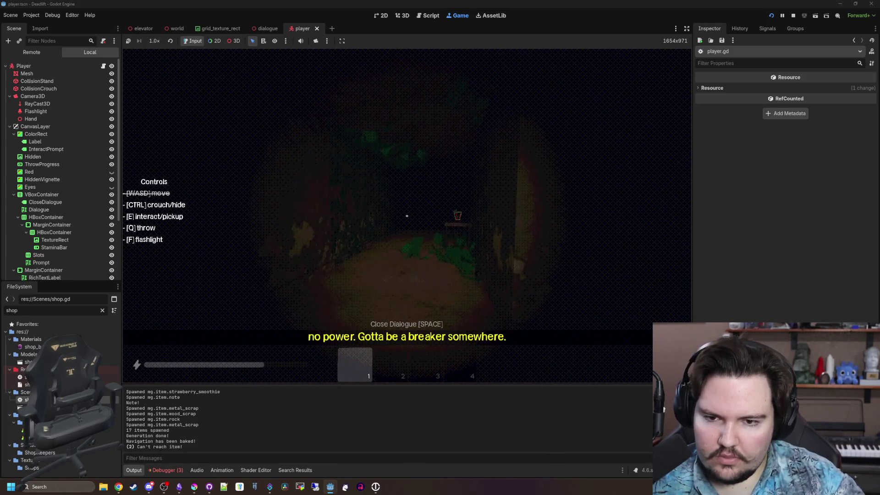
pyautogui.press('e')
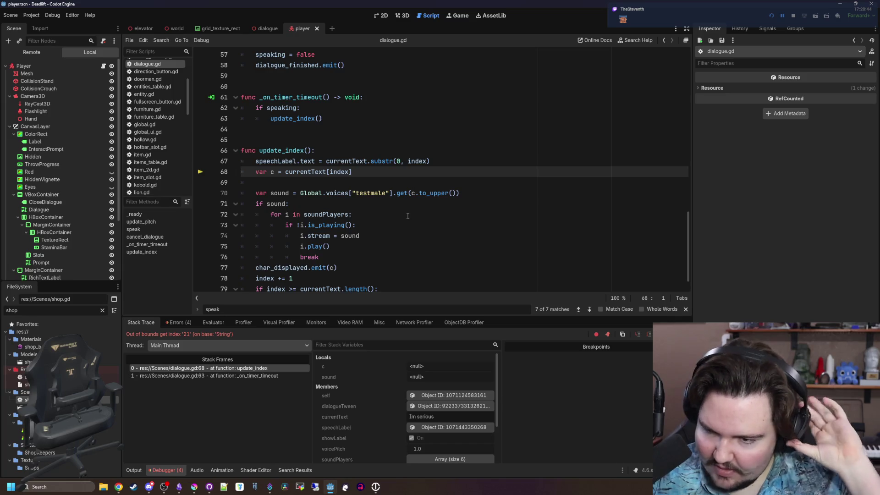
# Step: Inspect the _on_timer_timeout stack frame and jump to the update_index definition
pyautogui.click(312, 185)
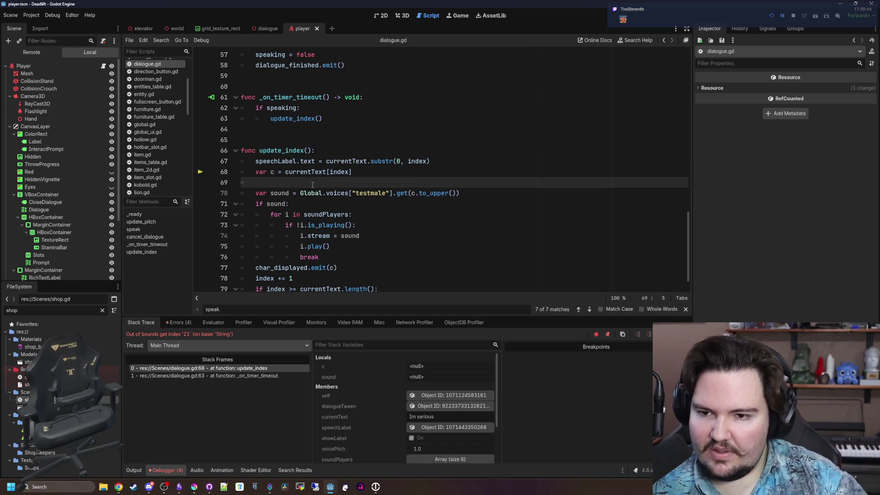
pyautogui.scroll(-1, 313, 184)
pyautogui.scroll(1, 318, 183)
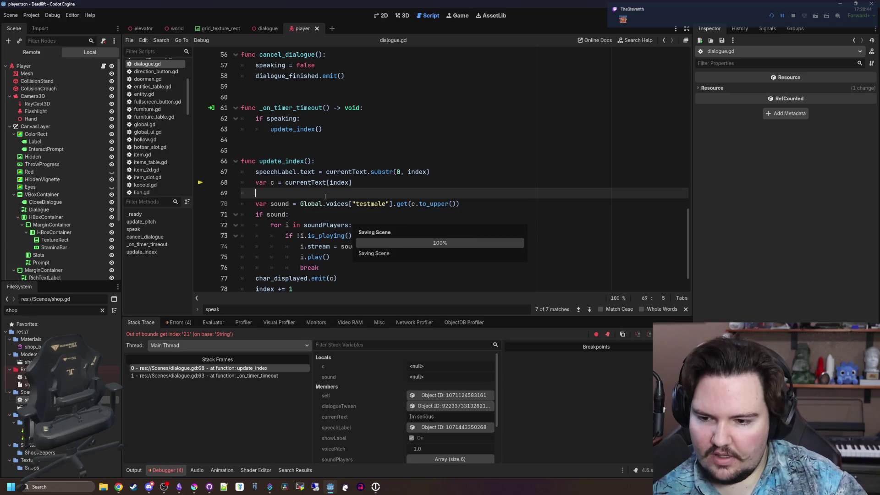
pyautogui.click(207, 376)
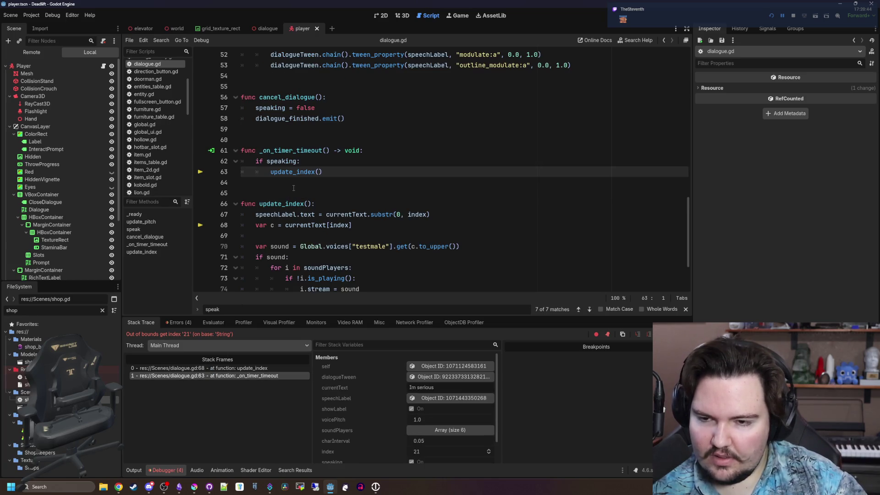
pyautogui.click(293, 188)
pyautogui.keyDown('ctrl'); pyautogui.click(293, 172); pyautogui.keyUp('ctrl')
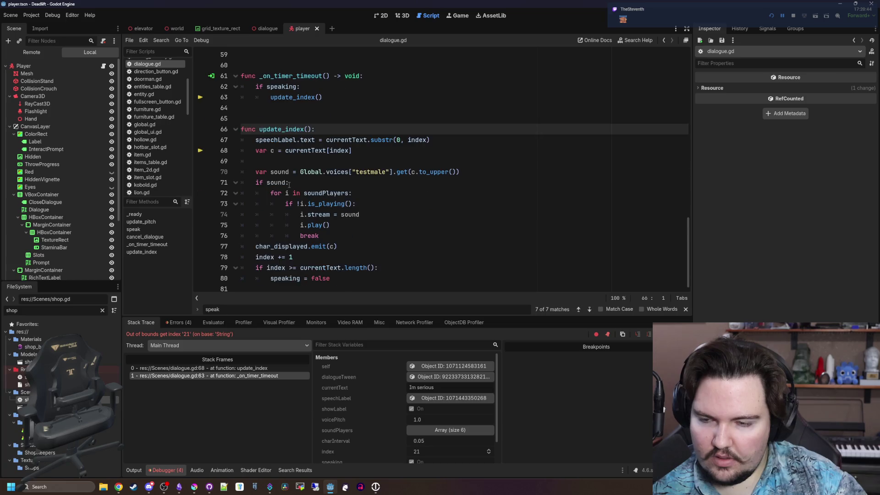
pyautogui.click(296, 163)
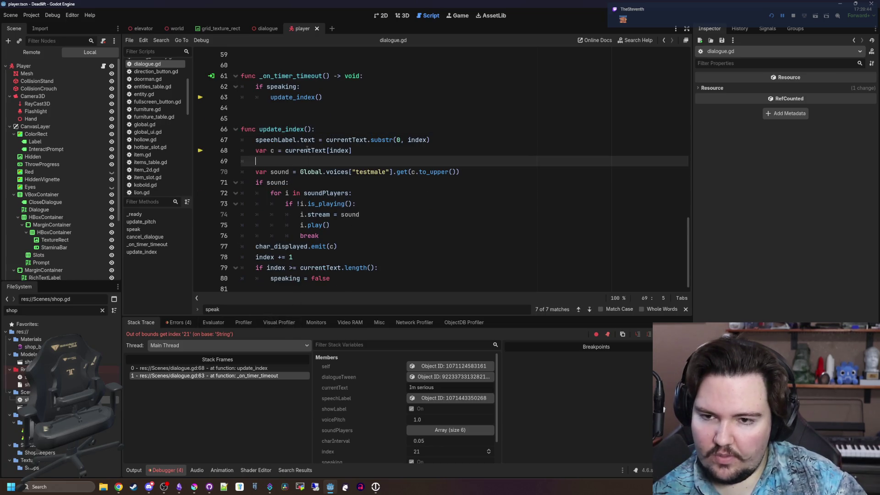
pyautogui.moveTo(307, 149)
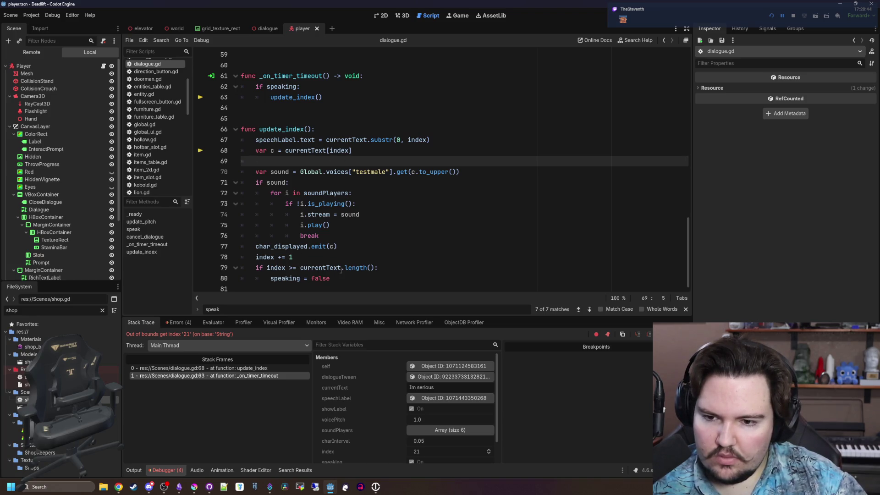
# Step: Copy 'if index >= currentText.length():' to the top of update_index with a return, then save
pyautogui.moveTo(389, 271); pyautogui.dragTo(255, 268)
pyautogui.hotkey('ctrl', 'c')
pyautogui.click(321, 129)
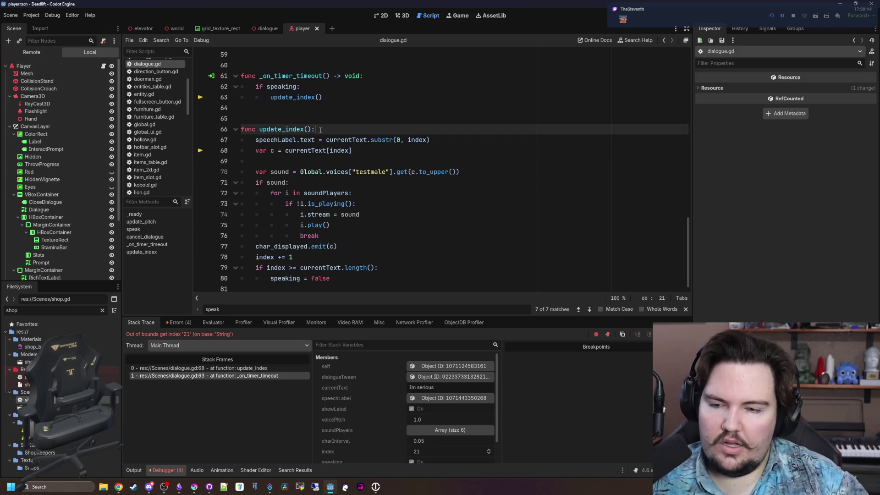
pyautogui.press('Return')
pyautogui.hotkey('ctrl', 'v')
pyautogui.press('Return')
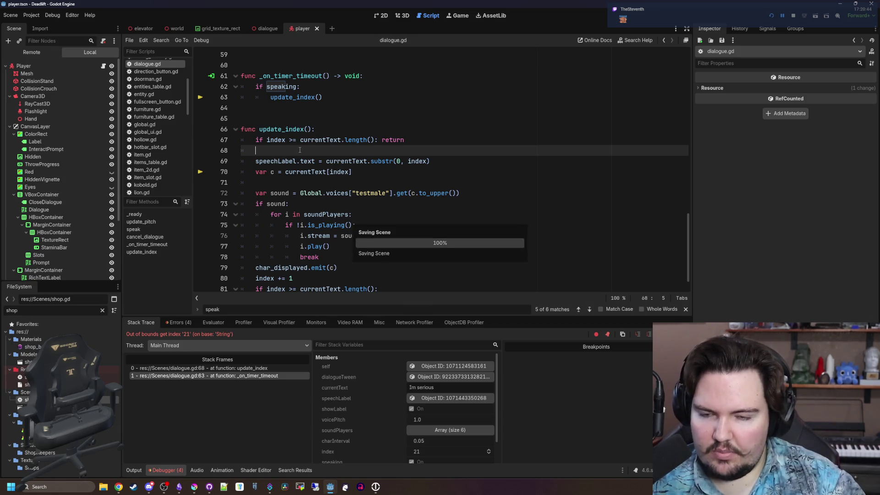
pyautogui.scroll(-1, 316, 133)
pyautogui.hotkey('ctrl', 's')
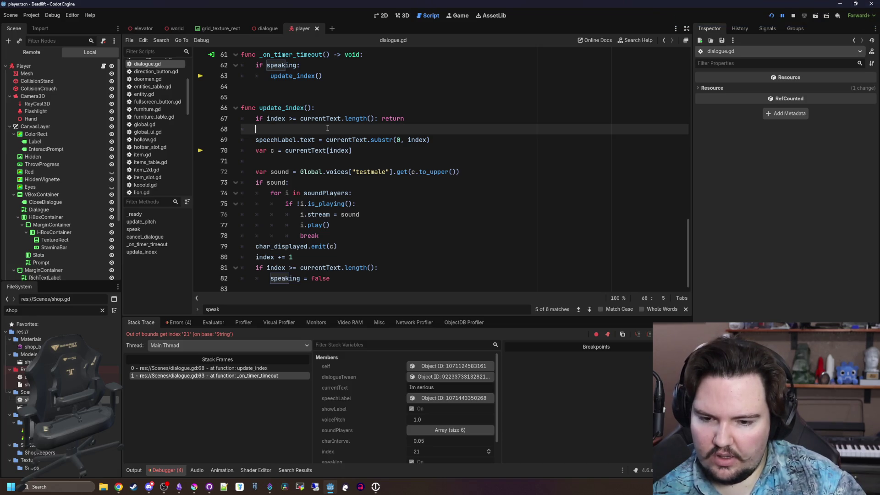
# Step: Review the new guard on line 67 and resume the paused game
pyautogui.click(296, 119)
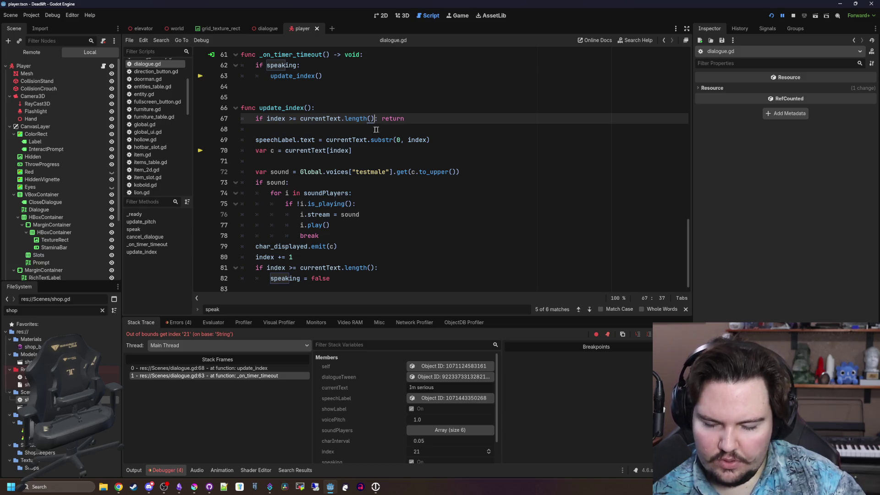
pyautogui.click(296, 118)
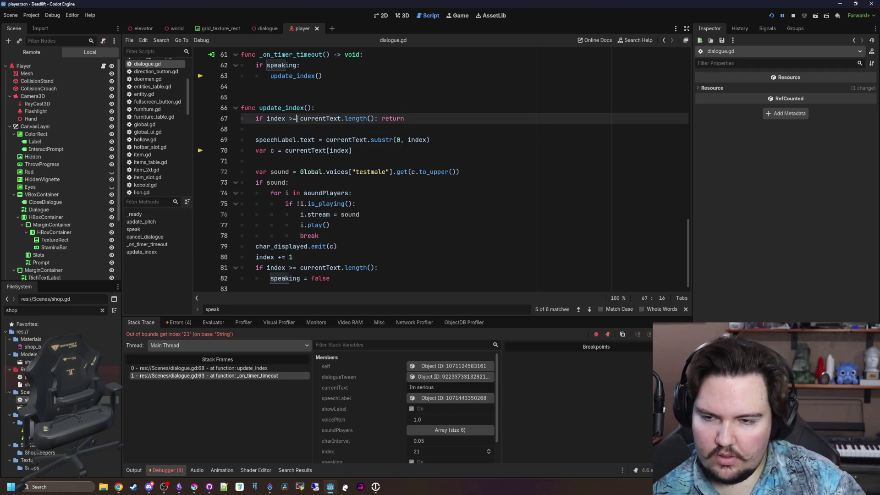
pyautogui.click(296, 124)
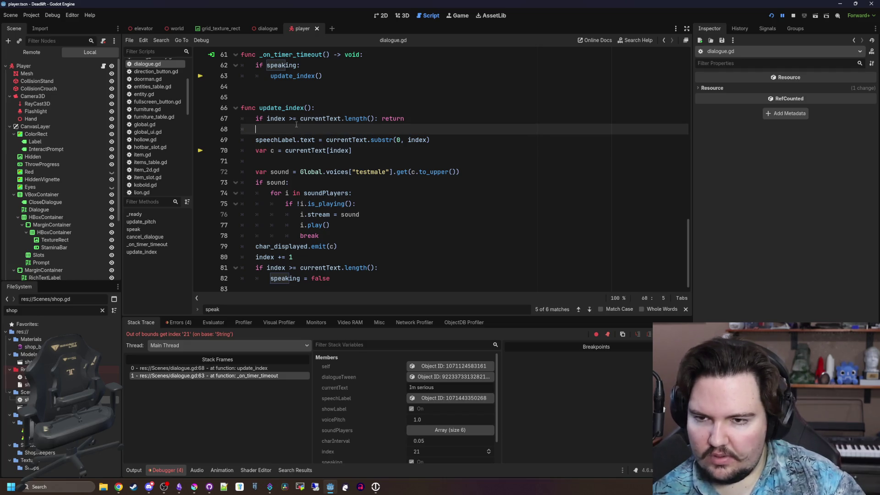
pyautogui.press('F12')
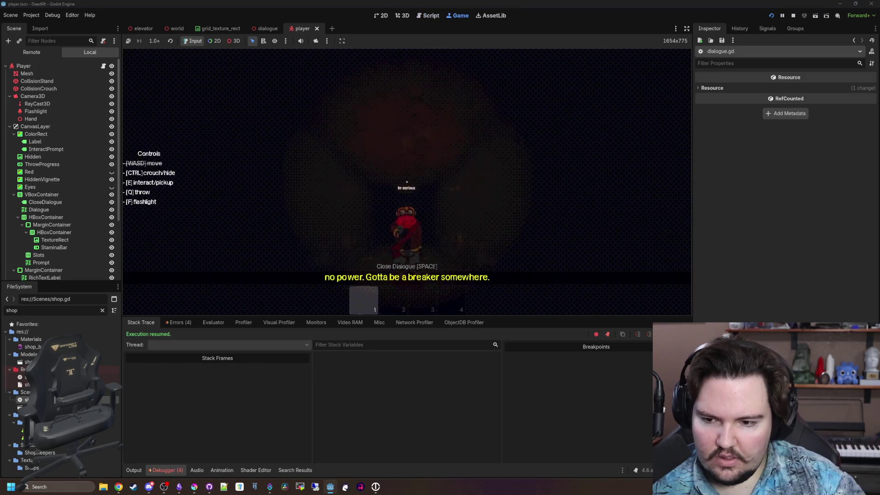
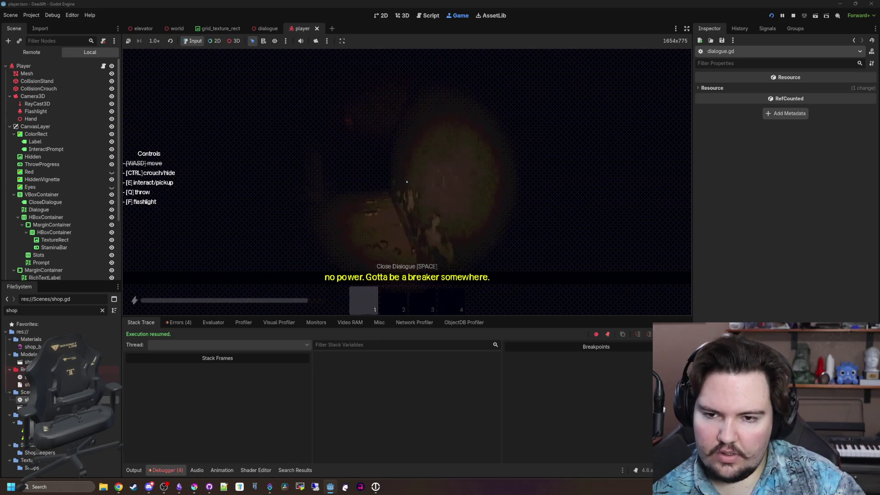
# Step: Quit to the main menu, start a new Dead Lift game, and pause it again
pyautogui.press('Escape')
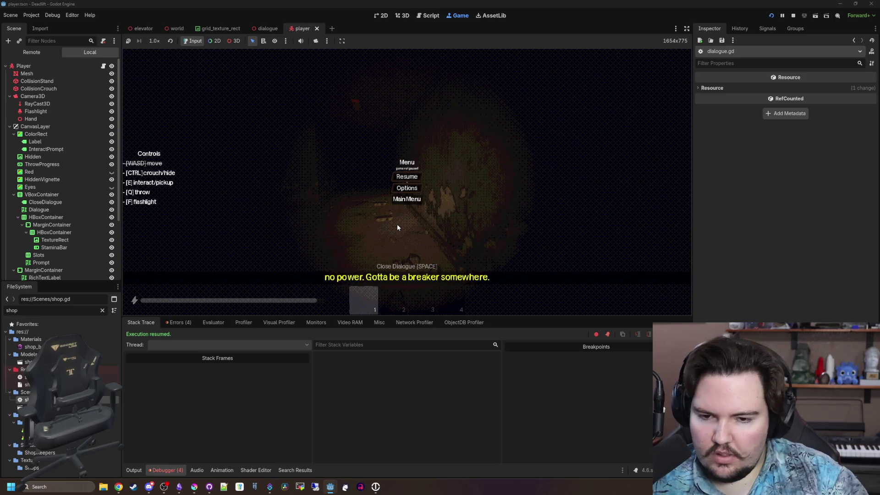
pyautogui.click(408, 219)
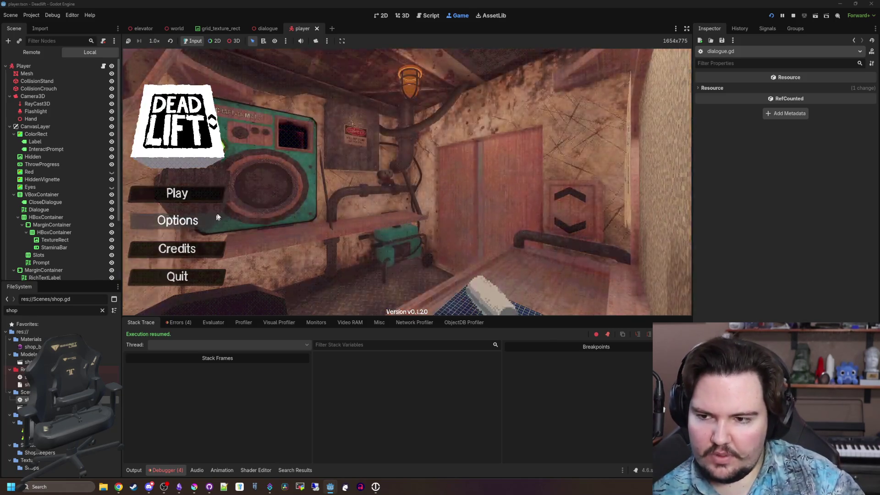
pyautogui.click(210, 196)
pyautogui.click(388, 218)
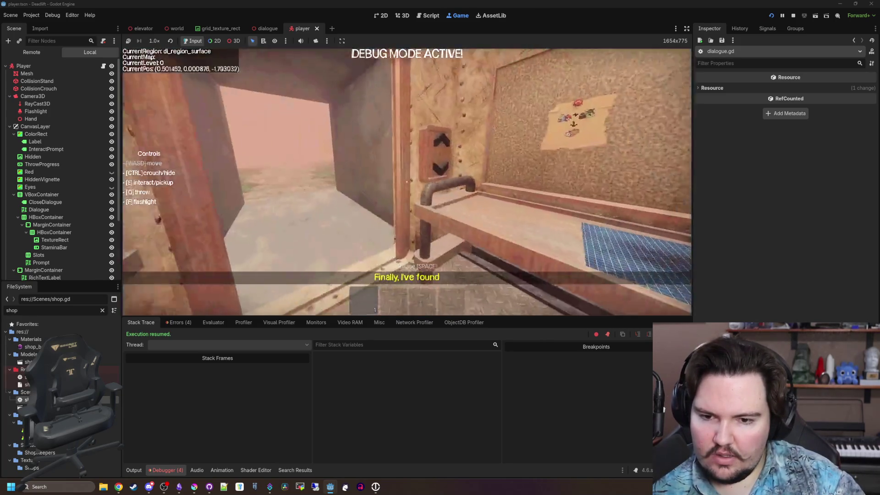
pyautogui.press('Escape')
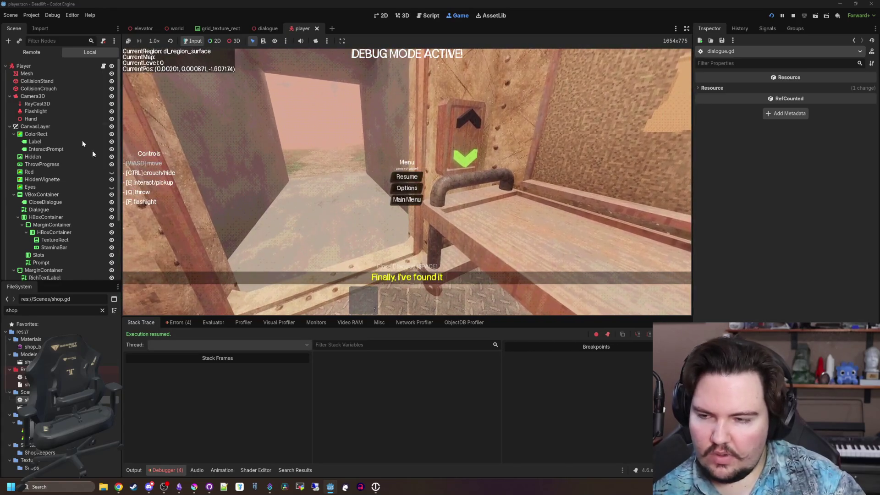
# Step: Search player.gd for 'final' to find the dialogue line, save, and return to the game
pyautogui.click(103, 66)
pyautogui.hotkey('ctrl', 'f')
pyautogui.write('fin')
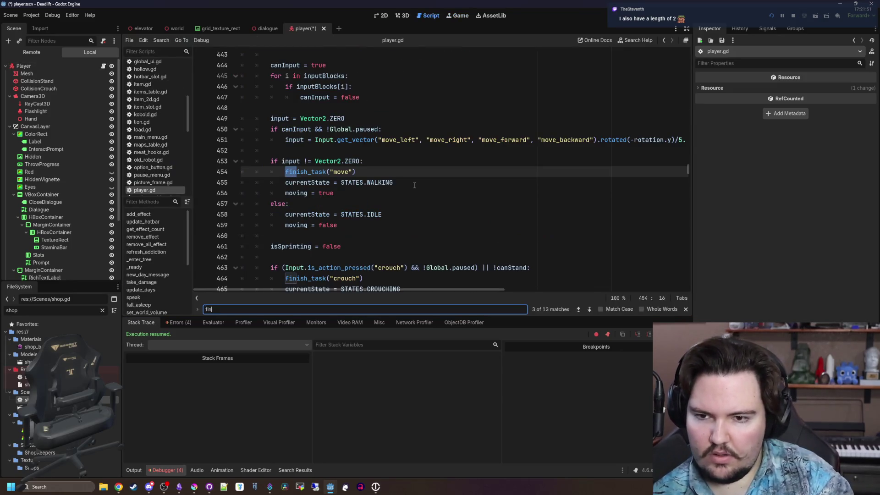
pyautogui.write('ally')
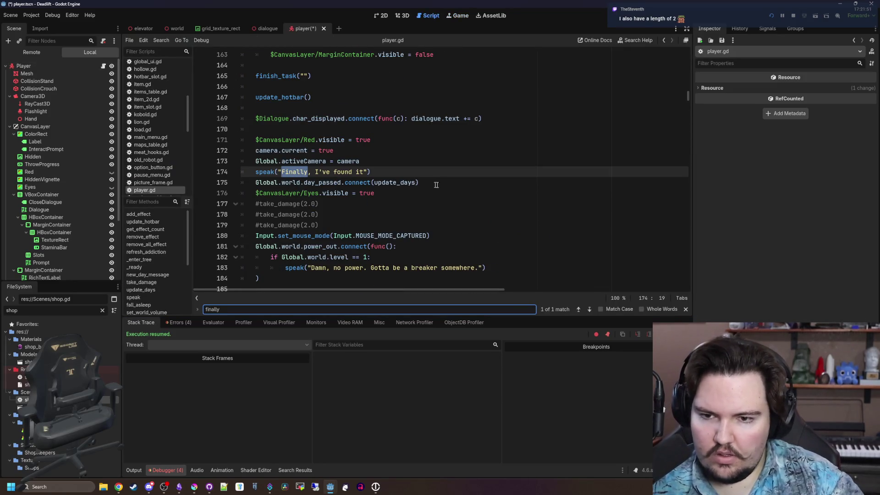
pyautogui.hotkey('ctrl', 's')
pyautogui.click(450, 18)
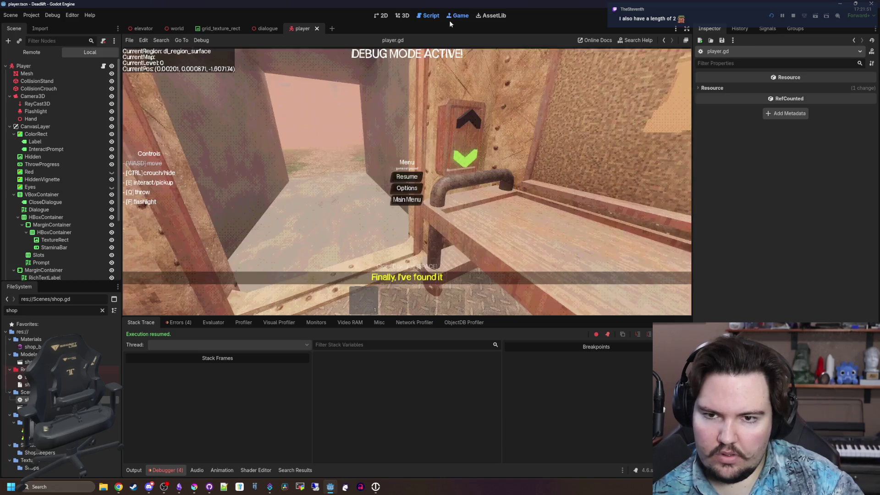
# Step: Resume, pull the Descend lever, walk the level 1 corridors into the overgrown region, then pause
pyautogui.click(407, 176)
pyautogui.press('w')
pyautogui.press('e')
pyautogui.press('w')
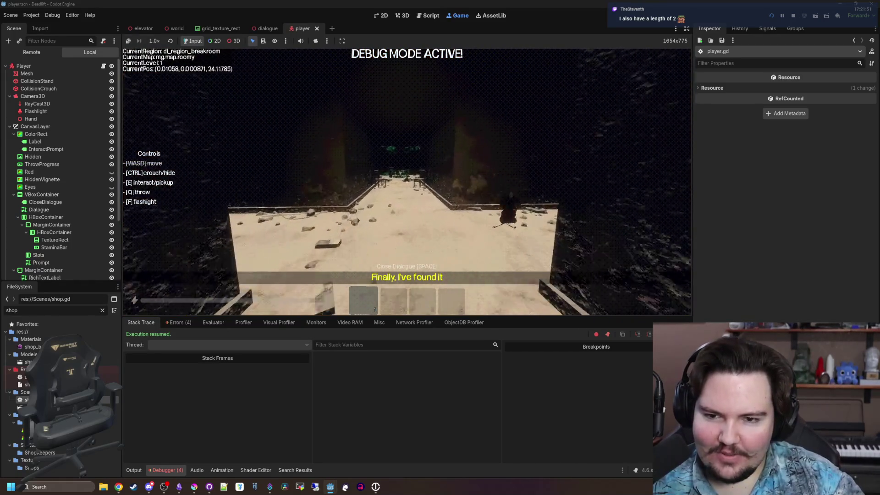
pyautogui.press('w')
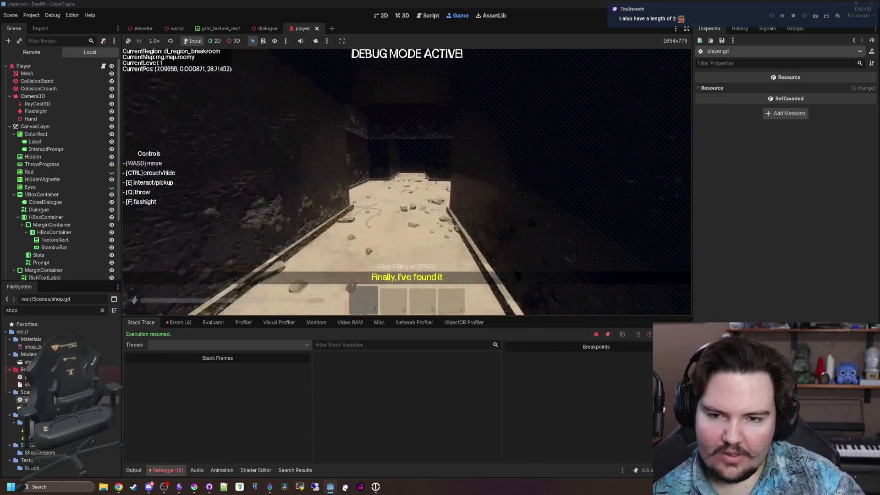
pyautogui.press('w')
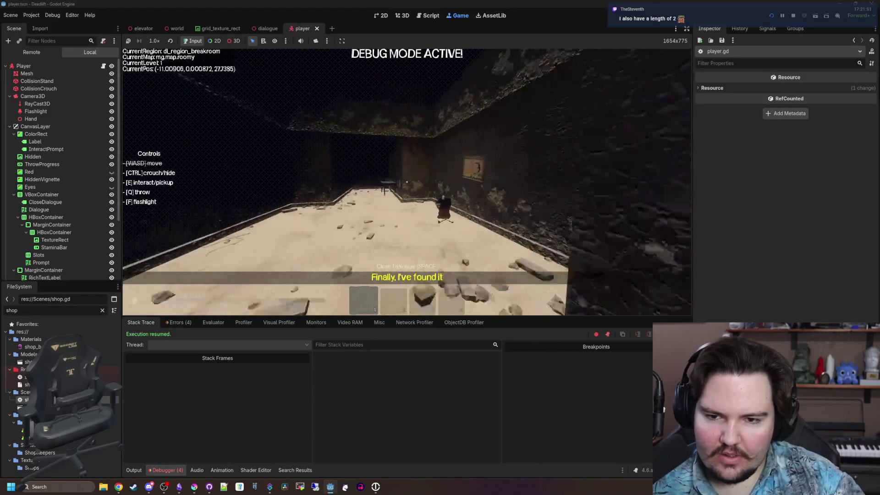
pyautogui.press('w')
pyautogui.press('w')
pyautogui.press('Escape')
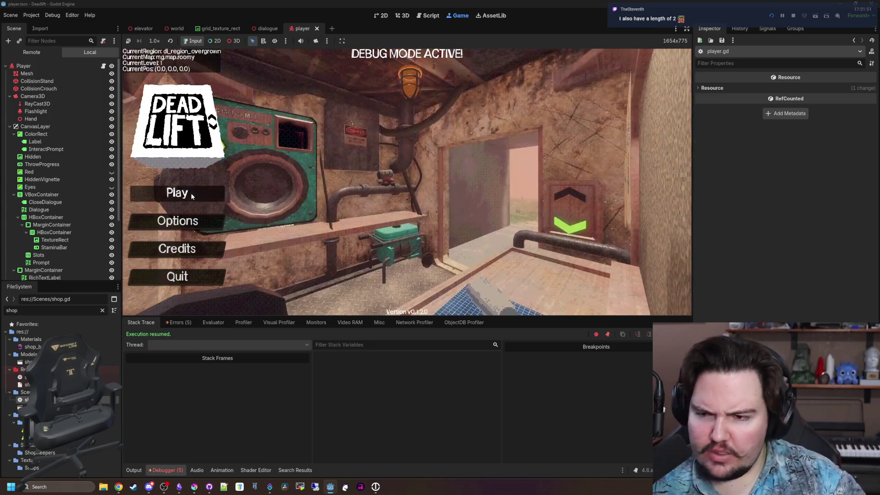
# Step: Restart from the title and twice approach then back away from the red scavenger
pyautogui.click(177, 193)
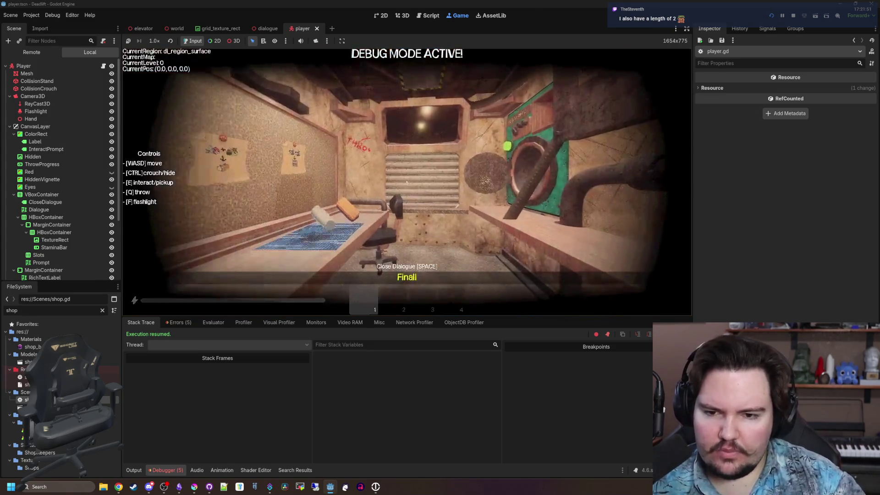
pyautogui.press('w')
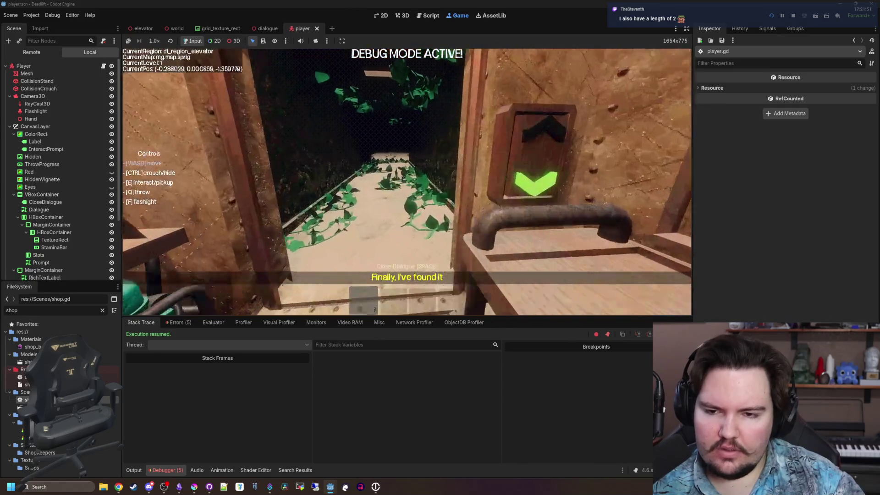
pyautogui.press('w')
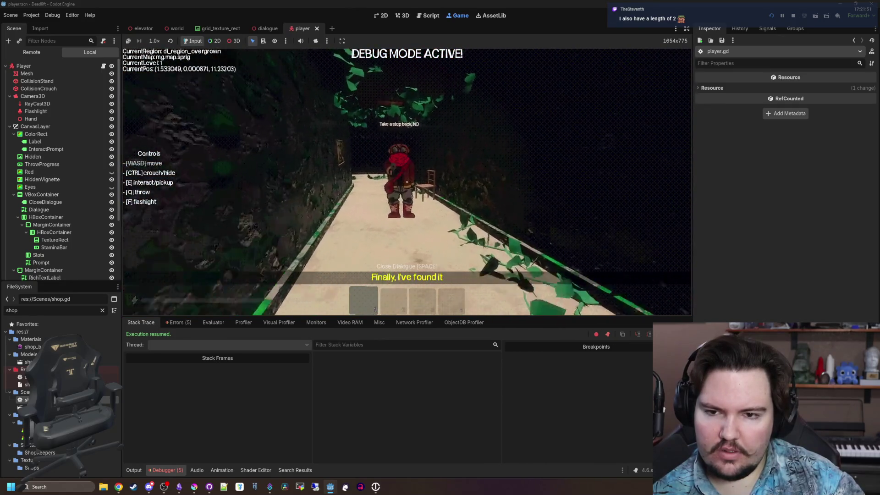
pyautogui.press('w')
pyautogui.press('s')
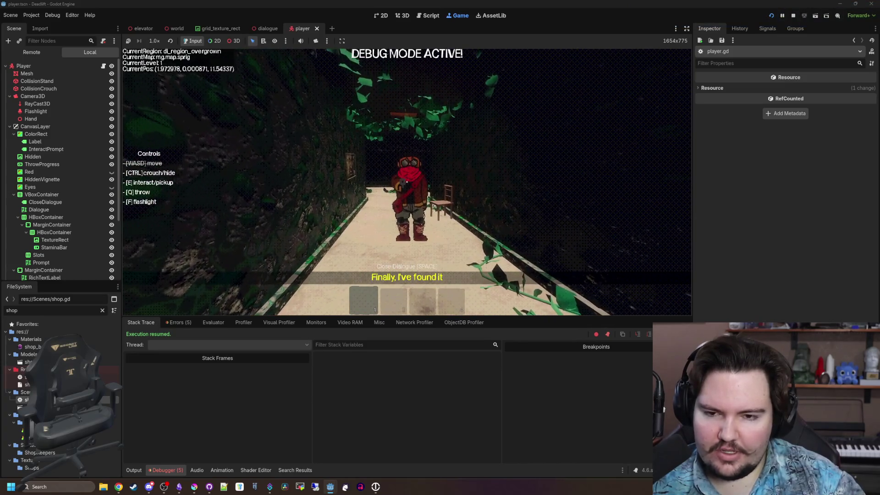
pyautogui.press('w')
pyautogui.press('s')
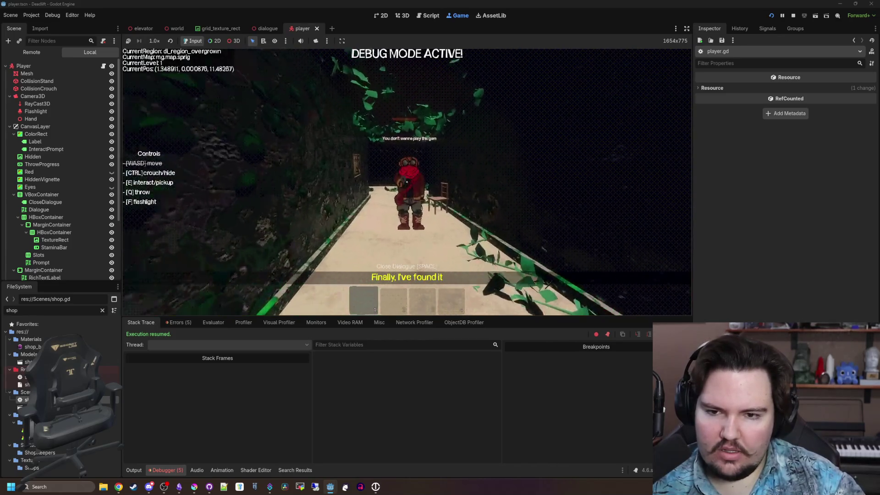
# Step: Walk between the breakroom and overgrown area, following and watching the scavenger
pyautogui.press('w')
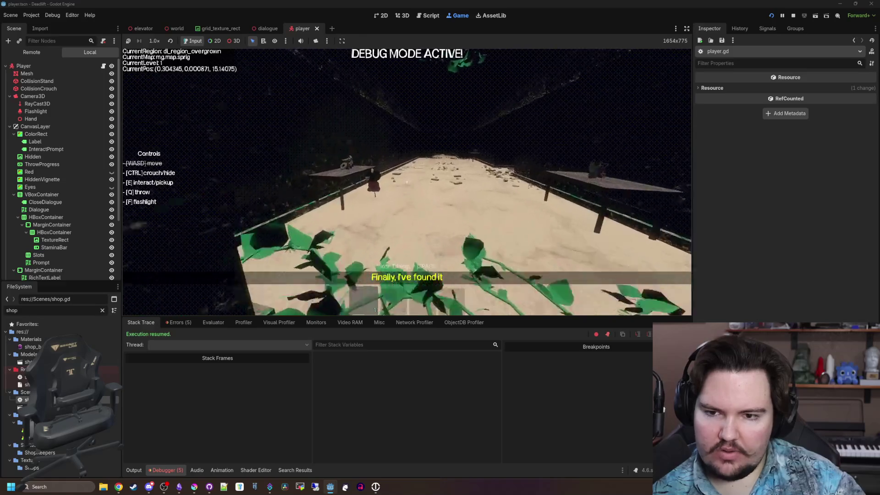
pyautogui.press('w')
pyautogui.press('w')
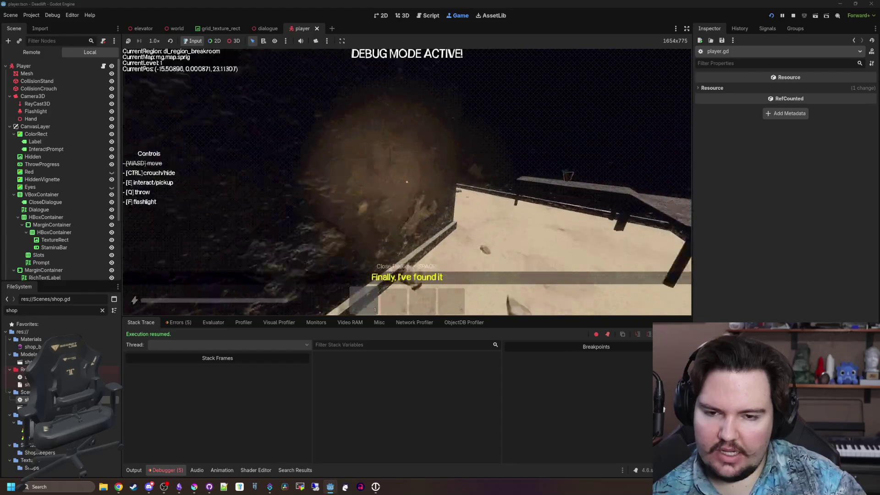
pyautogui.press('w')
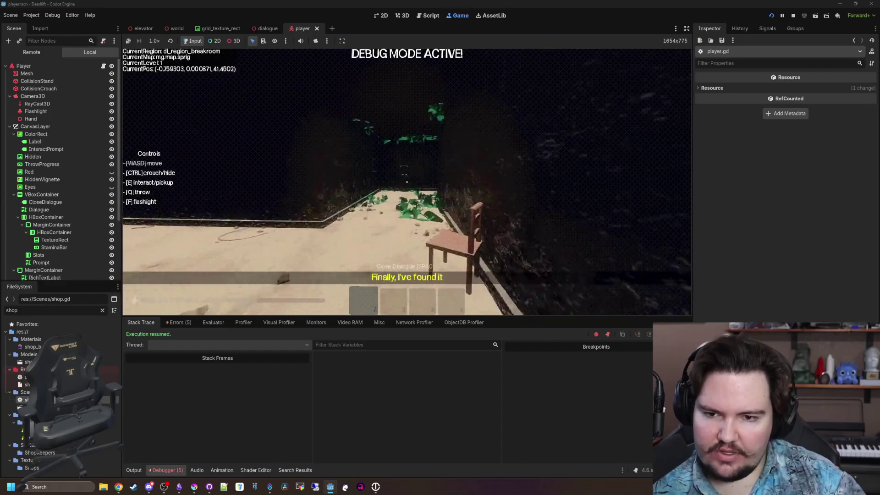
pyautogui.press('w')
pyautogui.press('w')
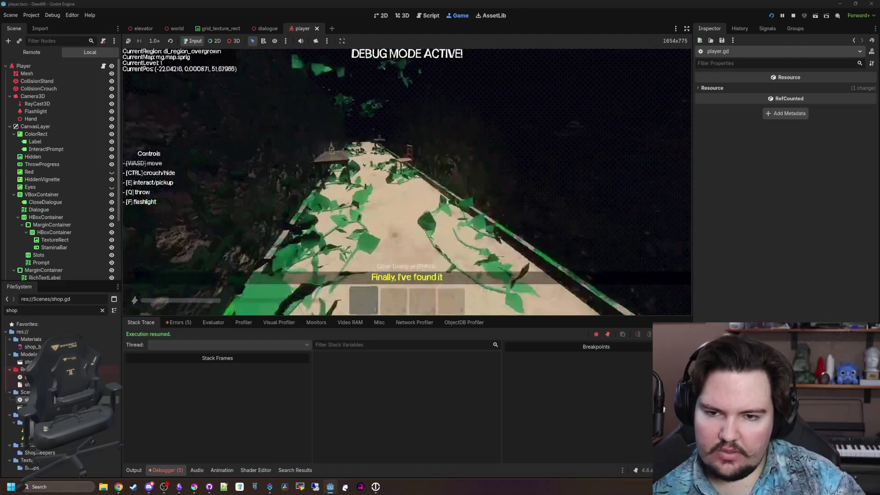
pyautogui.press('w')
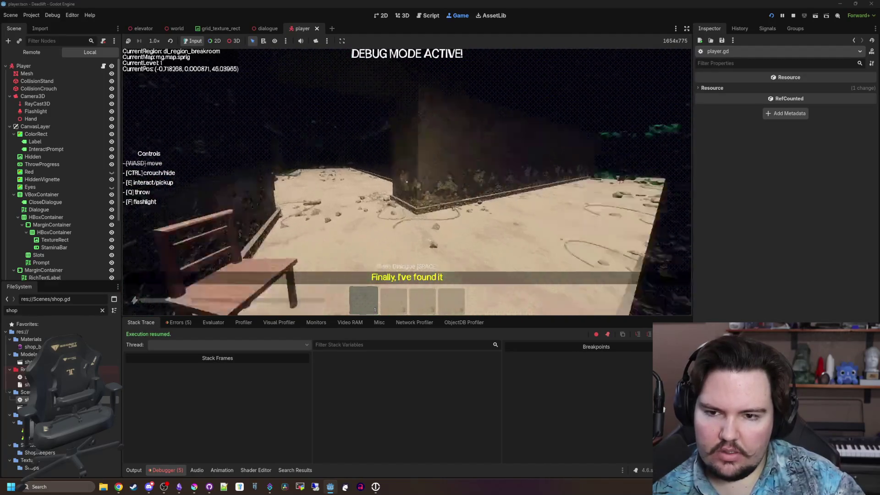
pyautogui.press('w')
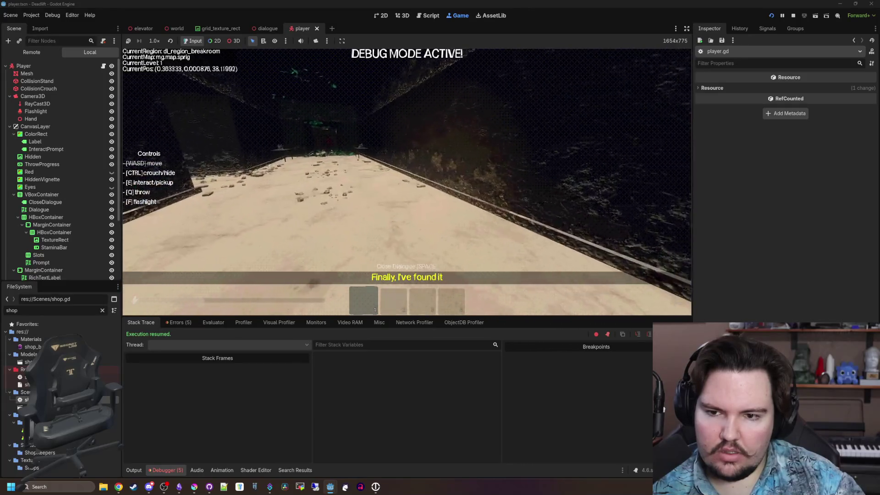
pyautogui.press('s')
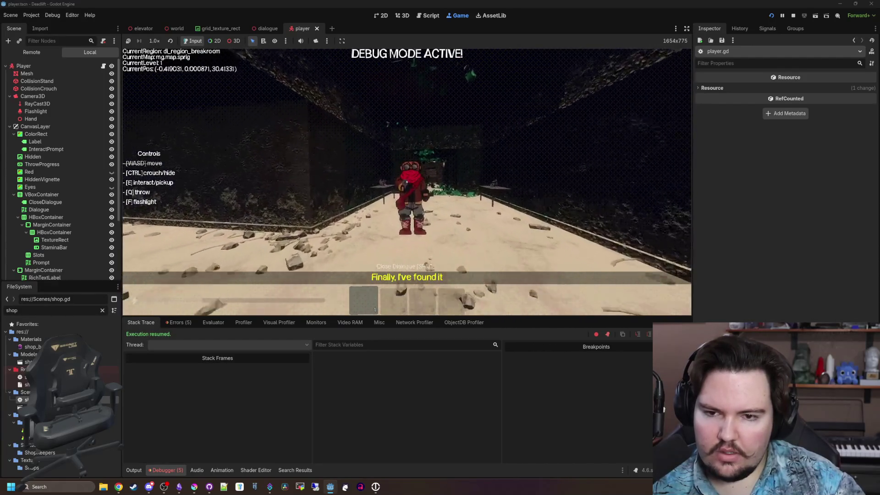
pyautogui.press('w')
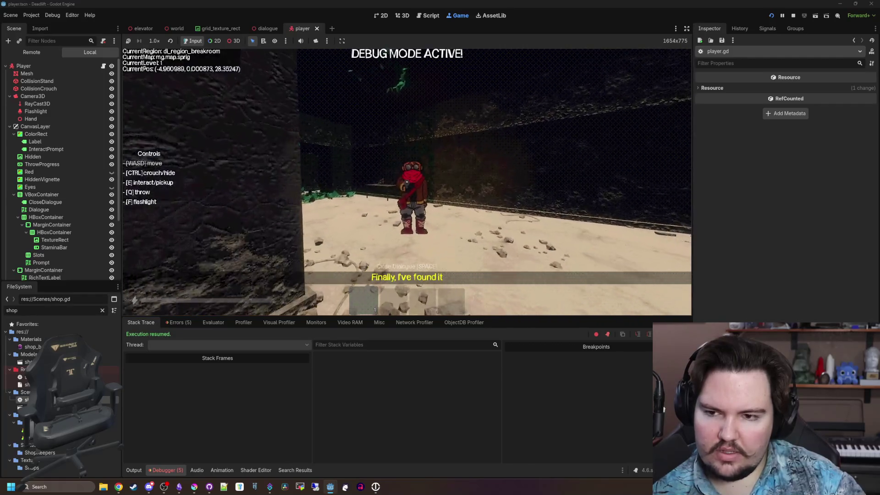
pyautogui.press('d')
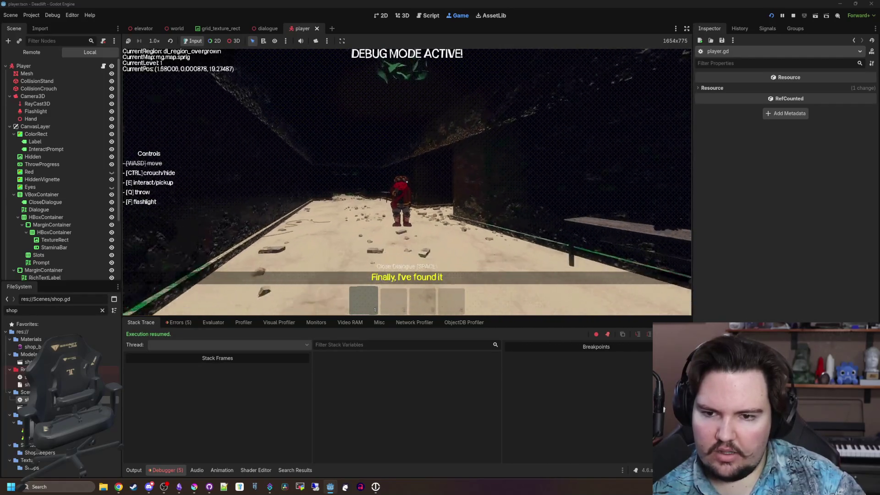
pyautogui.press('s')
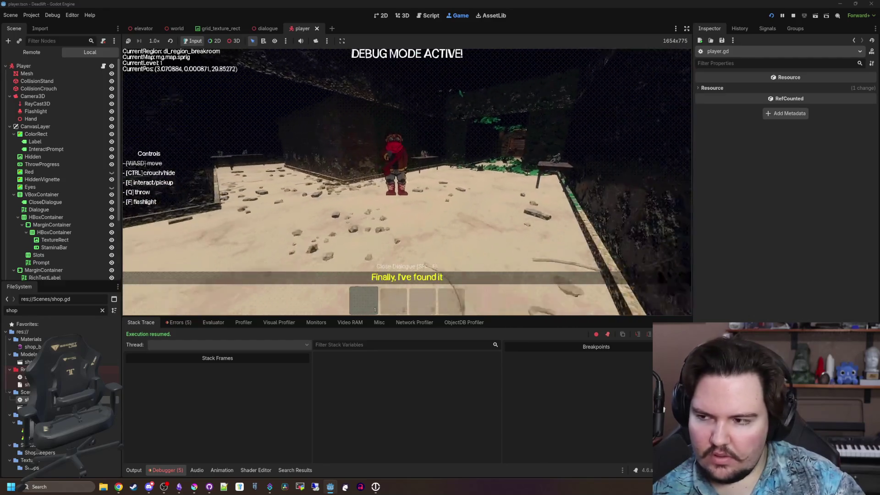
pyautogui.press('a')
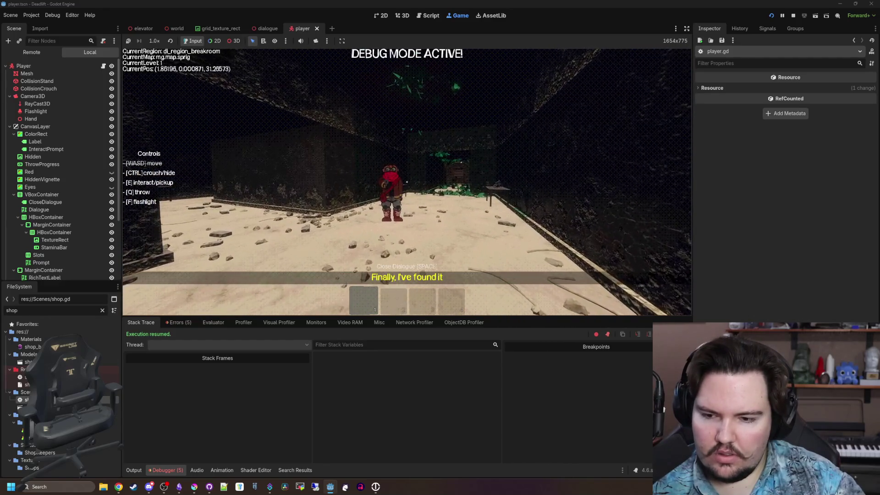
pyautogui.scroll(-3, 64, 174)
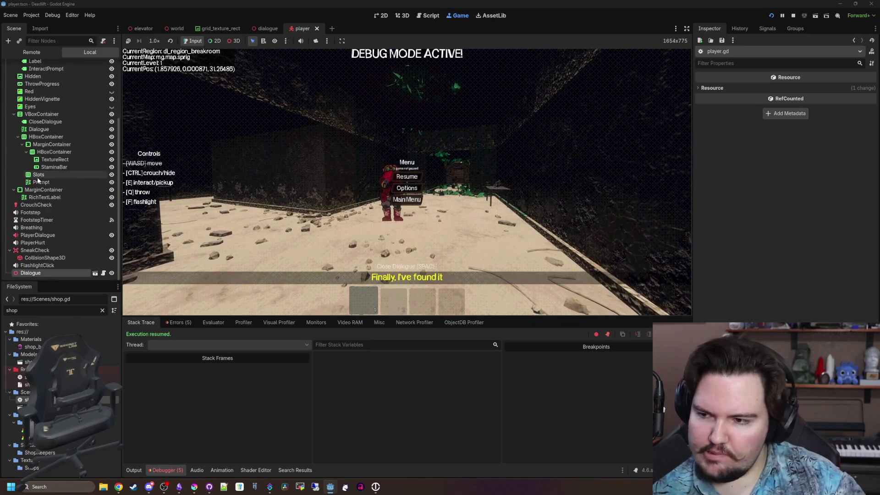
# Step: Open the Dialogue node's script and look through it
pyautogui.click(104, 273)
pyautogui.click(367, 182)
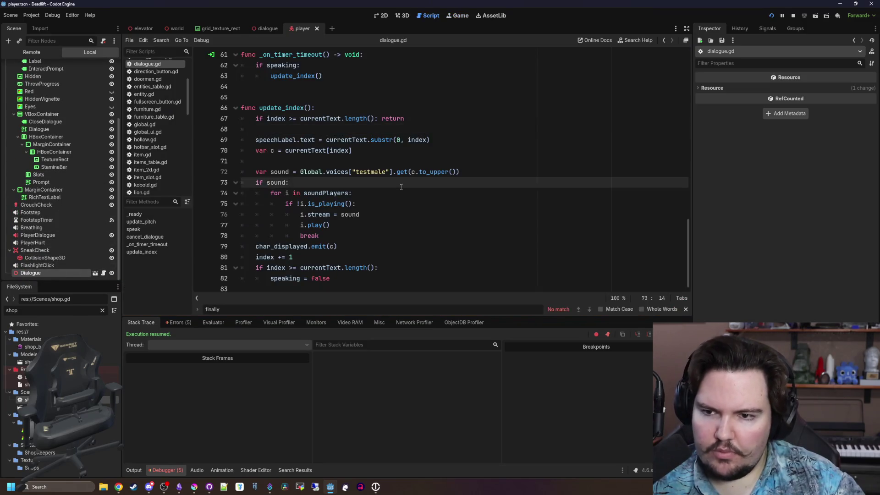
pyautogui.scroll(7, 366, 192)
pyautogui.click(315, 203)
pyautogui.scroll(-4, 307, 218)
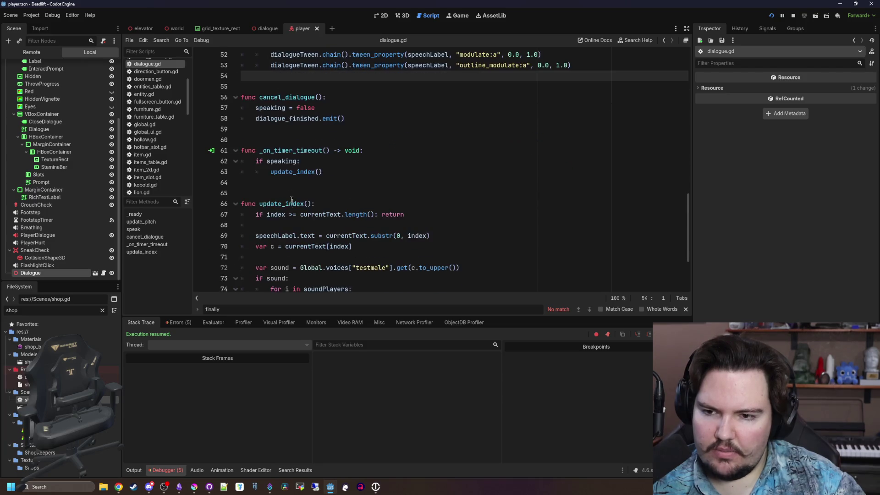
pyautogui.click(293, 138)
# Step: Back in the running game, pause it to return toward the main menu
pyautogui.click(460, 17)
pyautogui.press('Escape')
pyautogui.press('Escape')
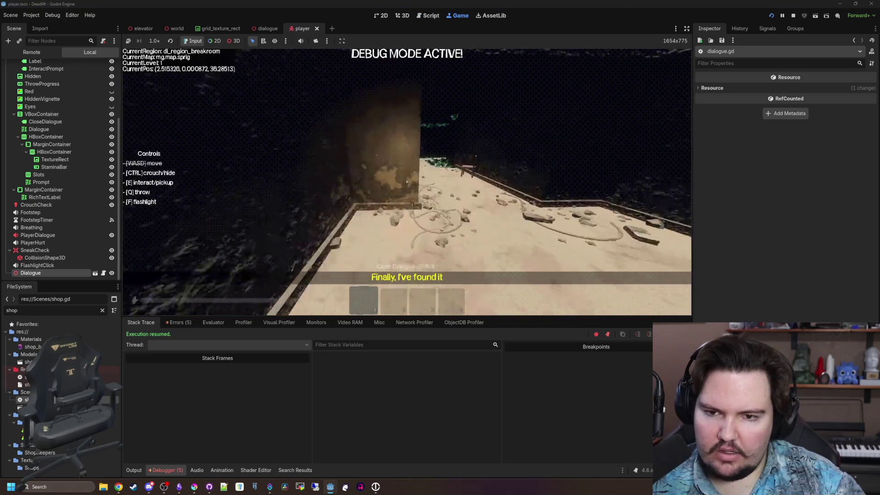
pyautogui.press('Escape')
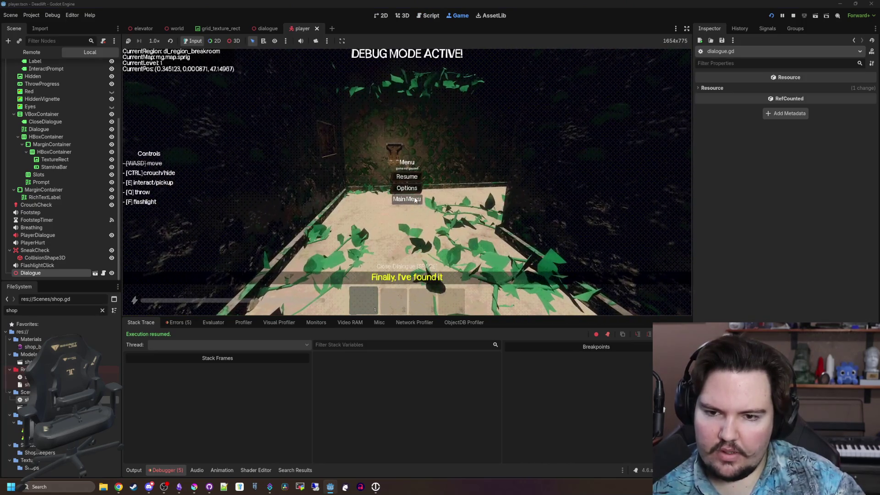
# Step: Filter the FileSystem dock by 'scav' and open scavenger.gd
pyautogui.click(101, 310)
pyautogui.write('scav')
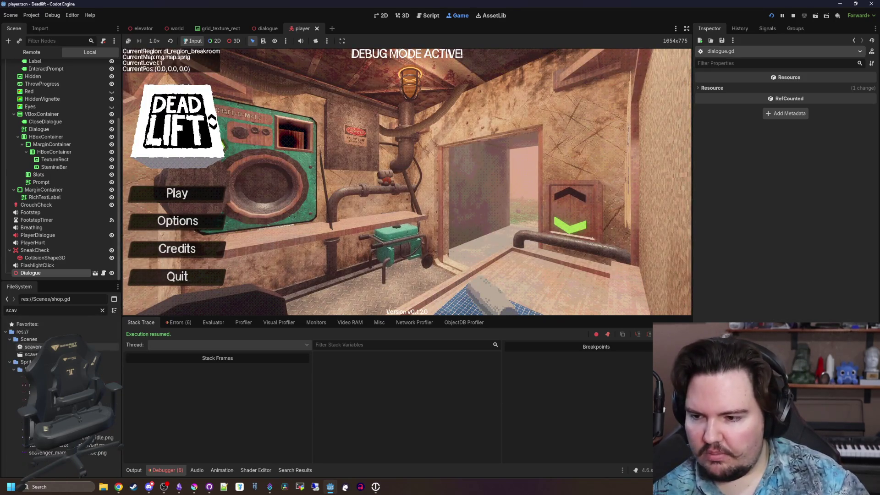
pyautogui.doubleClick(33, 346)
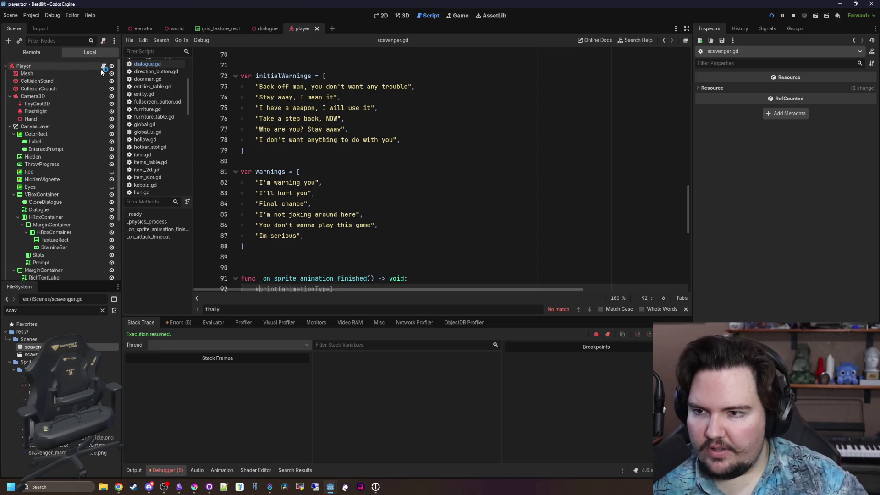
# Step: Review the initialWarnings and warnings lists at the top of scavenger.gd
pyautogui.click(348, 257)
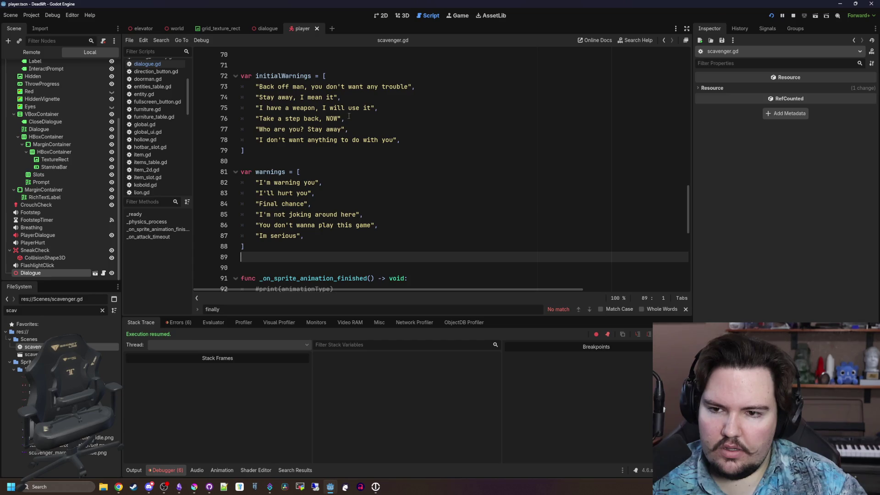
pyautogui.moveTo(348, 116); pyautogui.dragTo(349, 108)
pyautogui.click(321, 172)
pyautogui.scroll(-4, 330, 192)
pyautogui.scroll(9, 319, 188)
pyautogui.scroll(13, 594, 154)
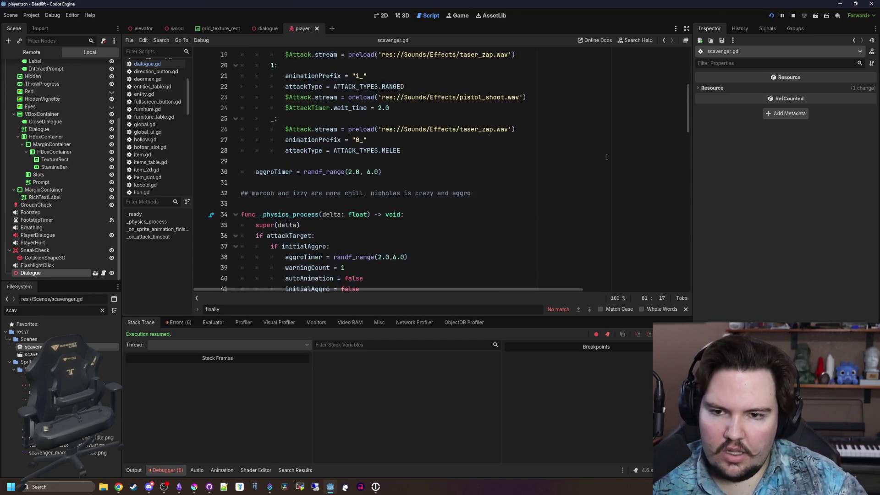
pyautogui.scroll(-9, 415, 149)
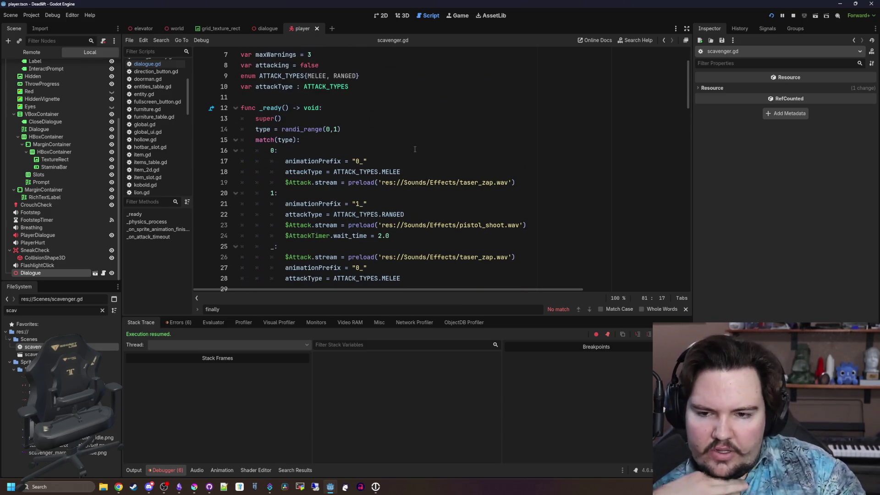
pyautogui.scroll(-2, 414, 149)
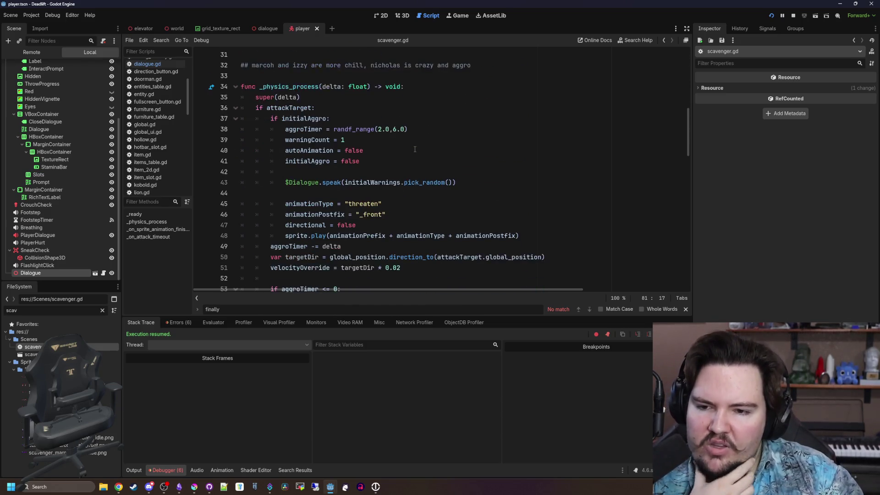
# Step: Inspect the first speak call, the aggroTimer check and the velocityOverride line in _physics_process
pyautogui.click(366, 137)
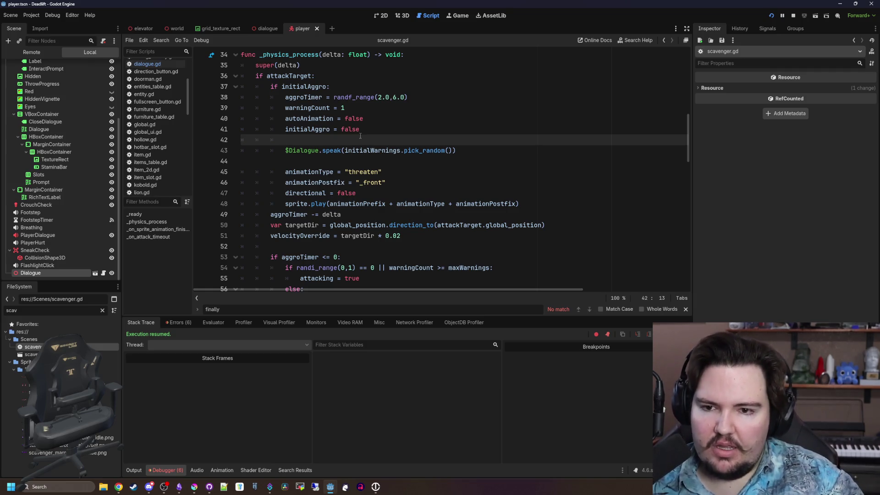
pyautogui.click(348, 161)
pyautogui.scroll(-3, 348, 161)
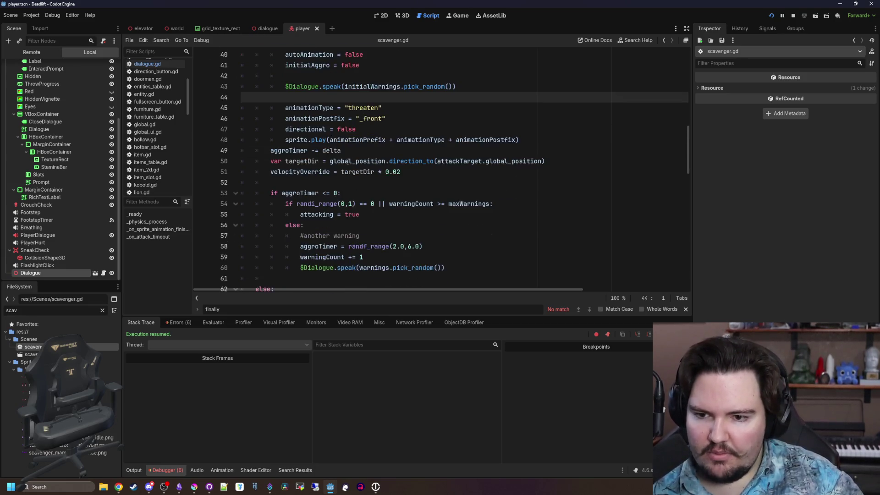
pyautogui.click(306, 161)
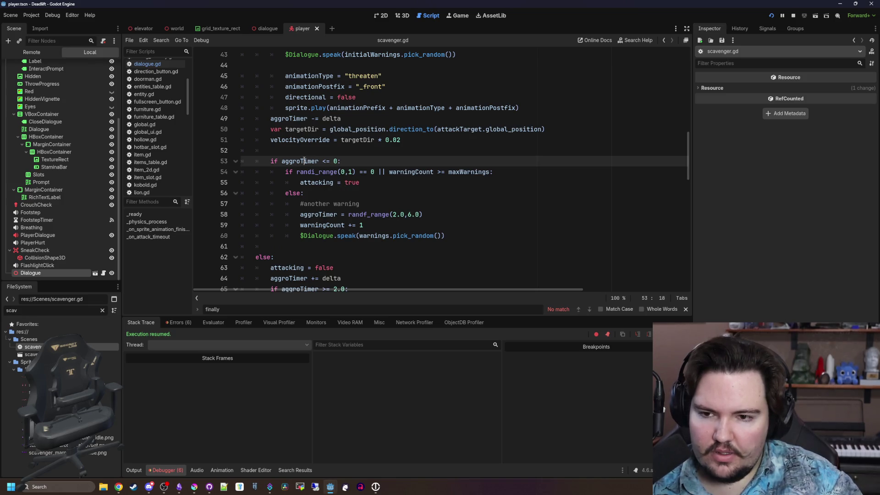
pyautogui.click(306, 152)
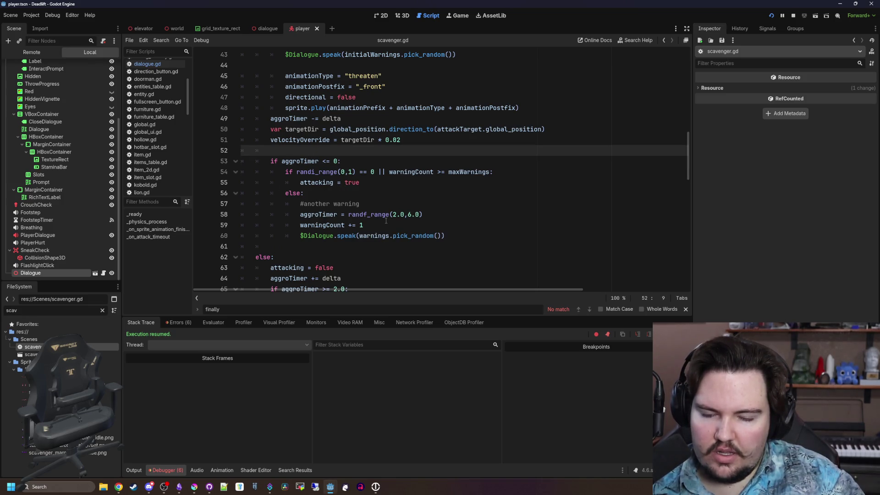
pyautogui.click(333, 193)
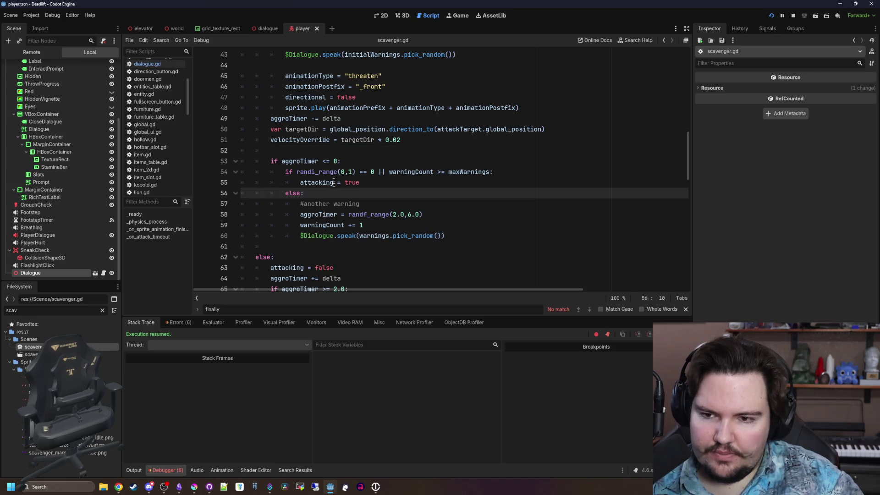
pyautogui.click(337, 140)
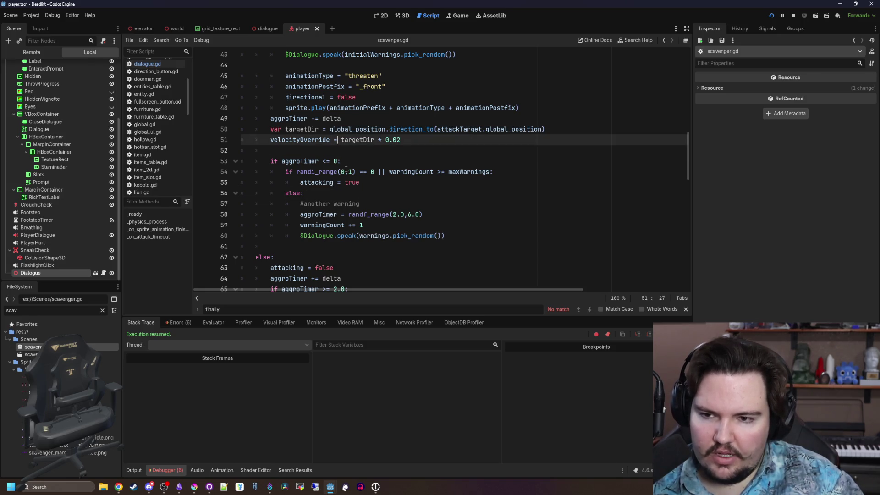
# Step: Examine the attacking assignment and another-warning branch (lines 55–60), cutting a line there
pyautogui.moveTo(379, 183); pyautogui.dragTo(300, 182)
pyautogui.click(317, 203)
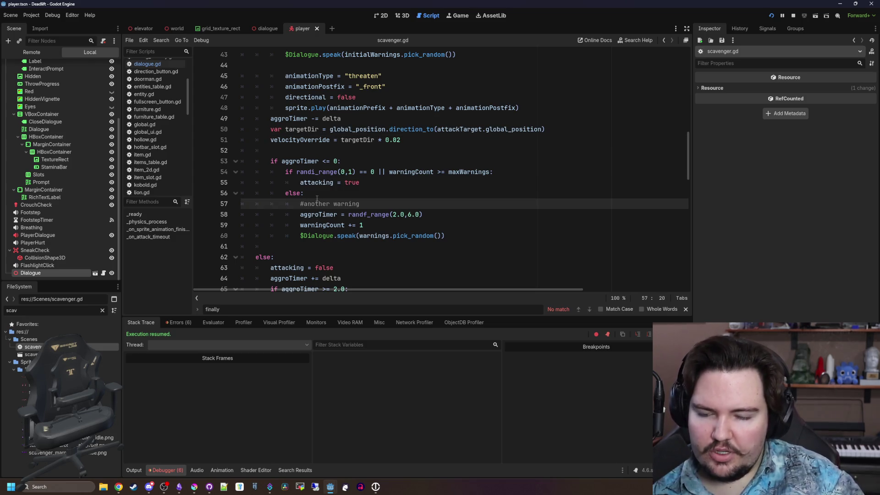
pyautogui.click(317, 193)
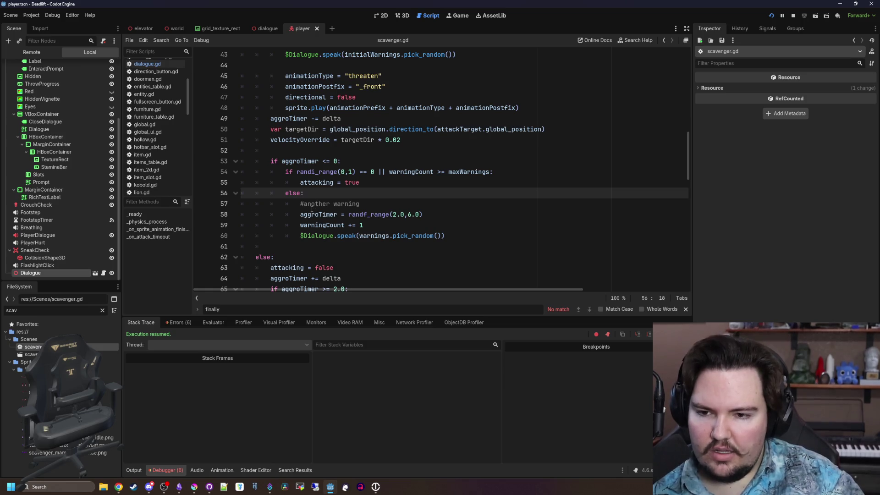
pyautogui.moveTo(298, 203)
pyautogui.mouseDown()
pyautogui.moveTo(445, 236)
pyautogui.moveTo(240, 214)
pyautogui.moveTo(241, 204)
pyautogui.mouseUp()
pyautogui.click(444, 235)
pyautogui.hotkey('ctrl', 'x')
pyautogui.scroll(3, 370, 203)
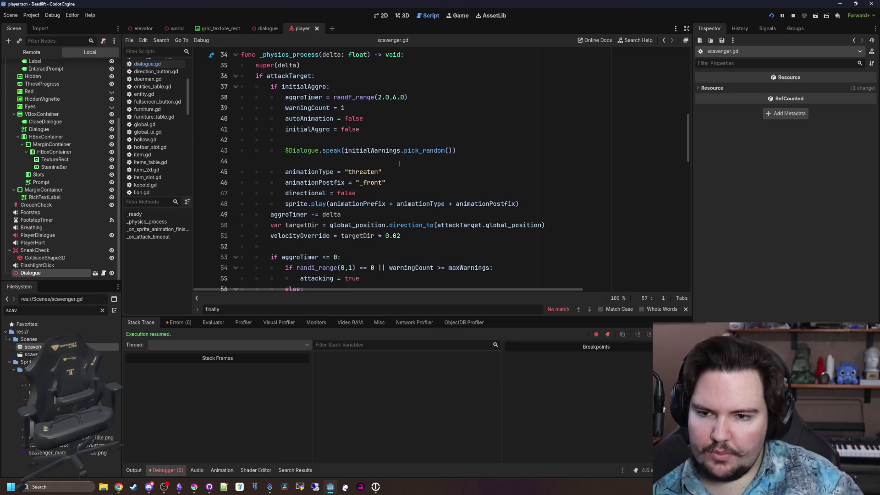
pyautogui.click(399, 163)
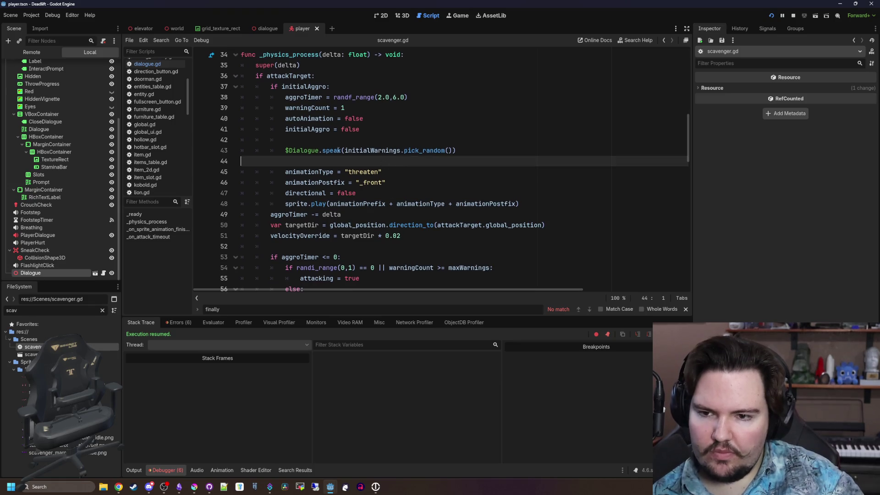
# Step: Open dialogue.gd and examine the start of speak(), including the outline fade reset on line 36
pyautogui.click(103, 273)
pyautogui.scroll(8, 326, 191)
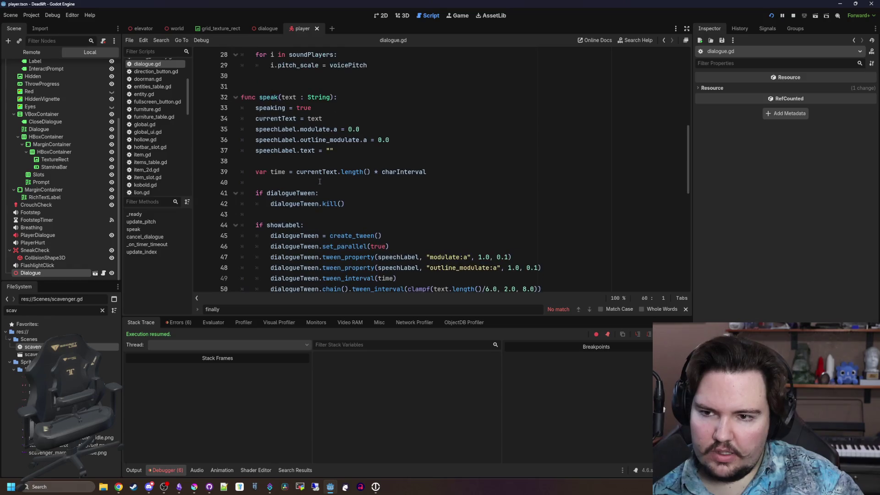
pyautogui.click(275, 87)
pyautogui.scroll(3, 320, 196)
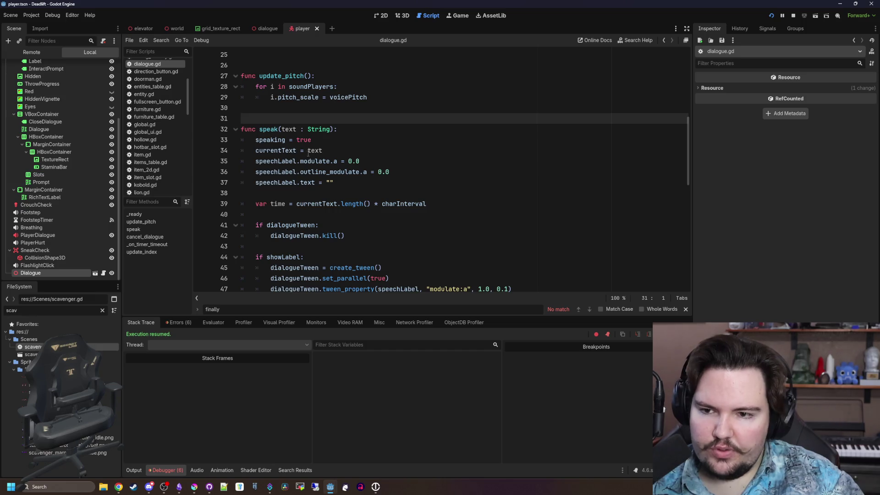
pyautogui.click(338, 153)
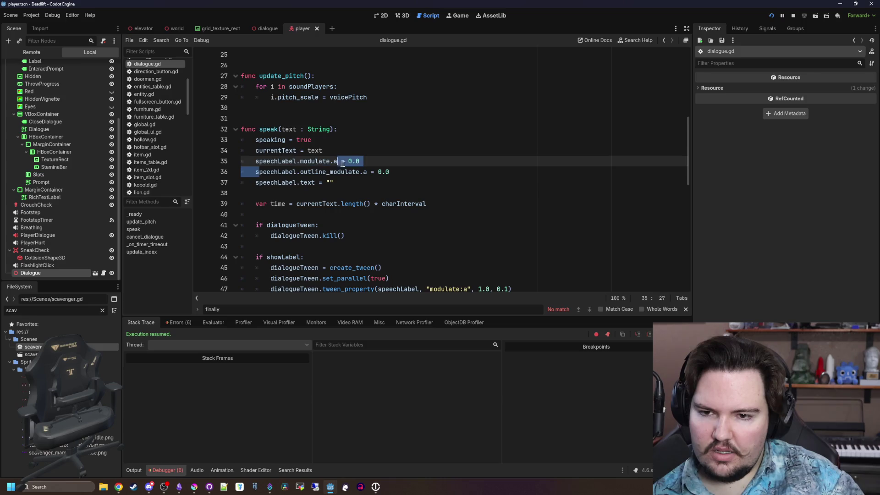
pyautogui.moveTo(389, 172); pyautogui.dragTo(256, 172)
pyautogui.click(266, 190)
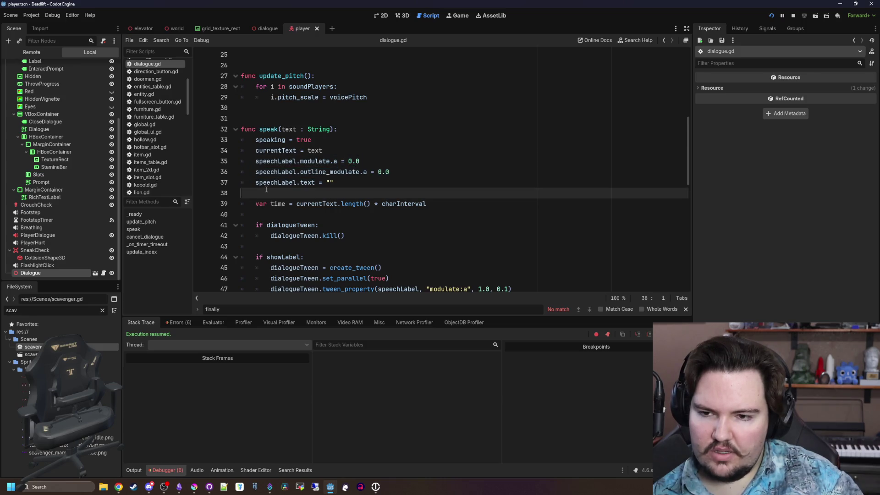
pyautogui.moveTo(355, 185); pyautogui.dragTo(281, 183)
pyautogui.click(273, 192)
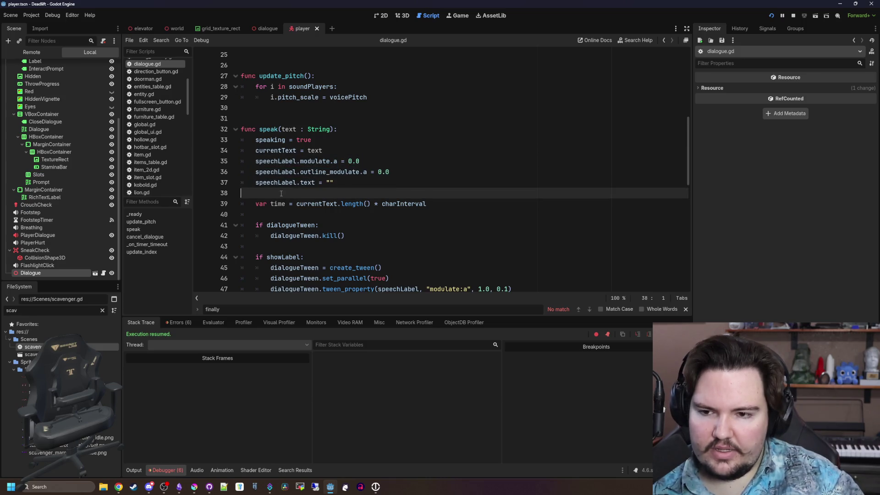
# Step: Examine the speak time calculation on line 39 and the tween_interval(time) call on line 49
pyautogui.scroll(-2, 272, 189)
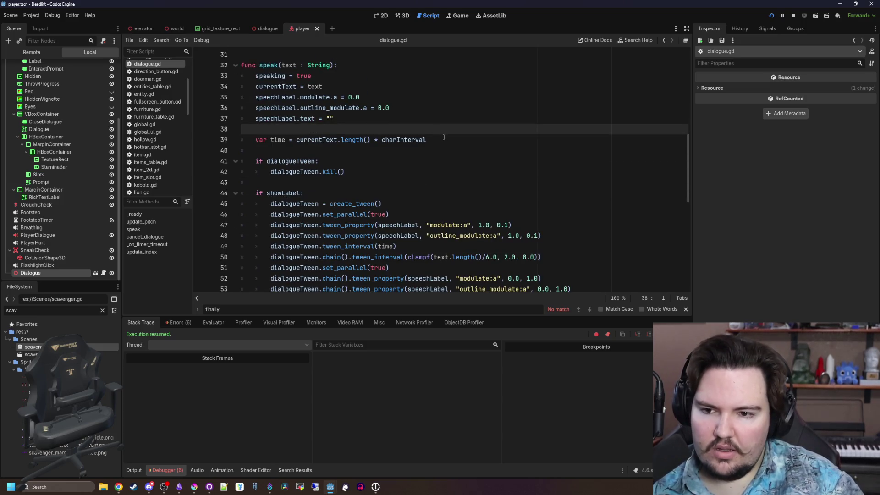
pyautogui.moveTo(444, 139)
pyautogui.mouseDown()
pyautogui.moveTo(255, 140)
pyautogui.moveTo(270, 140)
pyautogui.mouseUp()
pyautogui.click(306, 132)
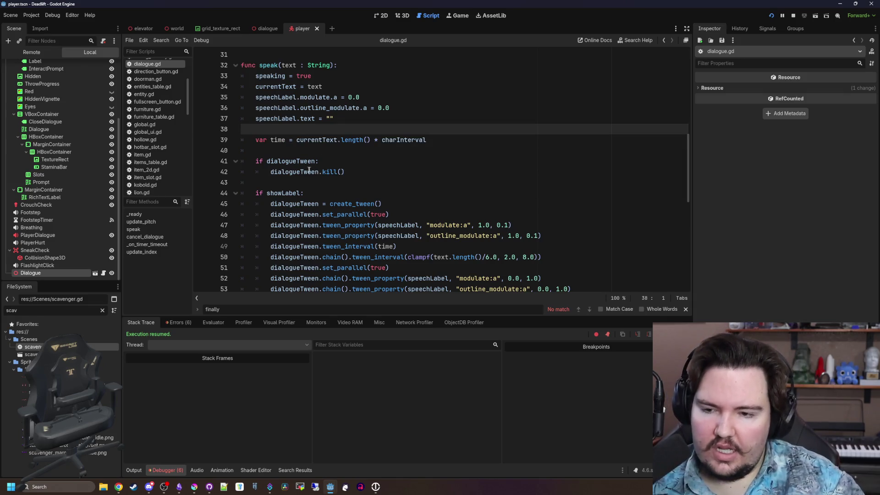
pyautogui.scroll(-1, 342, 159)
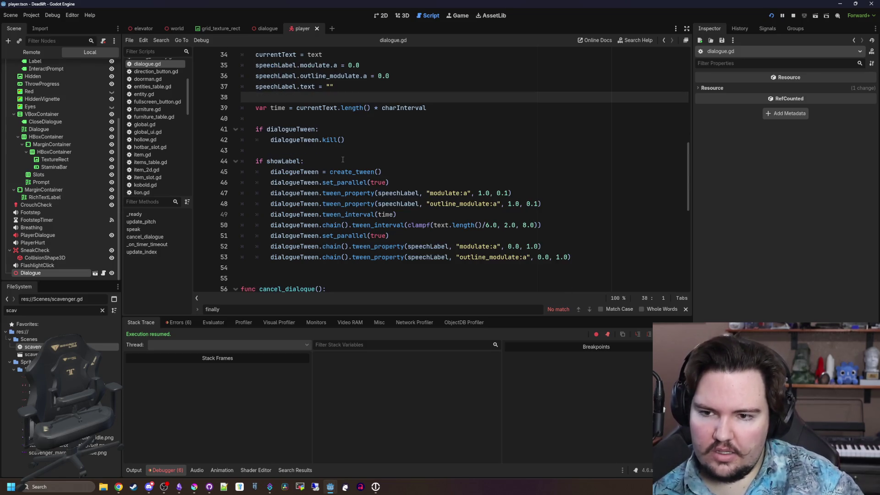
pyautogui.click(286, 153)
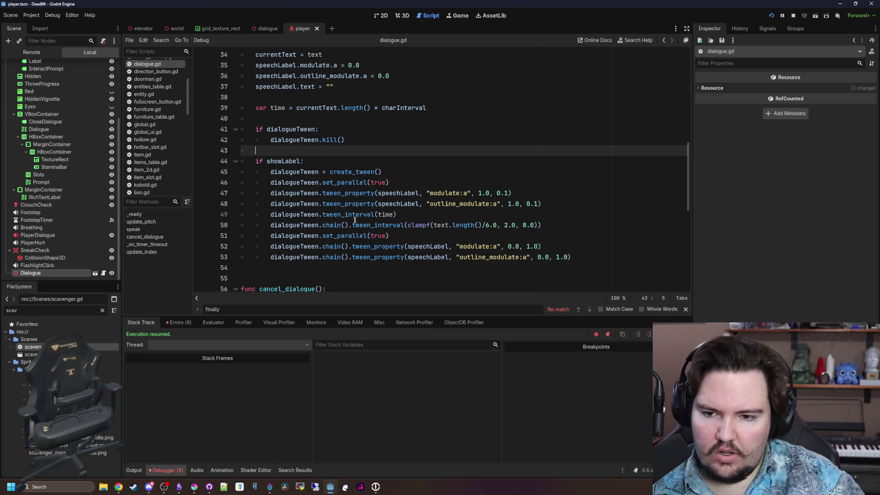
pyautogui.moveTo(396, 215); pyautogui.dragTo(293, 214)
pyautogui.click(323, 215)
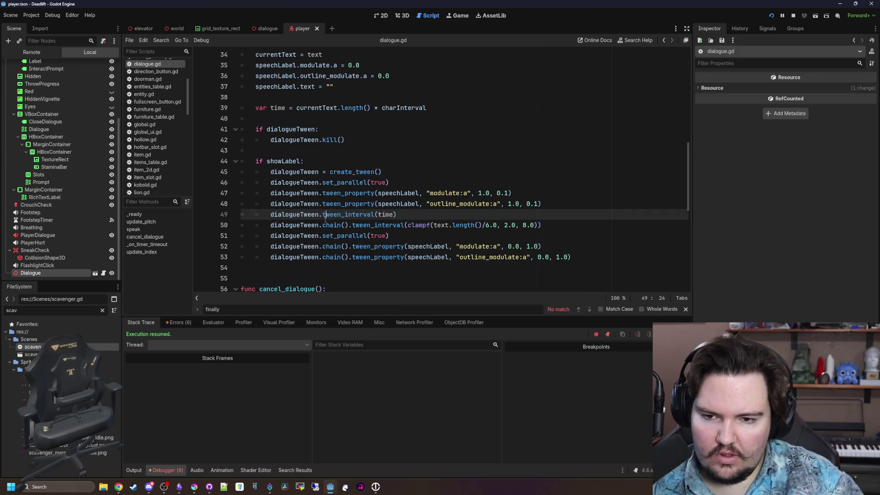
# Step: Rewrite line 49 with a chain() call on tween_interval(time) and save
pyautogui.press('BackSpace')
pyautogui.press('BackSpace')
pyautogui.press('BackSpace')
pyautogui.write('(time)')
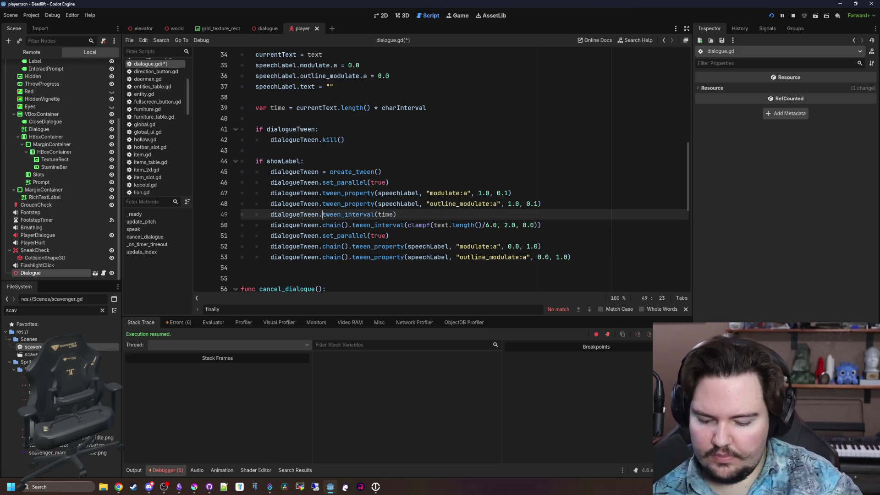
pyautogui.write('chain().')
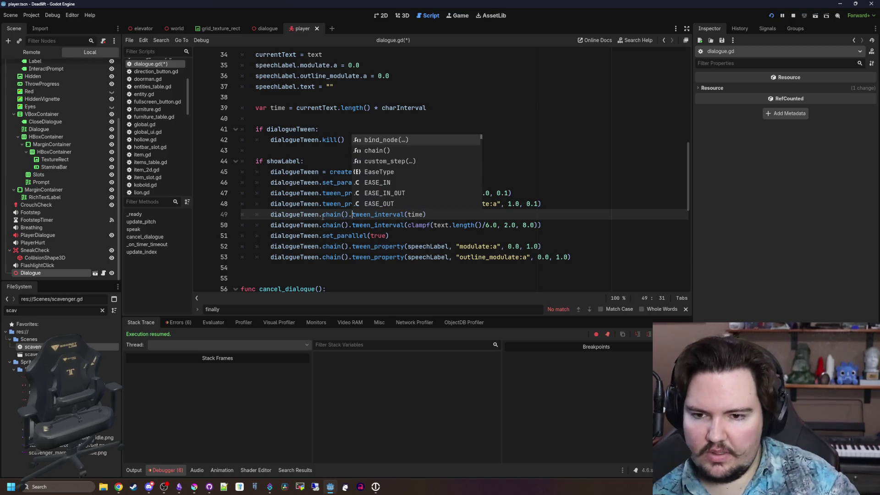
pyautogui.click(424, 215)
pyautogui.scroll(-1, 425, 200)
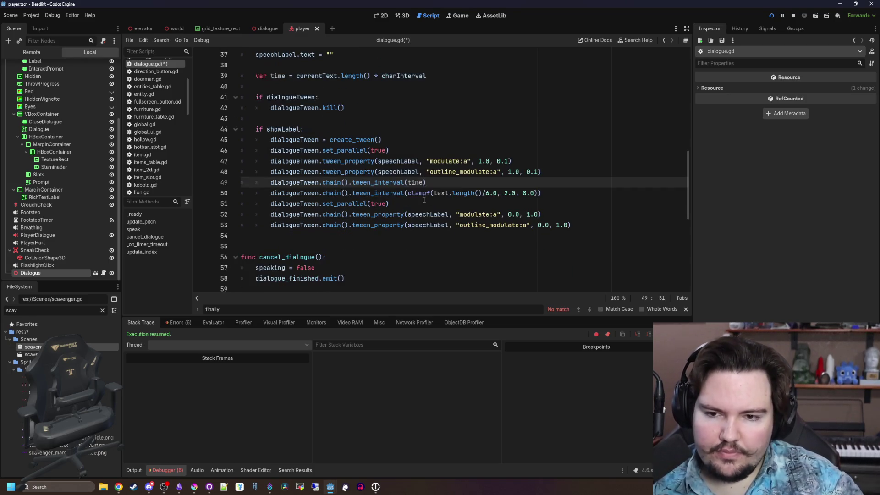
pyautogui.click(424, 200)
pyautogui.hotkey('ctrl', 's')
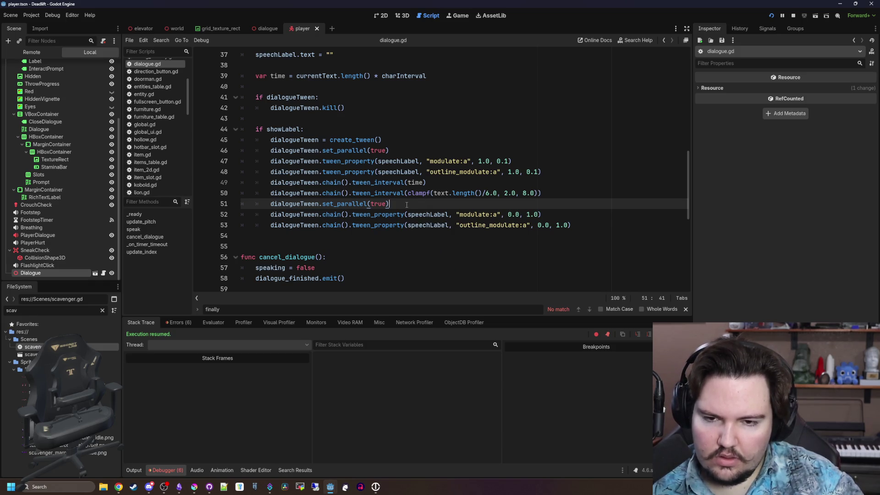
# Step: Remove the chain() call before tween_interval(time) on line 49
pyautogui.moveTo(411, 194); pyautogui.dragTo(553, 197)
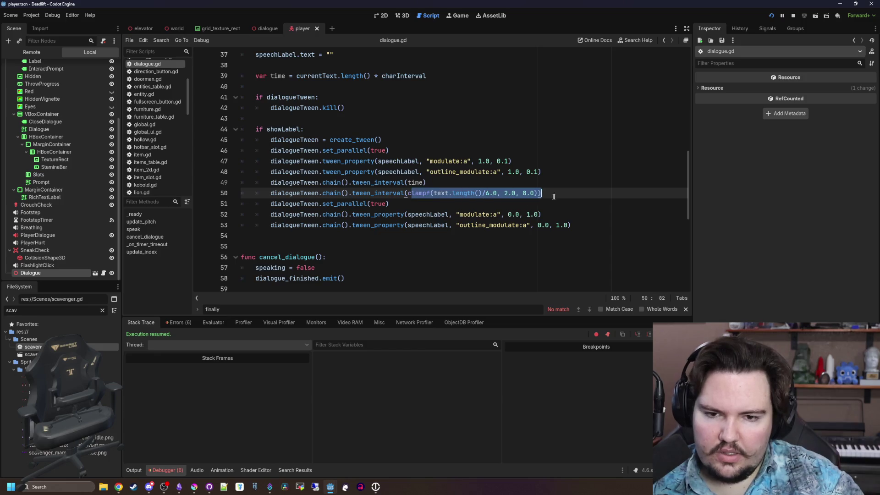
pyautogui.click(560, 196)
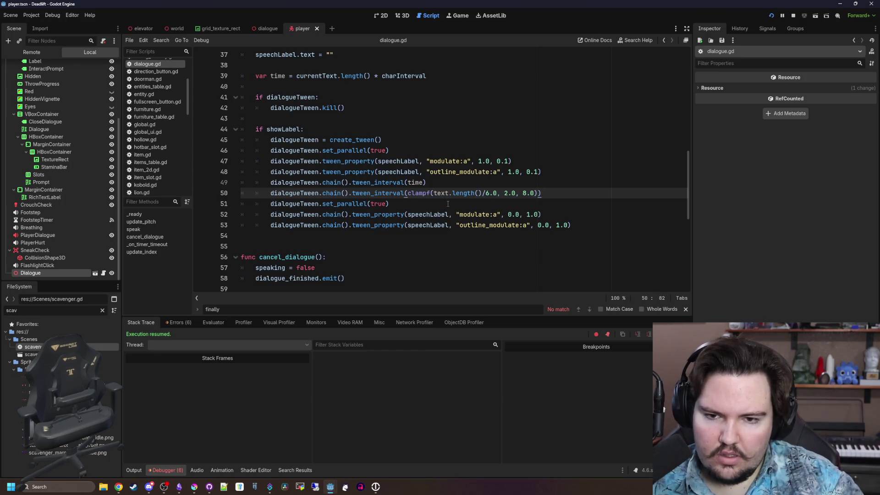
pyautogui.click(352, 182)
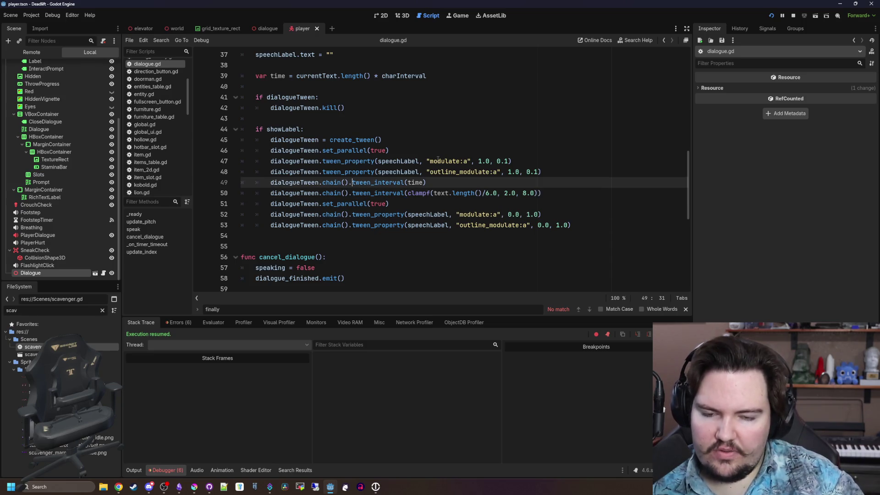
pyautogui.press('BackSpace')
pyautogui.press('BackSpace')
pyautogui.press('BackSpace')
pyautogui.write('c')
pyautogui.press('BackSpace')
pyautogui.click(431, 172)
pyautogui.click(440, 183)
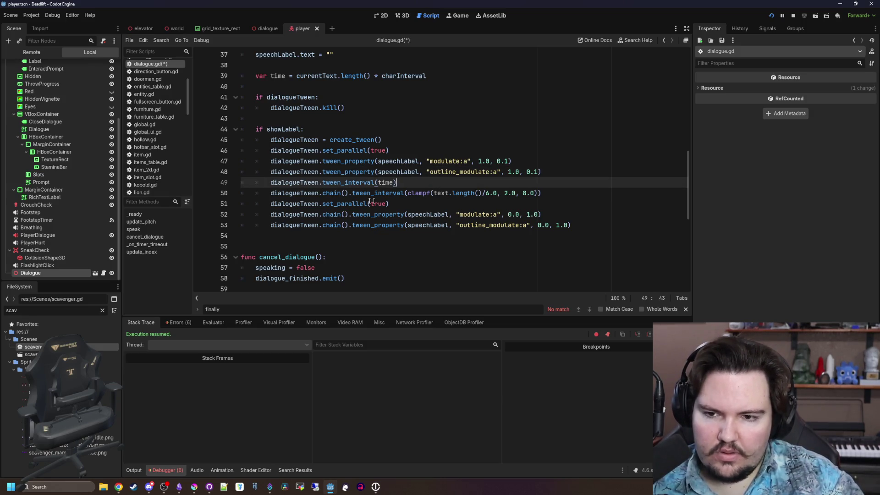
# Step: Change clamp to clampf on line 50 and check its text-length expression
pyautogui.moveTo(370, 193); pyautogui.dragTo(426, 193)
pyautogui.click(427, 193)
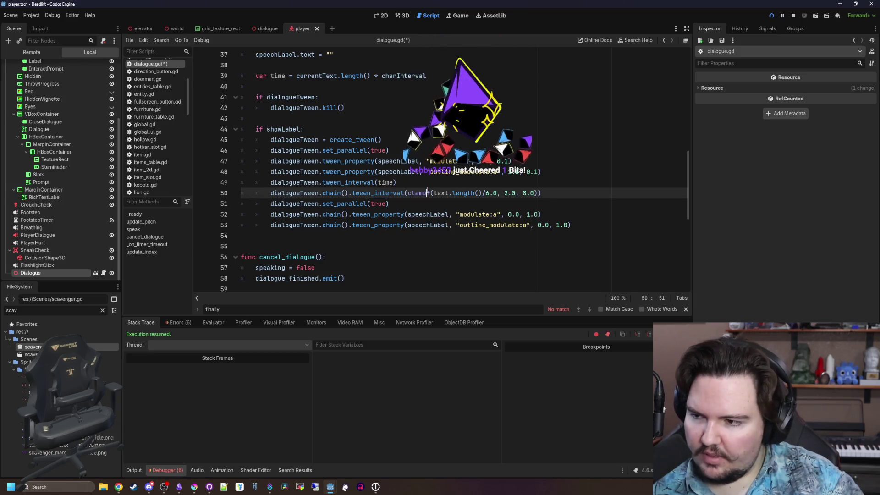
pyautogui.write('f')
pyautogui.press('Down')
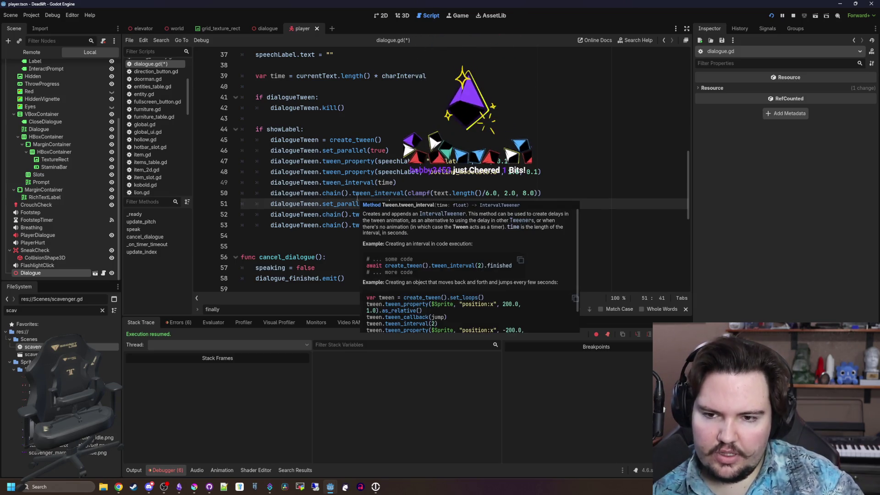
pyautogui.moveTo(361, 193); pyautogui.dragTo(455, 193)
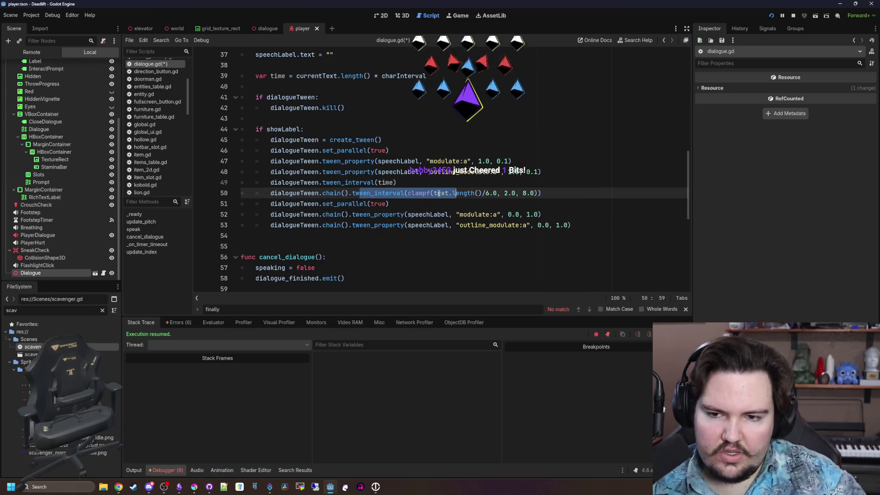
pyautogui.doubleClick(445, 193)
pyautogui.moveTo(448, 193); pyautogui.dragTo(499, 193)
pyautogui.click(498, 193)
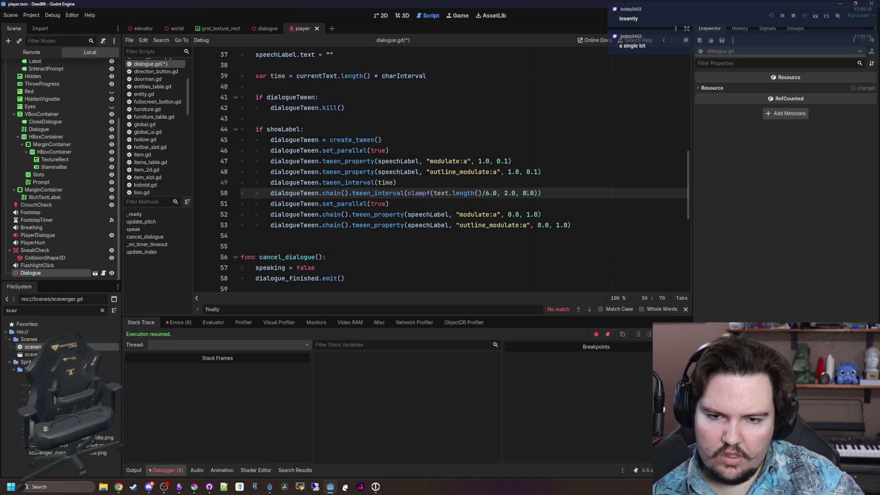
# Step: Delete the old set_parallel(true) line and insert set_parallel(false) before tween_interval(time)
pyautogui.click(388, 203)
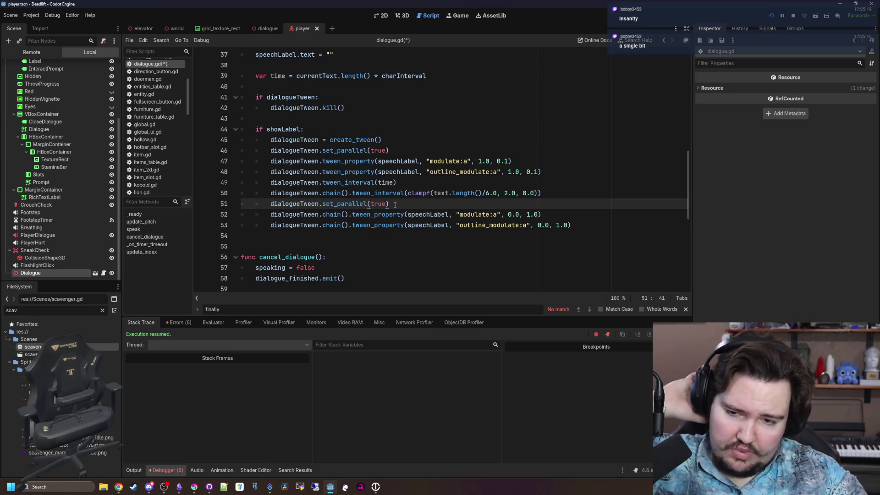
pyautogui.moveTo(395, 205); pyautogui.dragTo(235, 205)
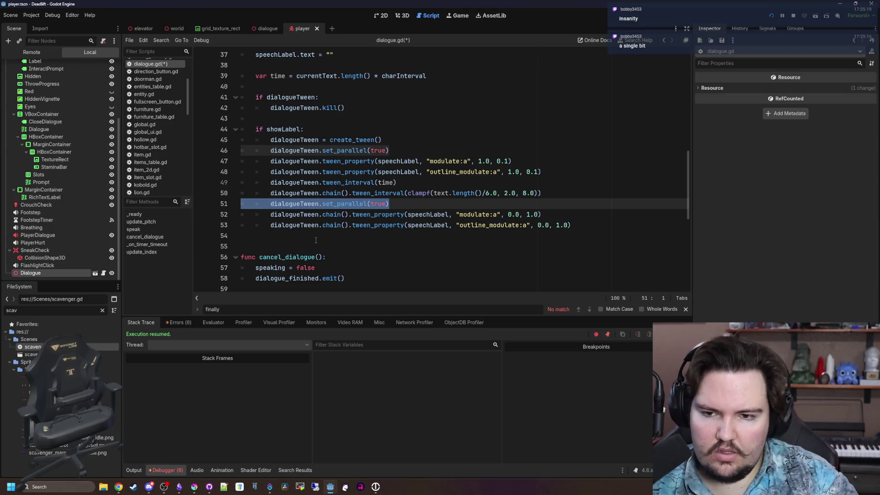
pyautogui.press('BackSpace')
pyautogui.press('BackSpace')
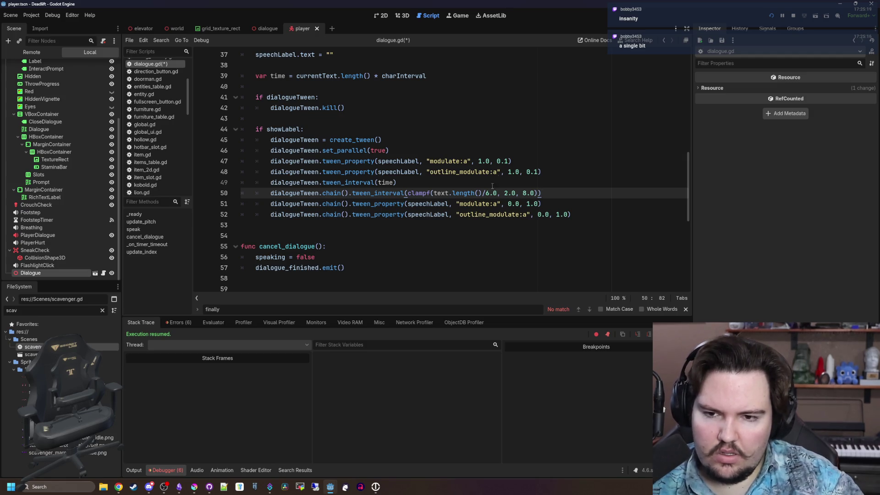
pyautogui.click(554, 176)
pyautogui.press('Return')
pyautogui.moveTo(389, 150); pyautogui.dragTo(275, 153)
pyautogui.hotkey('ctrl', 'c')
pyautogui.click(380, 183)
pyautogui.hotkey('ctrl', 'v')
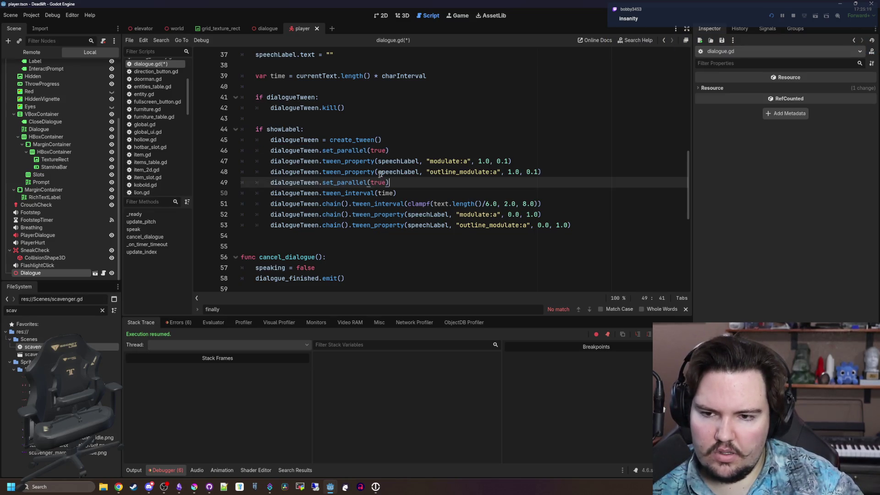
pyautogui.press('Delete')
pyautogui.press('Delete')
pyautogui.press('Delete')
pyautogui.write('false')
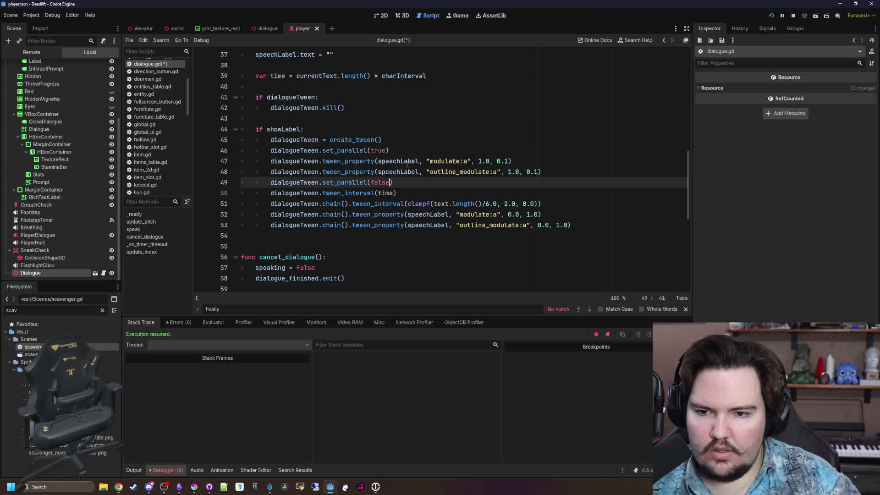
# Step: Add set_parallel(true) after tween_interval(time) and save dialogue.gd
pyautogui.moveTo(390, 151); pyautogui.dragTo(264, 155)
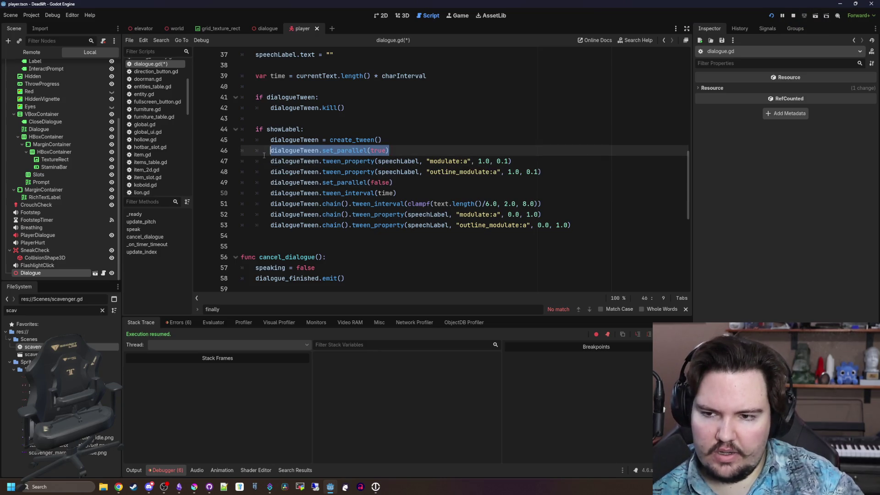
pyautogui.hotkey('ctrl', 'c')
pyautogui.click(419, 197)
pyautogui.press('Return')
pyautogui.hotkey('ctrl', 'v')
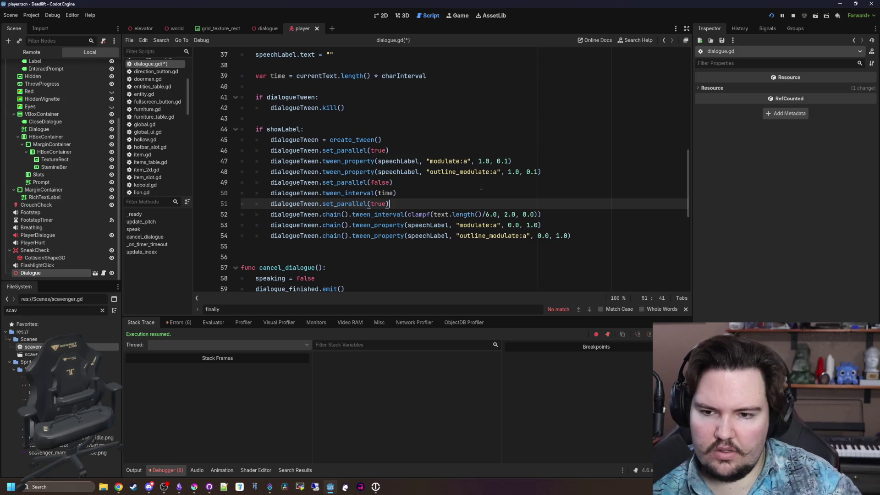
pyautogui.click(461, 194)
pyautogui.hotkey('ctrl', 's')
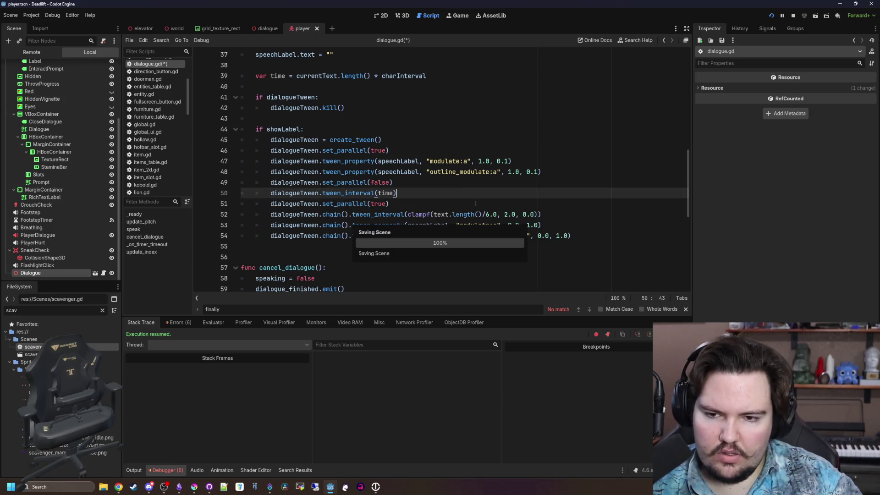
pyautogui.click(449, 15)
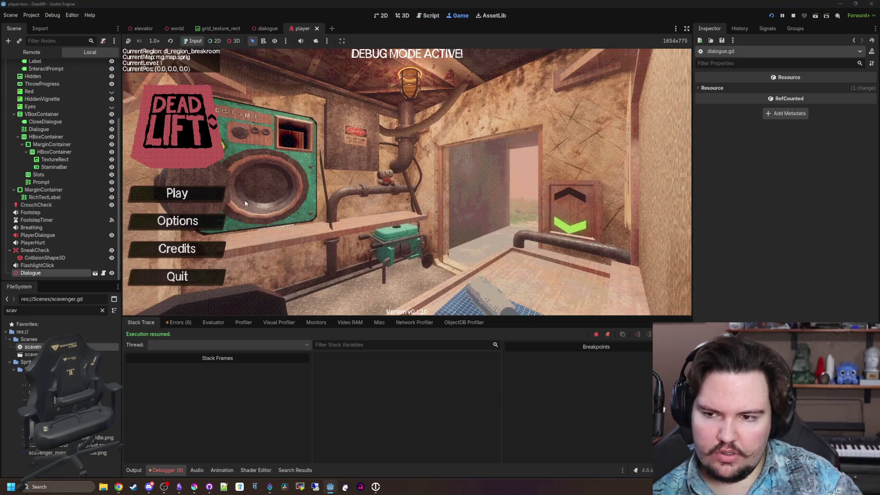
# Step: Begin a default-setup run, descend, walk into the overgrown corridor, then pause and return to the main menu
pyautogui.click(210, 202)
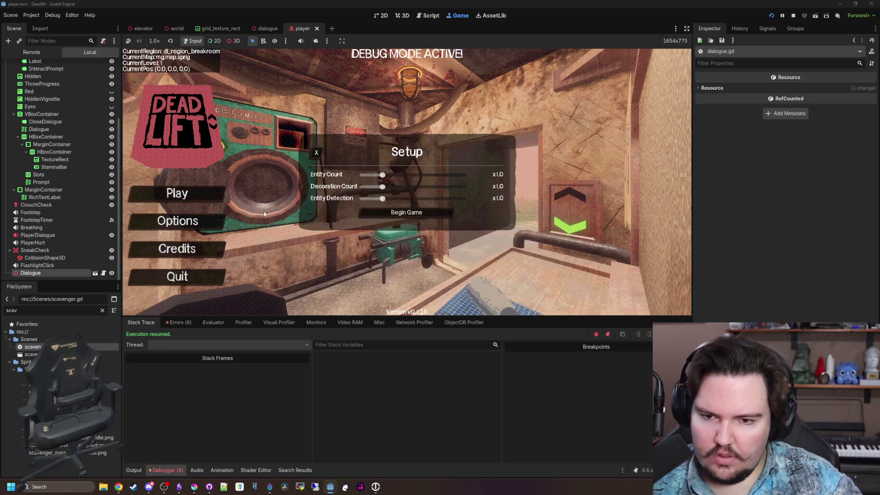
pyautogui.click(422, 213)
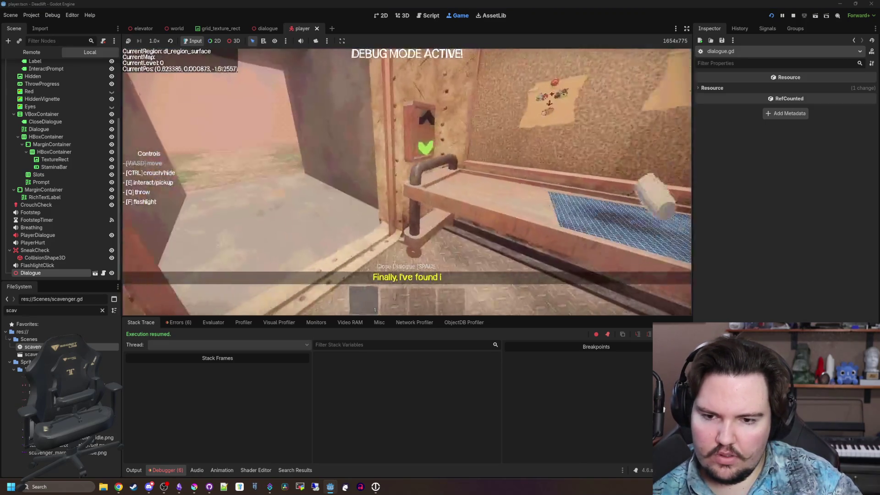
pyautogui.press('e')
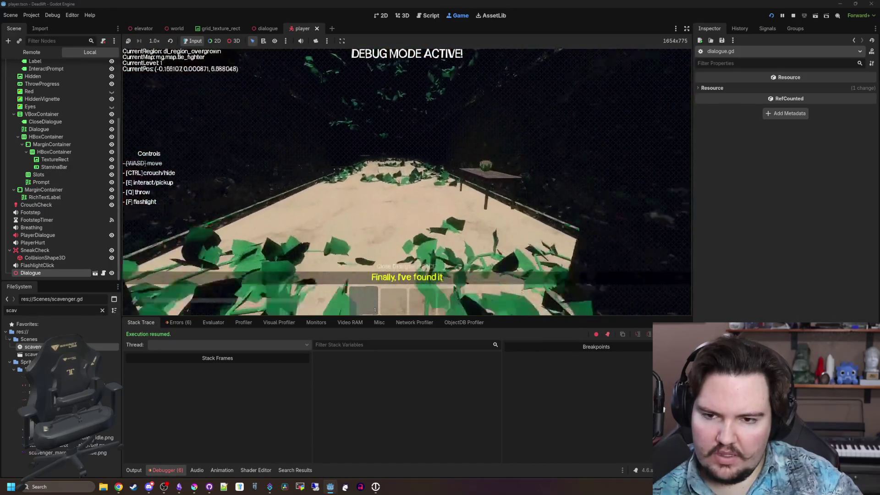
pyautogui.press('w')
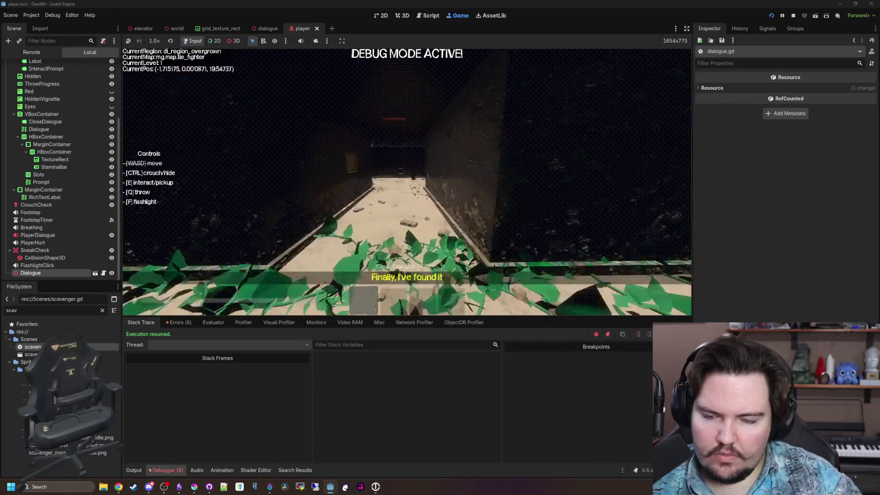
pyautogui.press('w')
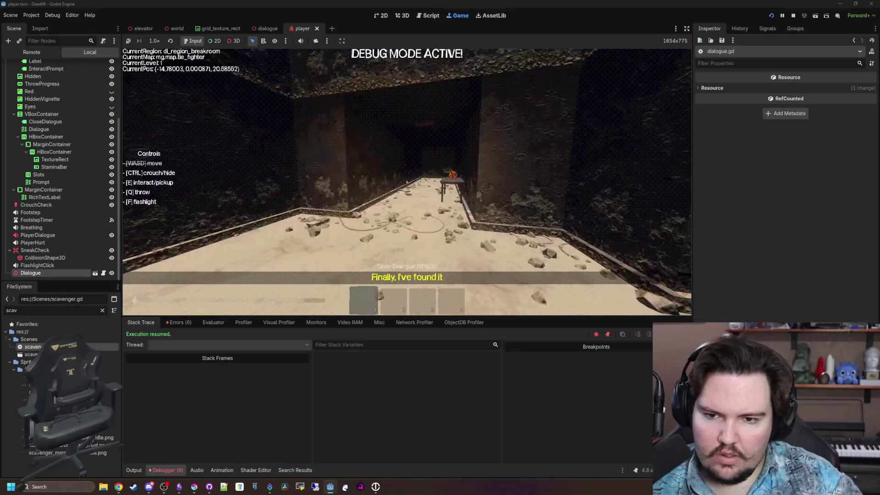
pyautogui.press('w')
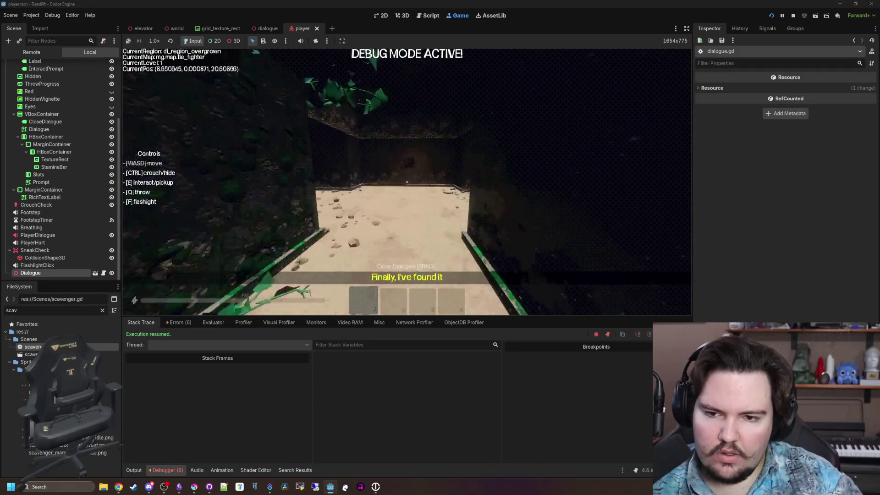
pyautogui.press('w')
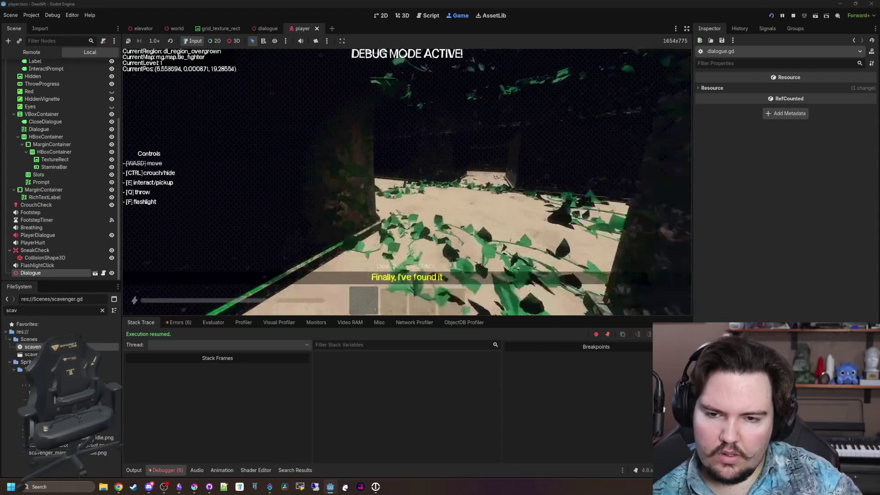
pyautogui.press('w')
pyautogui.press('Escape')
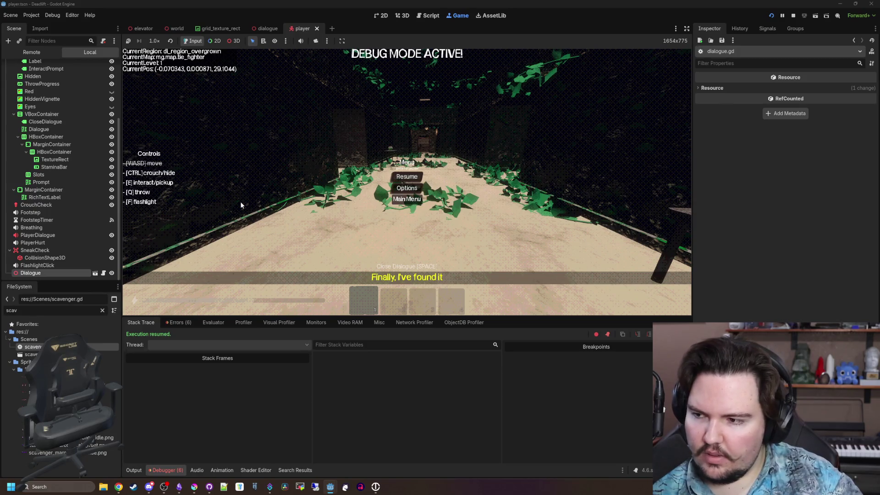
pyautogui.click(411, 201)
# Step: Start a new run and walk down the corridor toward the purple character
pyautogui.click(177, 193)
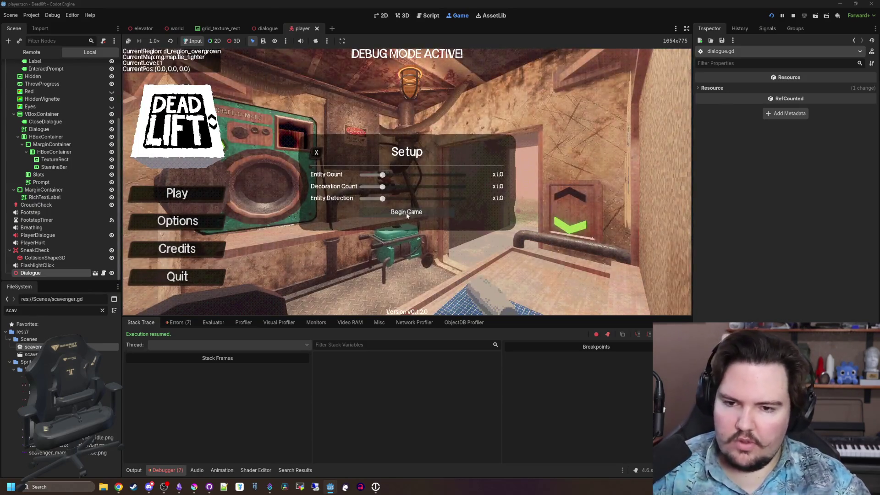
pyautogui.click(402, 210)
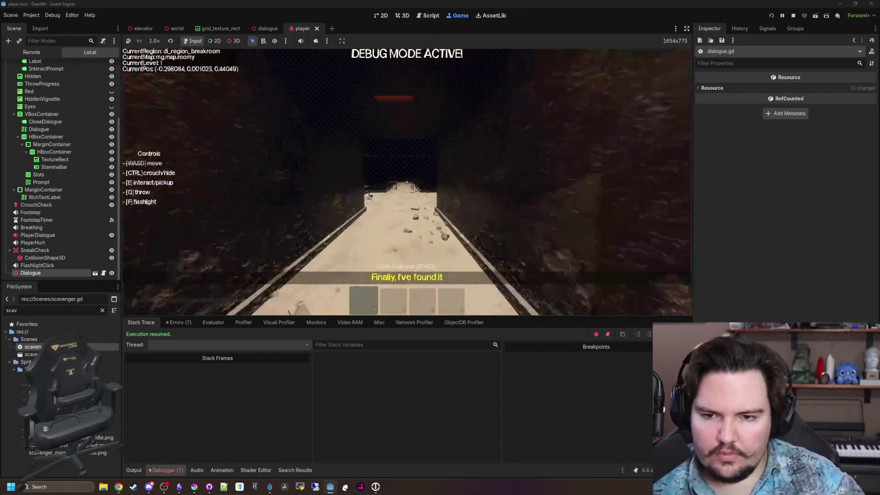
pyautogui.press('w')
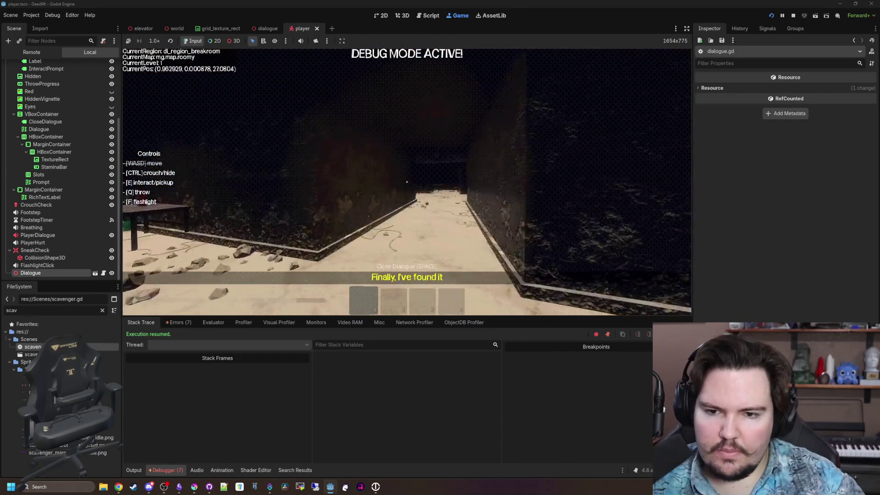
pyautogui.press('w')
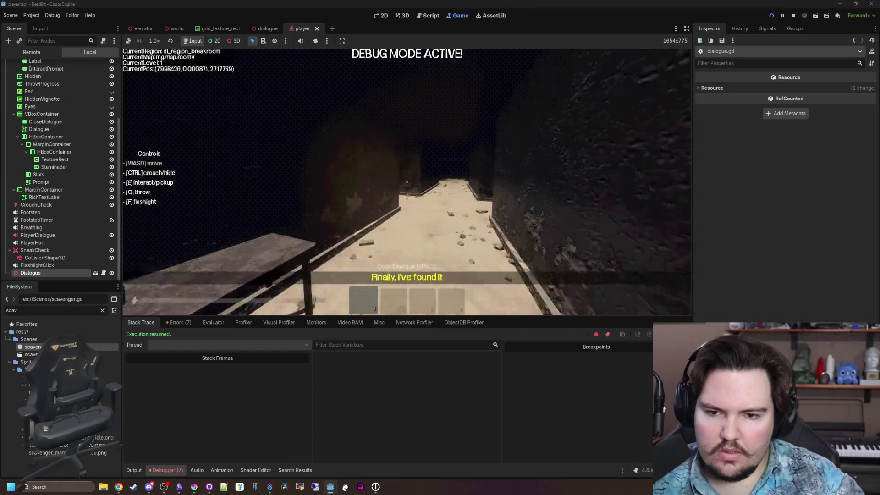
pyautogui.press('w')
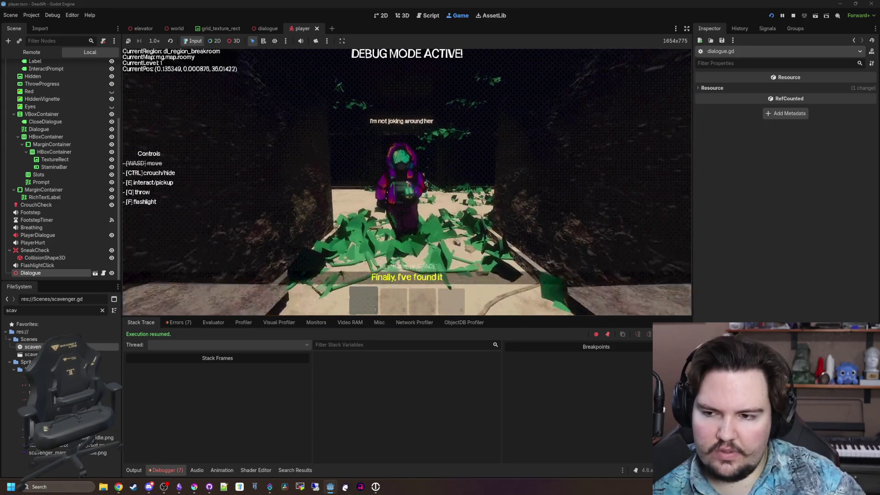
# Step: Back away from the purple character toward the table and the vine-covered corner
pyautogui.press('s')
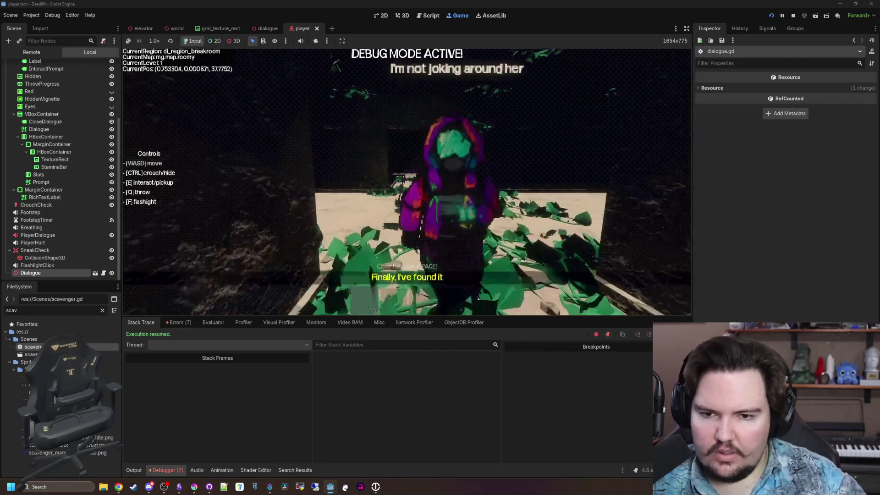
pyautogui.press('w')
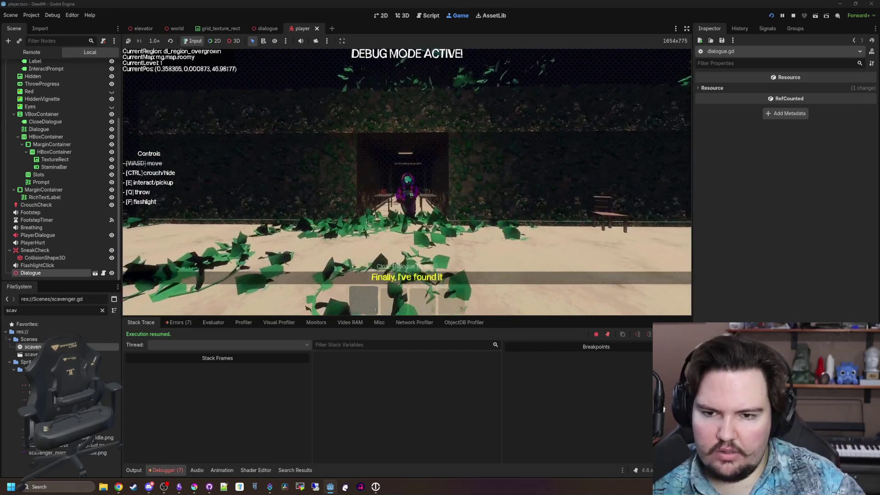
pyautogui.press('s')
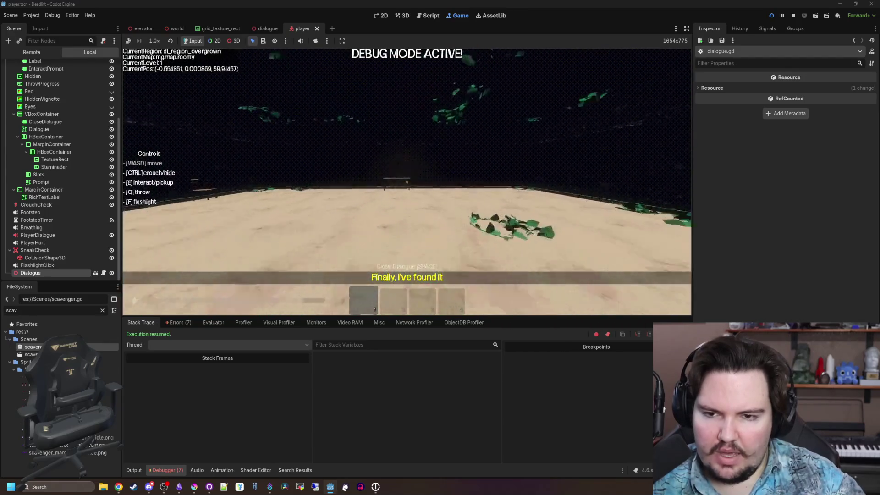
pyautogui.press('s')
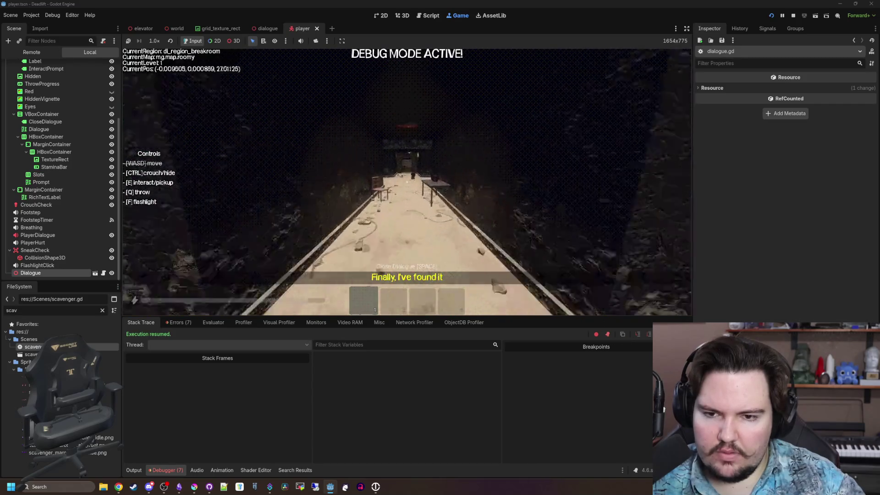
# Step: Walk back through the elevator room and down the breakroom corridor past the hooded figure
pyautogui.press('w')
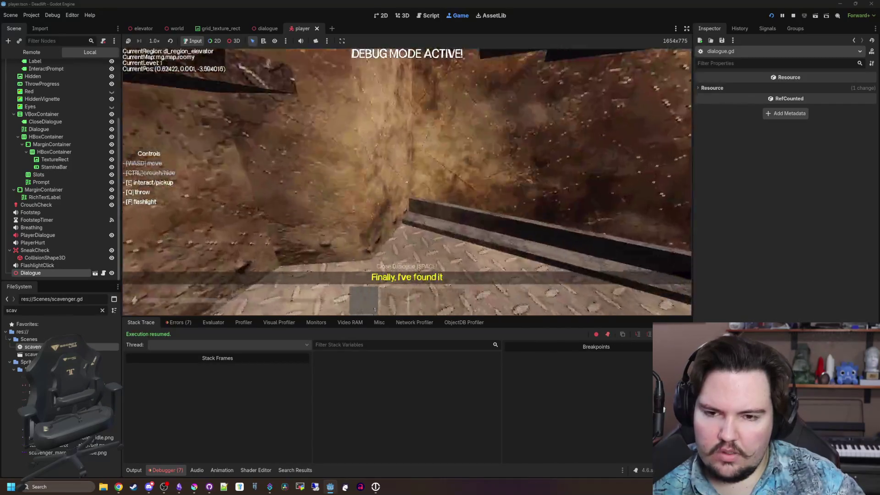
pyautogui.press('w')
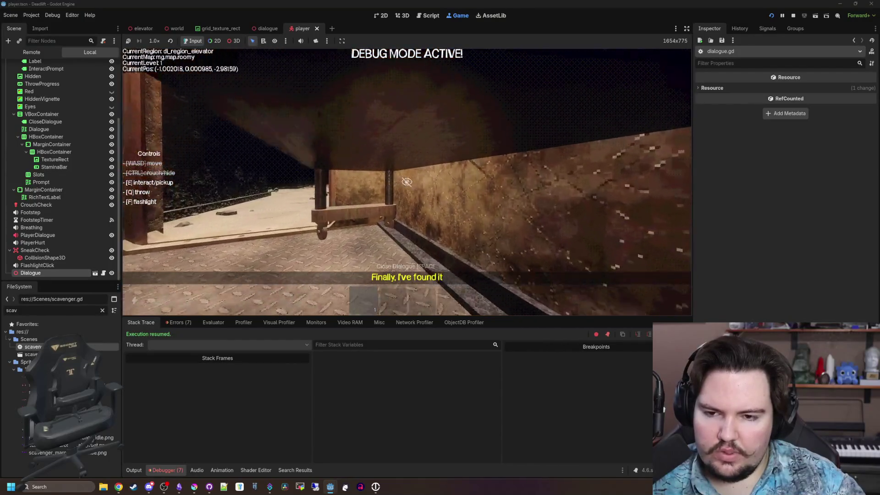
pyautogui.press('w')
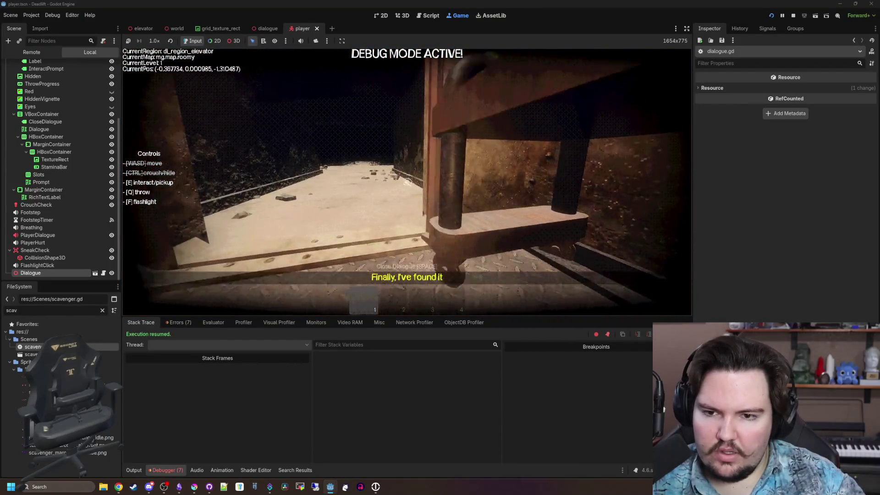
pyautogui.press('w')
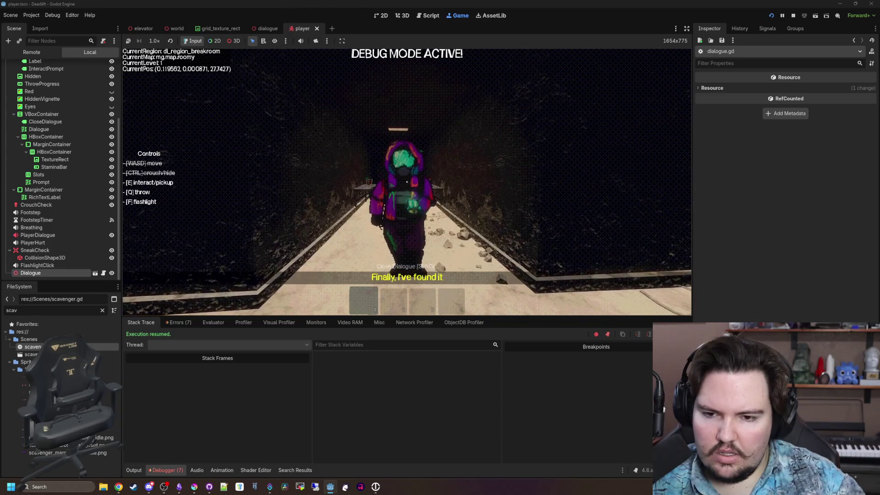
pyautogui.press('w')
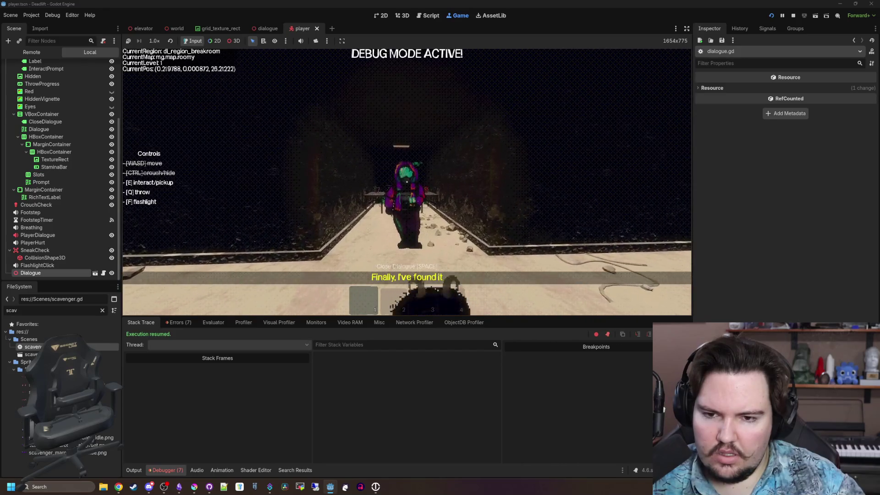
pyautogui.press('w')
# Step: Walk from the elevator down the corridor to the NPC, then pause the game
pyautogui.press('w')
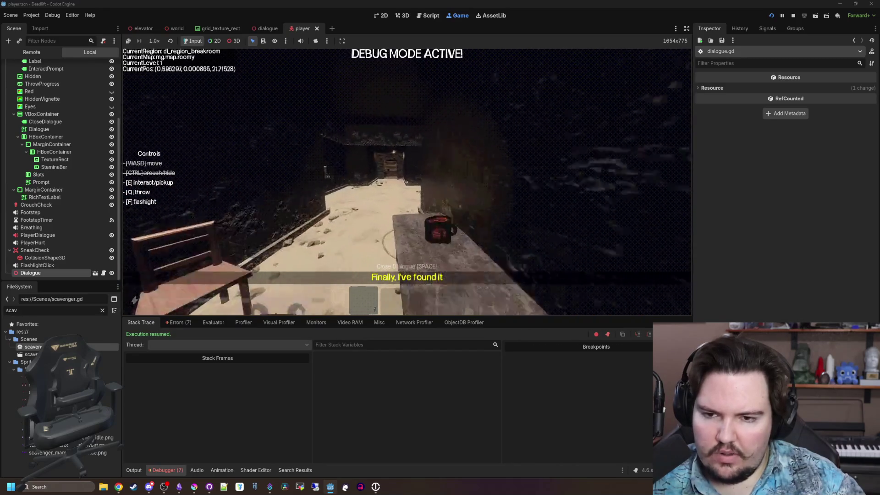
pyautogui.press('w')
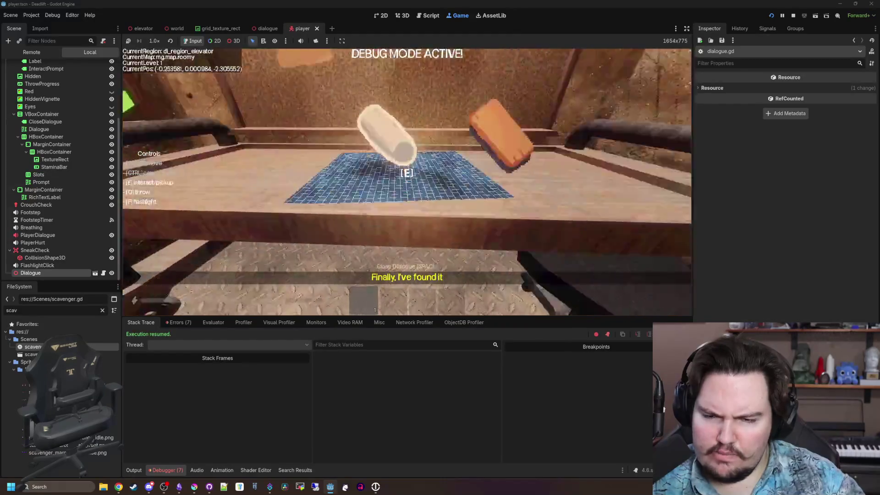
pyautogui.press('w')
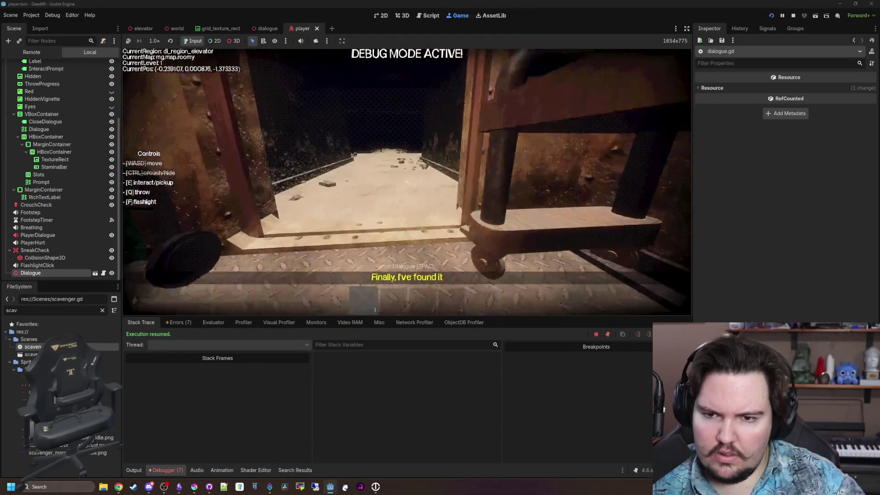
pyautogui.press('w')
pyautogui.press('w')
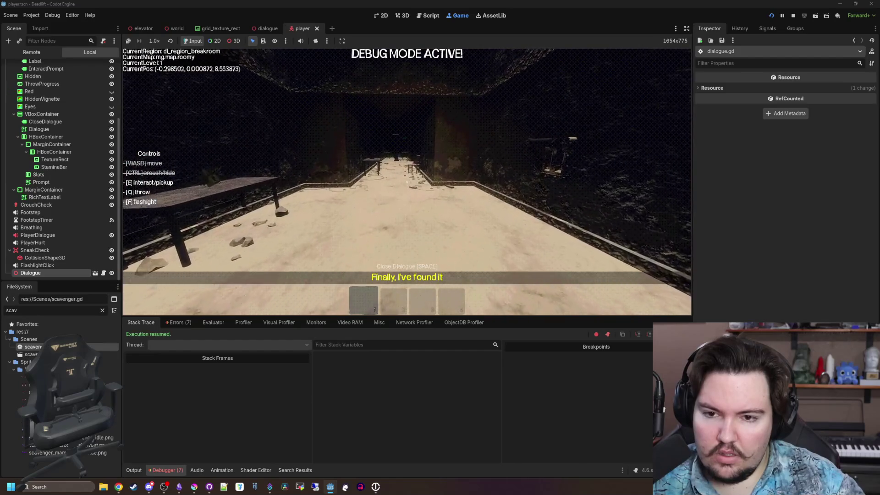
pyautogui.press('w')
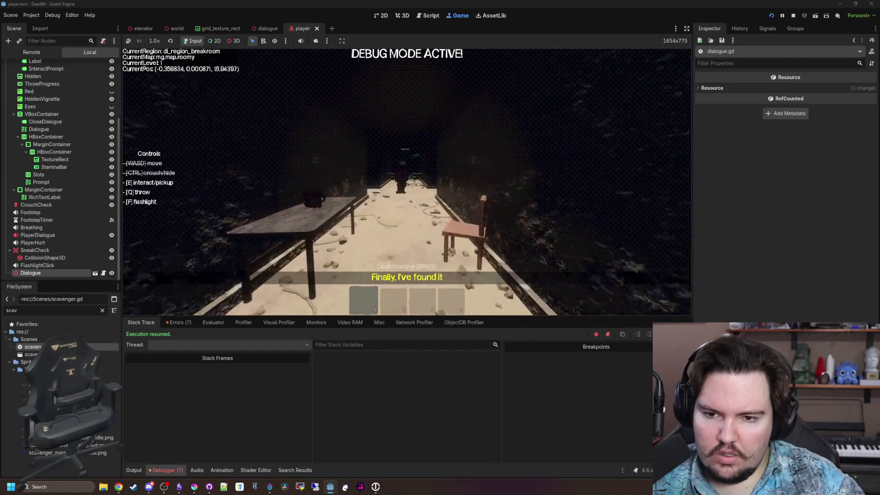
pyautogui.press('w')
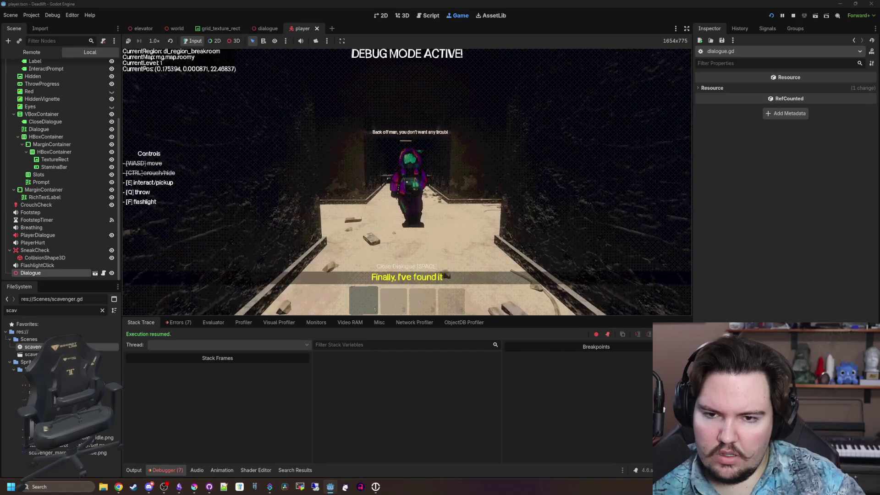
pyautogui.press('w')
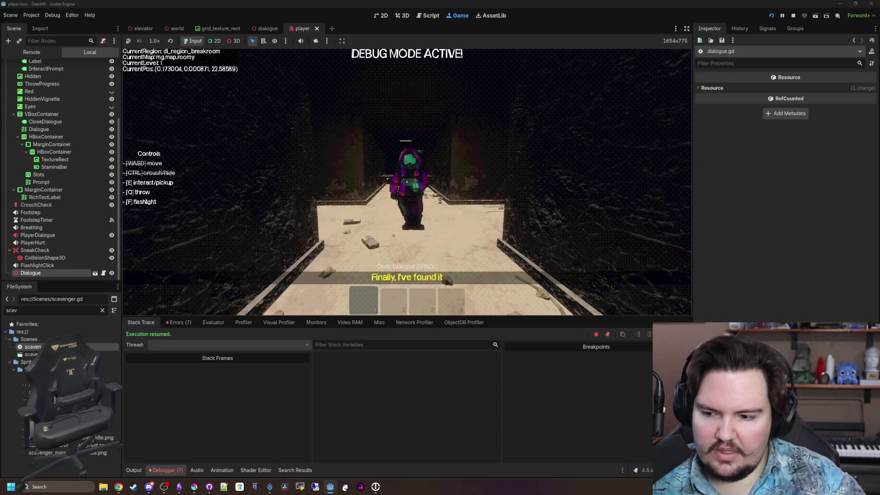
pyautogui.press('Escape')
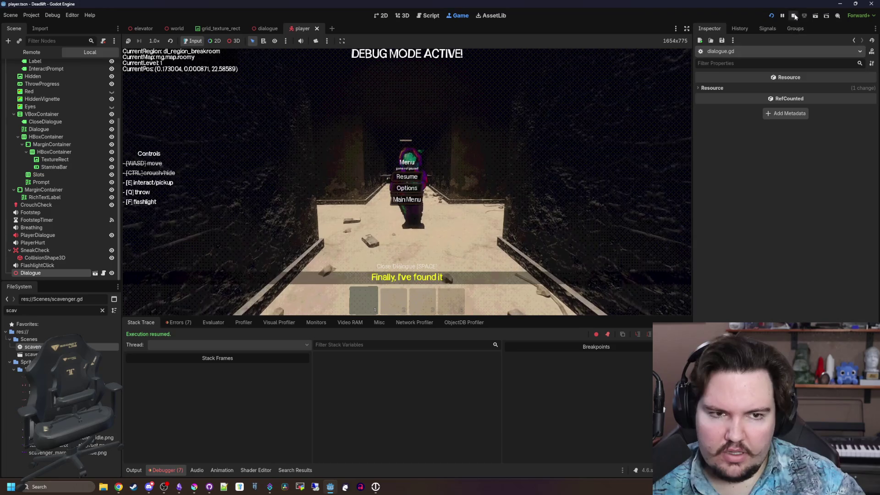
# Step: Stop the running game and save dialogue.gd
pyautogui.click(796, 16)
pyautogui.scroll(-8, 341, 242)
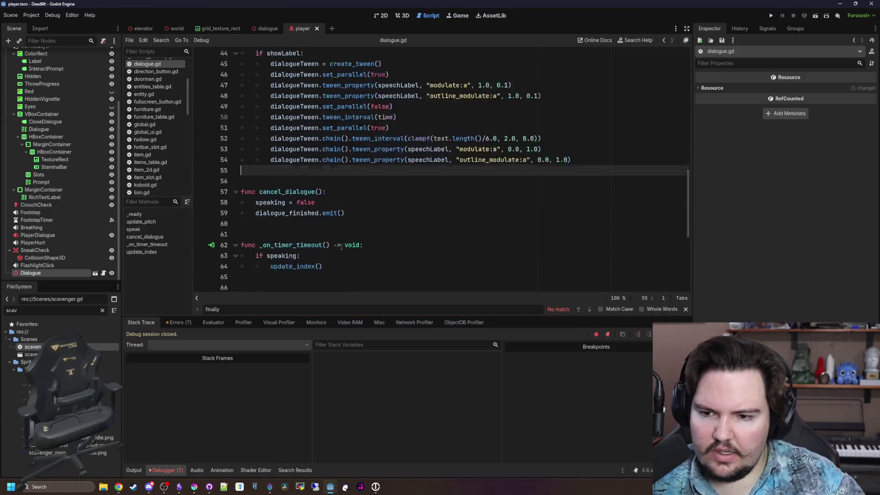
pyautogui.click(292, 97)
pyautogui.hotkey('ctrl', 's')
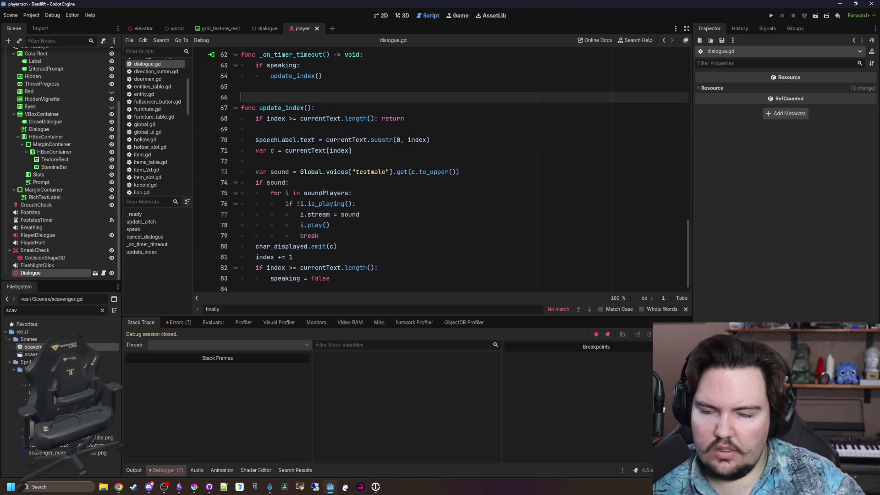
pyautogui.scroll(2, 318, 157)
pyautogui.scroll(-2, 318, 157)
pyautogui.hotkey('ctrl', 's')
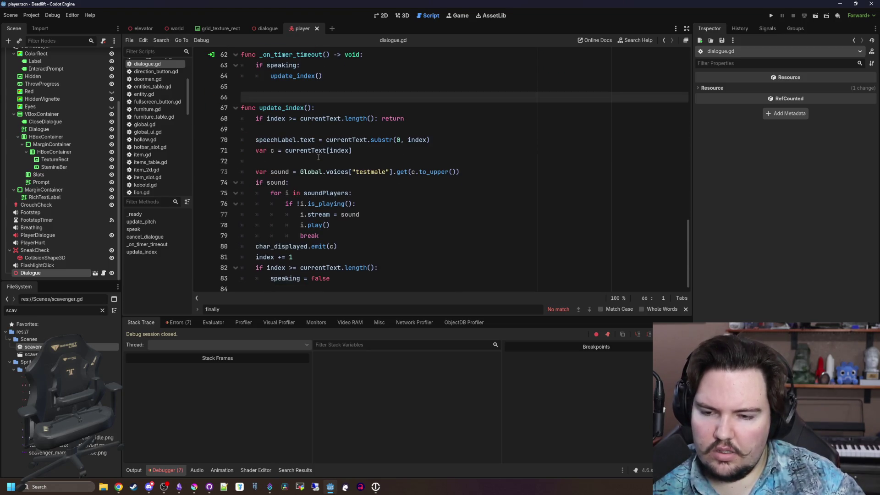
# Step: Check the substr docs, change update_index to use currentText.substr(0, index+1), and save
pyautogui.click(291, 92)
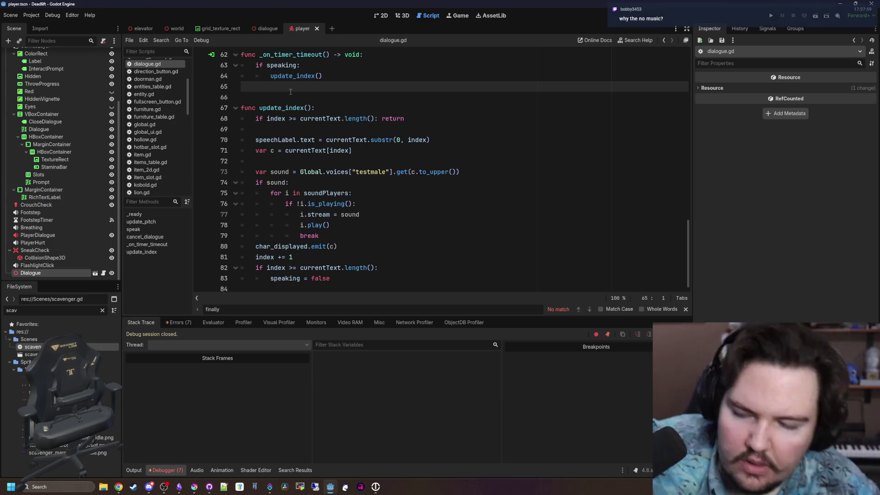
pyautogui.keyDown('ctrl'); pyautogui.click(372, 140); pyautogui.keyUp('ctrl')
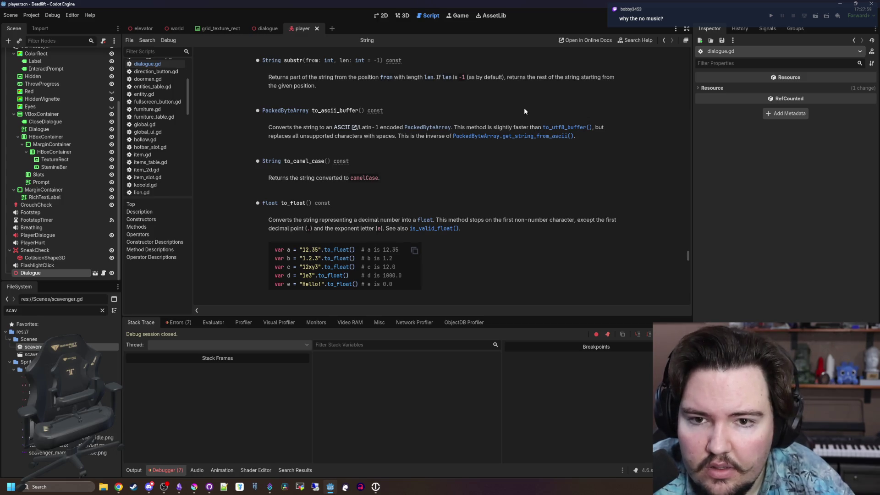
pyautogui.hotkey('alt', 'Left')
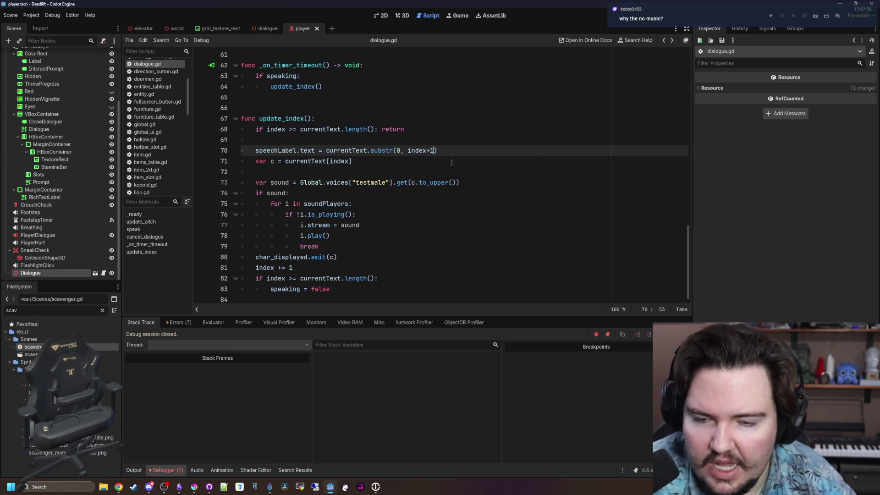
pyautogui.click(451, 163)
pyautogui.hotkey('ctrl', 's')
pyautogui.click(328, 142)
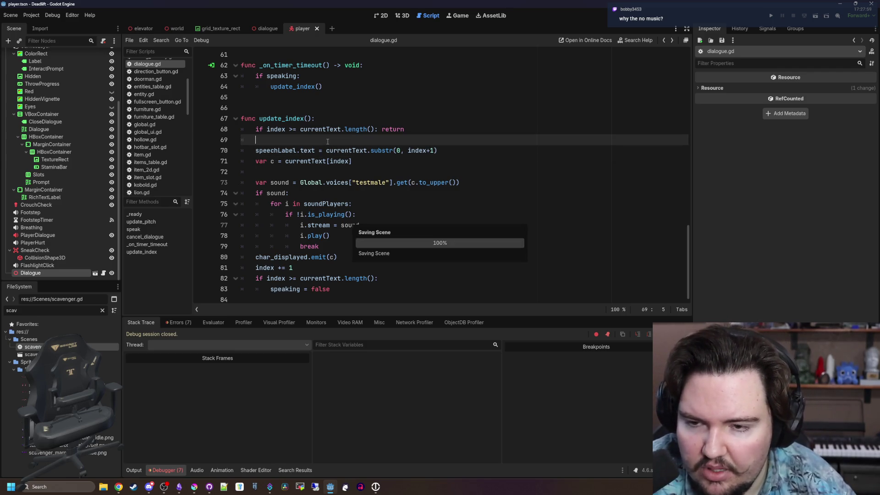
# Step: Relaunch the project, start a new game with the default setup, and descend to the first level
pyautogui.click(771, 17)
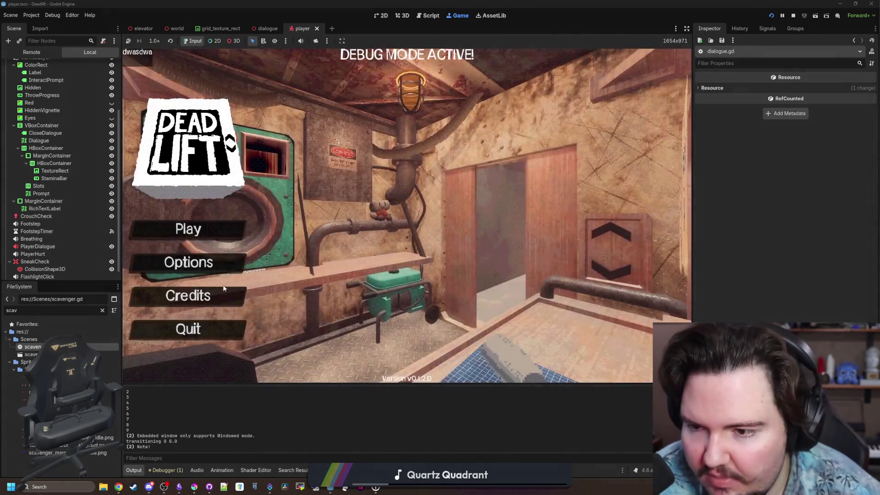
pyautogui.click(226, 230)
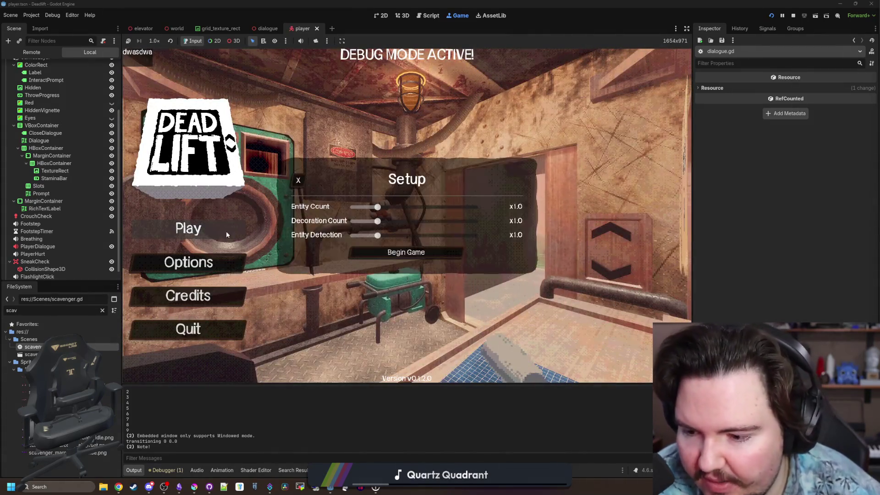
pyautogui.click(407, 250)
pyautogui.press('w')
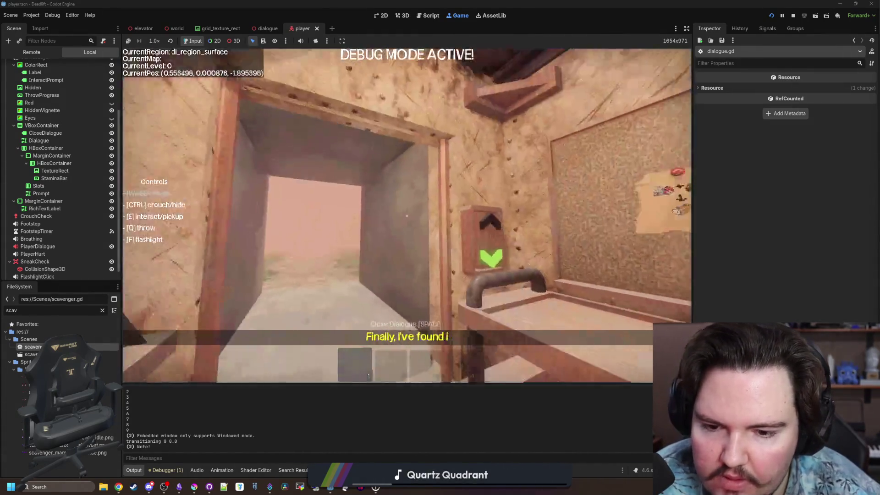
pyautogui.press('e')
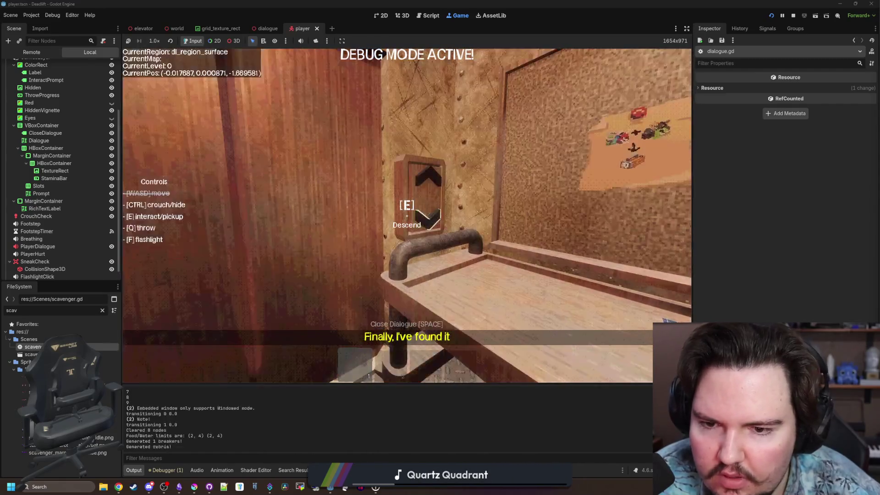
# Step: Walk through the breakroom corridor and overgrown area, then return to the elevator door
pyautogui.press('w')
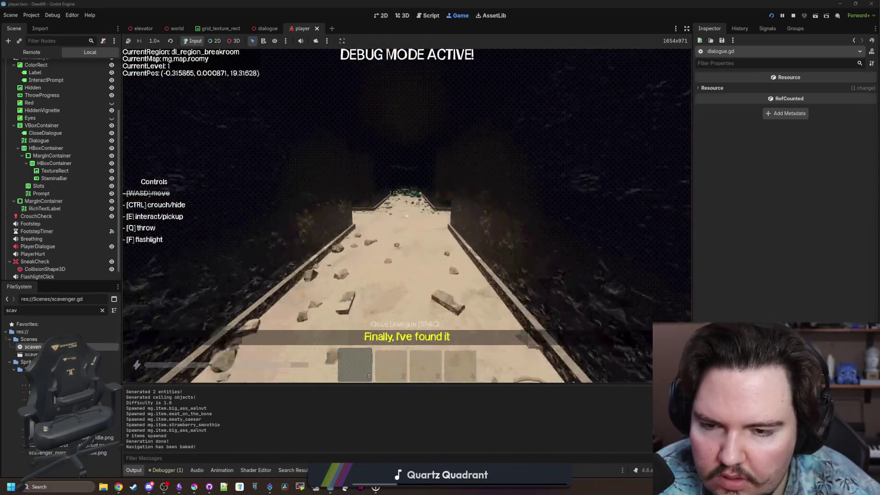
pyautogui.press('w')
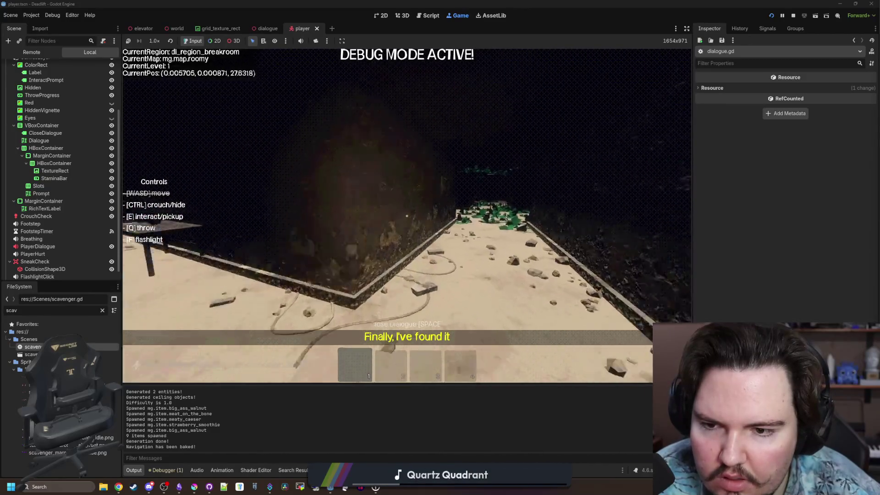
pyautogui.press('w')
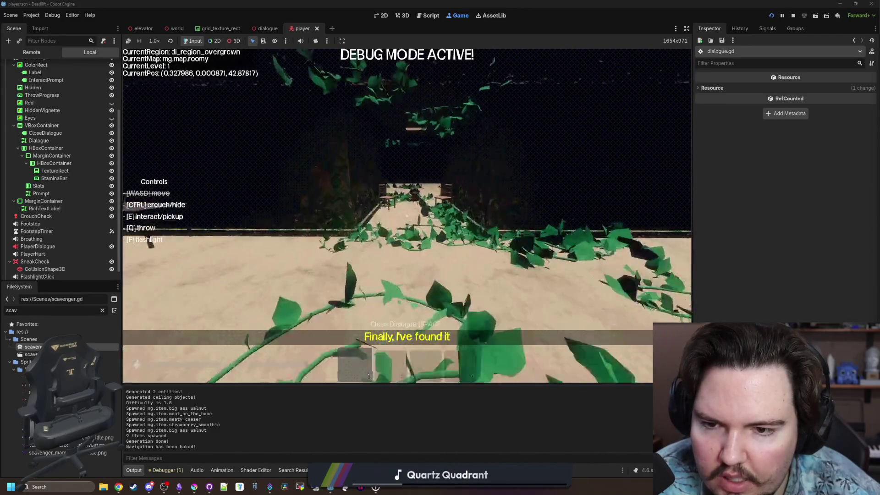
pyautogui.press('w')
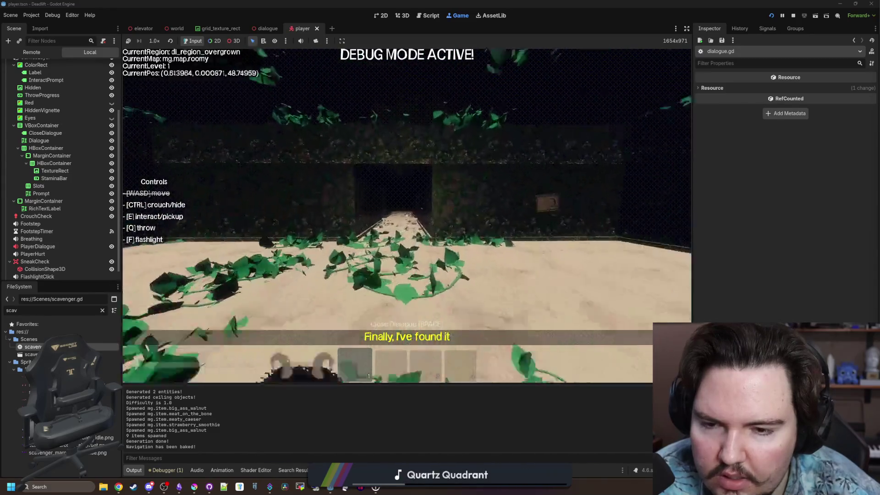
pyautogui.press('w')
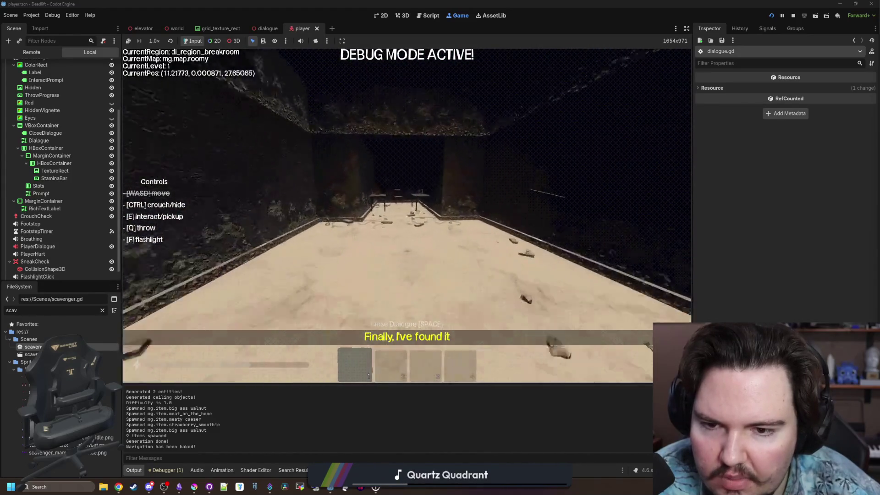
pyautogui.press('w')
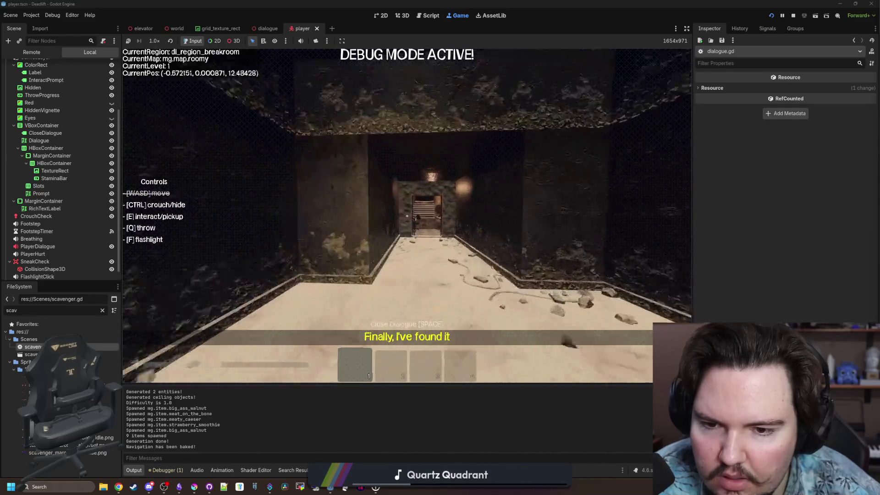
pyautogui.press('e')
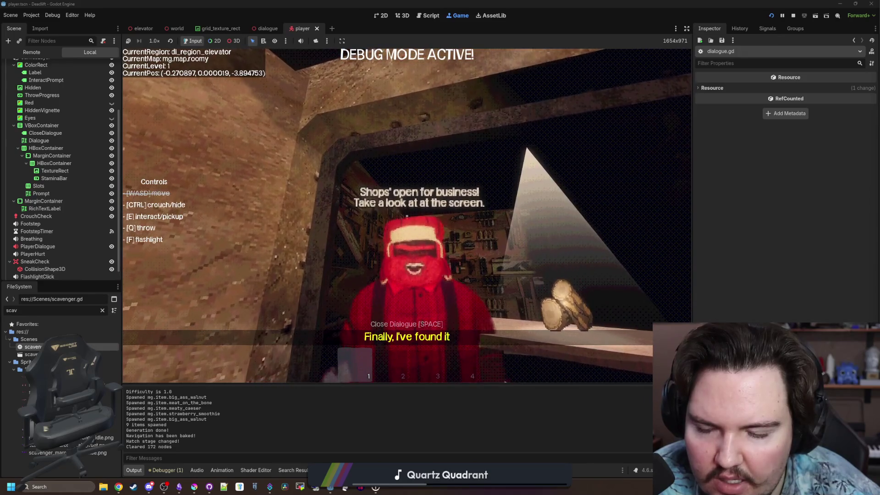
# Step: Pick up the orange item, carry it to the shop window, and pause the game
pyautogui.press('s')
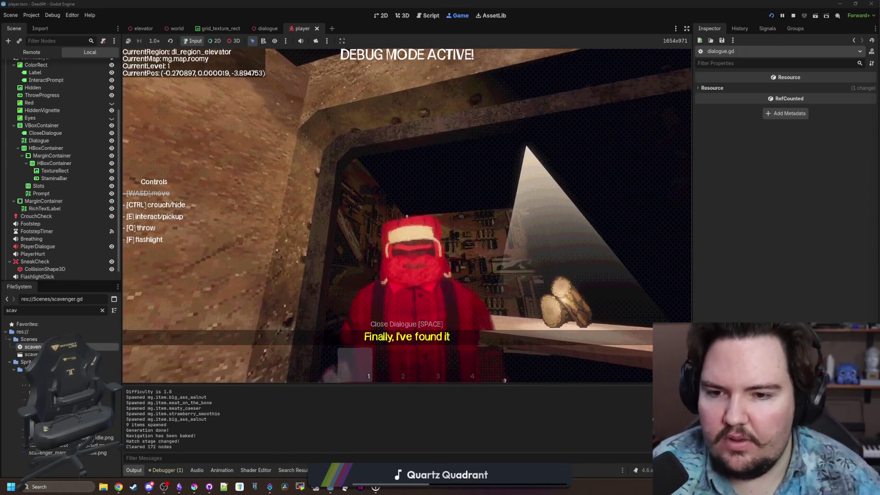
pyautogui.press('e')
pyautogui.press('w')
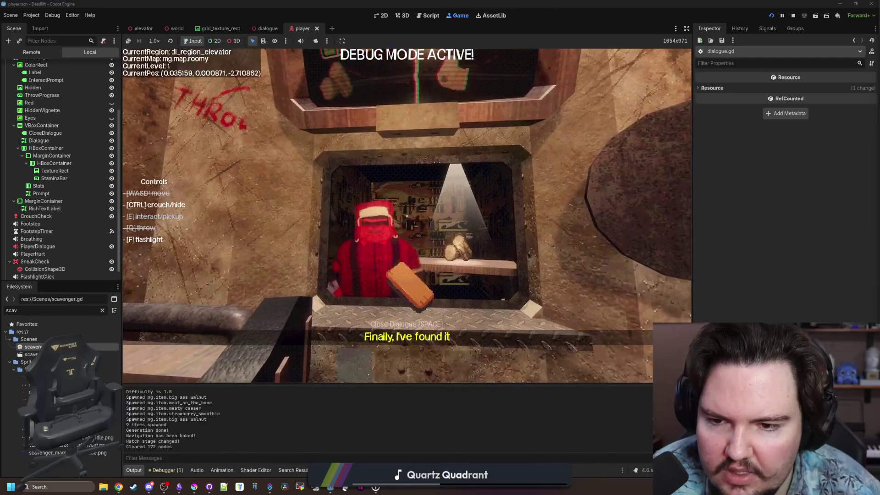
pyautogui.press('q')
pyautogui.press('q')
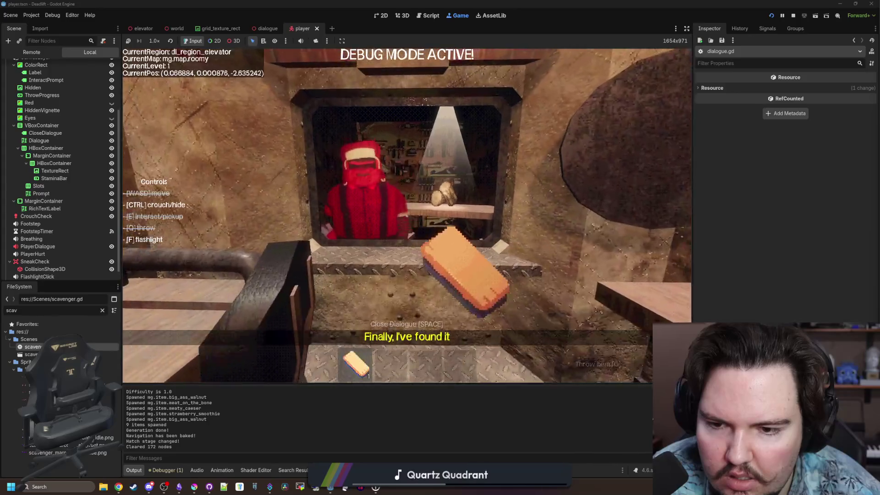
pyautogui.press('s')
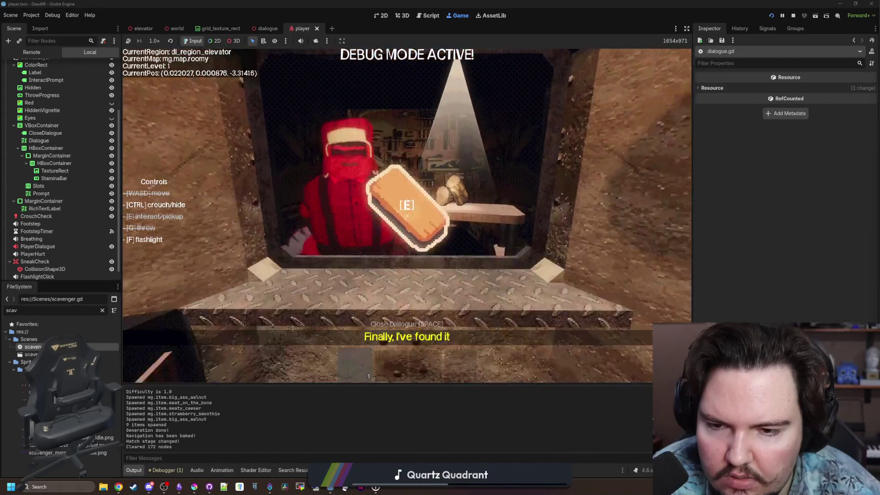
pyautogui.press('w')
pyautogui.press('Escape')
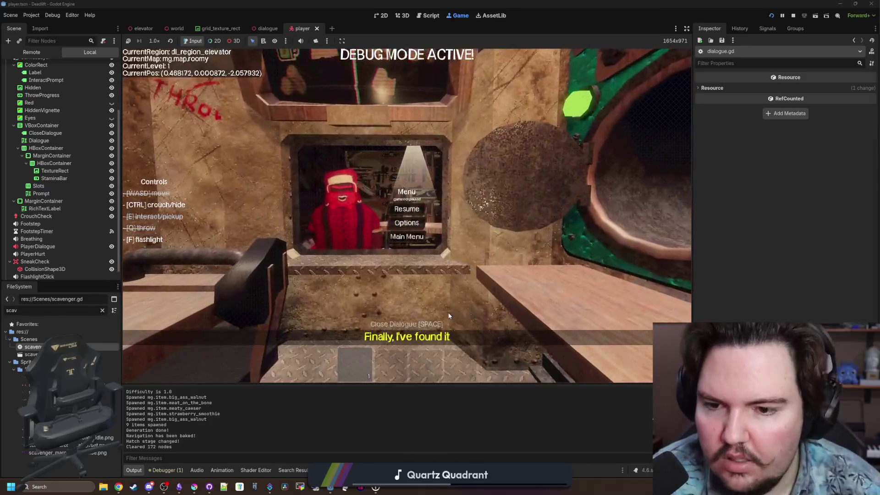
# Step: Filter the FileSystem for 'shop', open shop.gd, and find the 'Not what I need' dialogue line
pyautogui.doubleClick(91, 306)
pyautogui.write('shop')
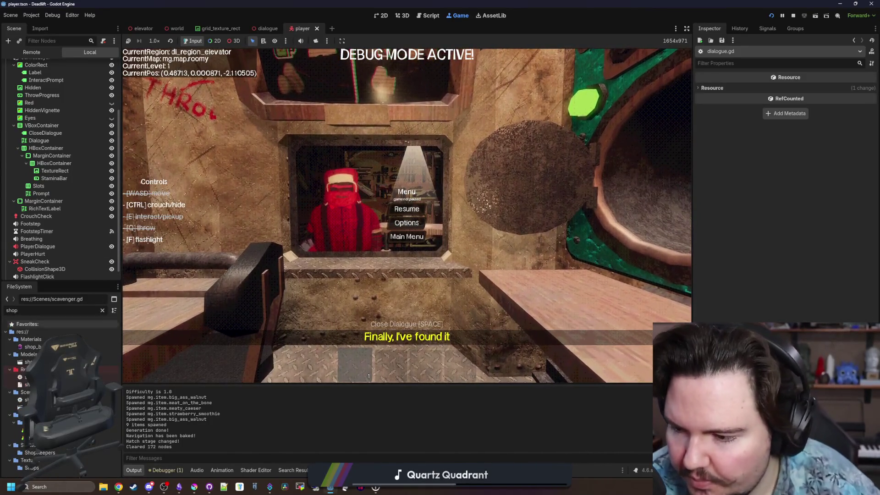
pyautogui.doubleClick(26, 399)
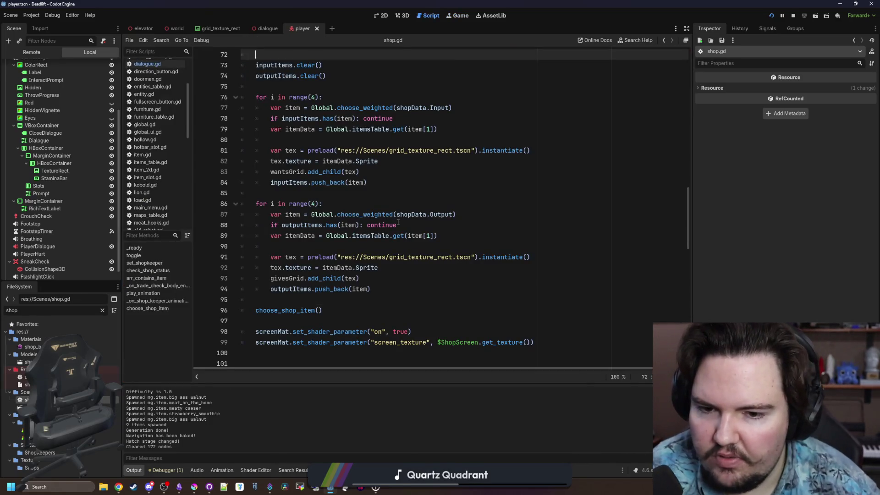
pyautogui.scroll(-6, 397, 222)
pyautogui.scroll(-8, 397, 222)
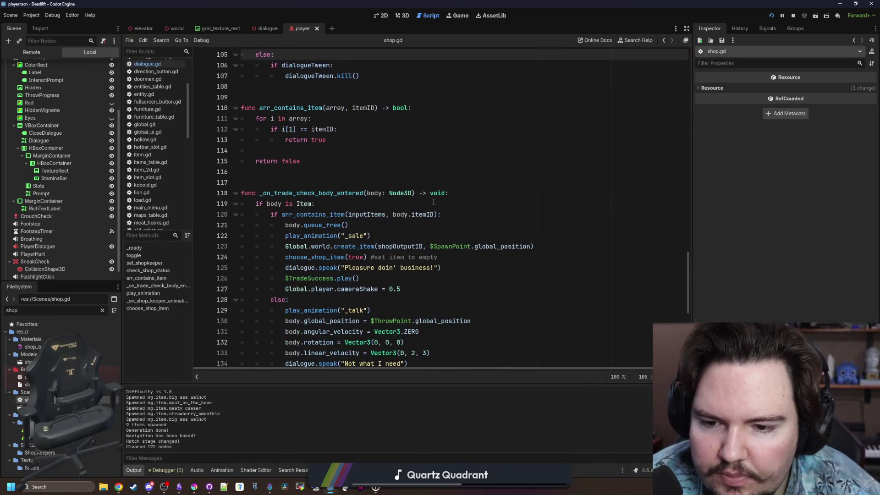
pyautogui.click(441, 197)
pyautogui.click(410, 268)
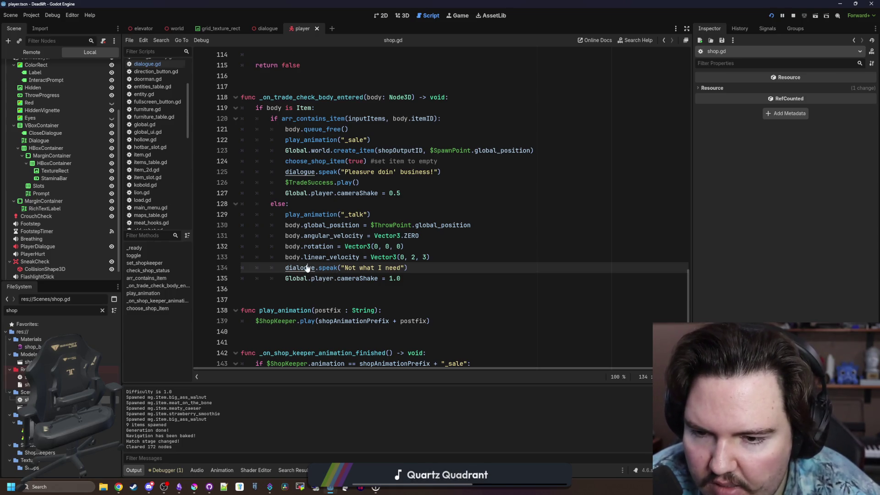
# Step: Jump to the dialogue declaration and open the Dialogue node's script, dialogue.gd
pyautogui.keyDown('ctrl'); pyautogui.click(307, 268); pyautogui.keyUp('ctrl')
pyautogui.scroll(-7, 329, 222)
pyautogui.scroll(-20, 329, 222)
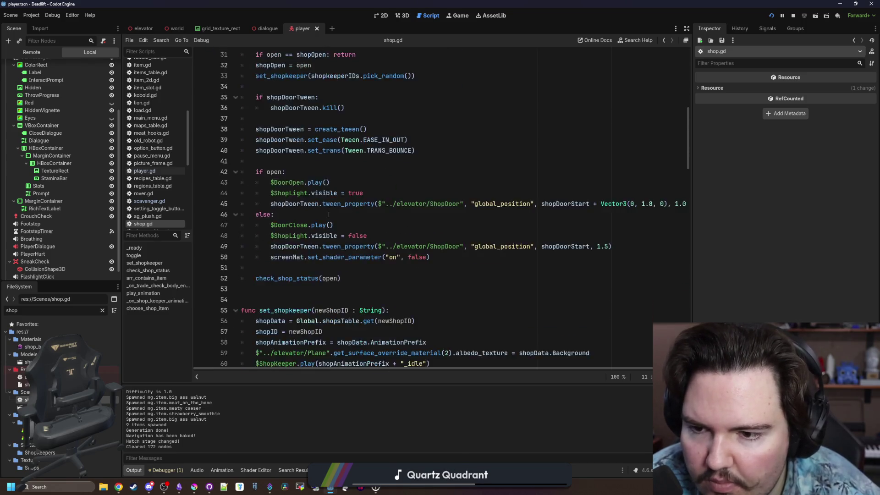
pyautogui.scroll(-4, 335, 209)
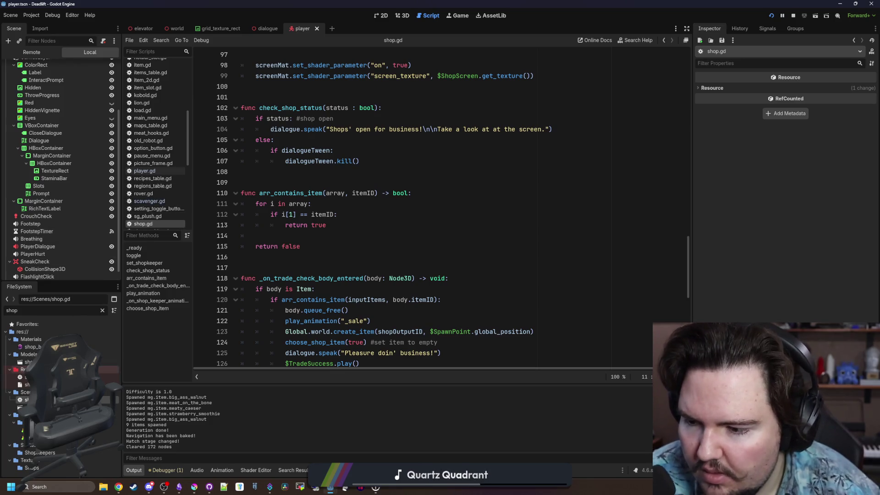
pyautogui.scroll(-1, 102, 272)
pyautogui.click(103, 273)
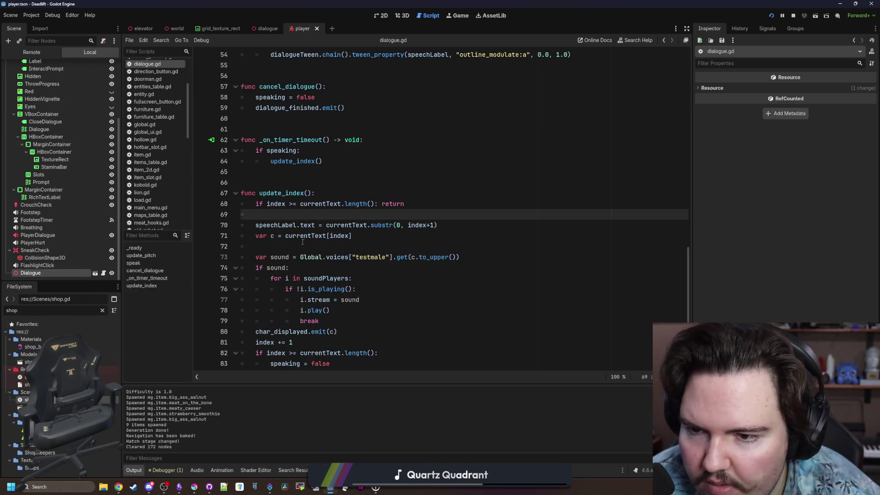
# Step: Add a debug print("ha") as the first line of speak()
pyautogui.scroll(10, 273, 162)
pyautogui.click(346, 125)
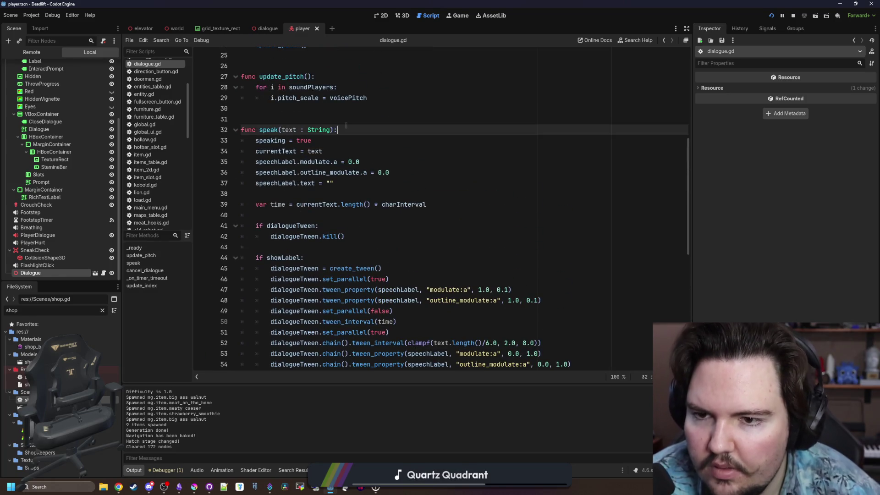
pyautogui.press('Return')
pyautogui.write('print("ha')
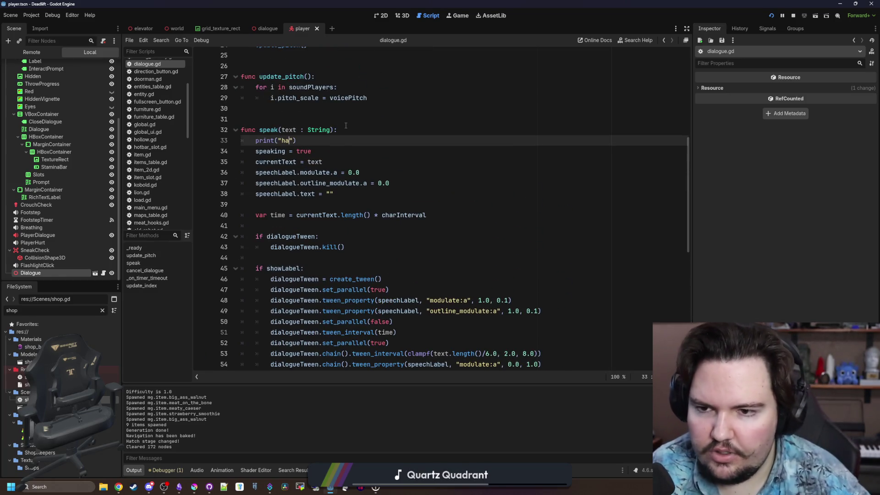
# Step: Relaunch the game with F5, resume, pause again, and return to the script editor
pyautogui.press('F5')
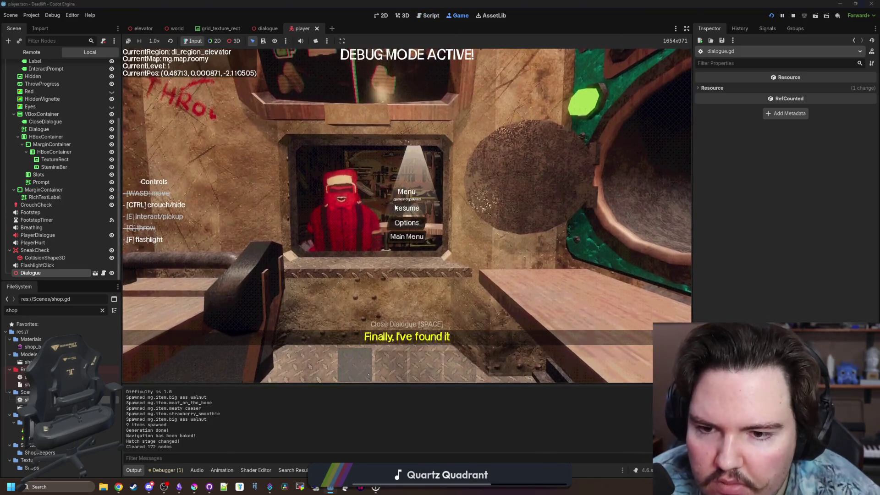
pyautogui.click(394, 207)
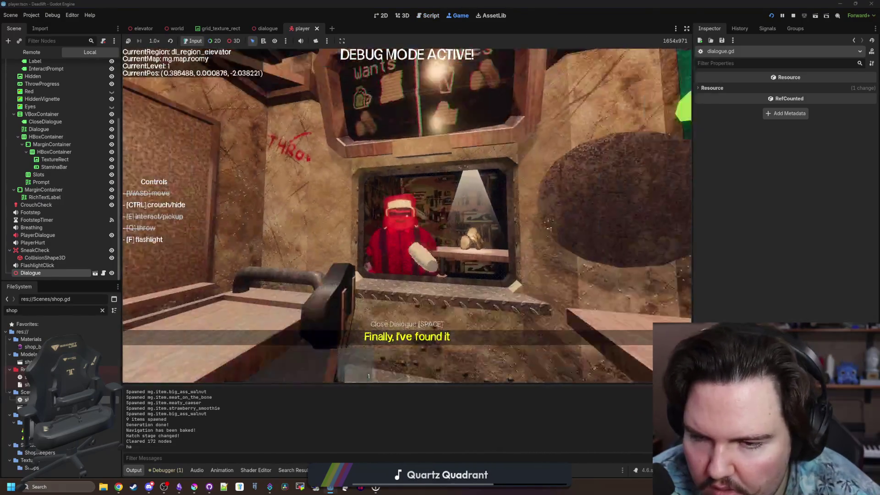
pyautogui.press('Escape')
pyautogui.press('super')
pyautogui.press('super')
pyautogui.hotkey('ctrl', 'F3')
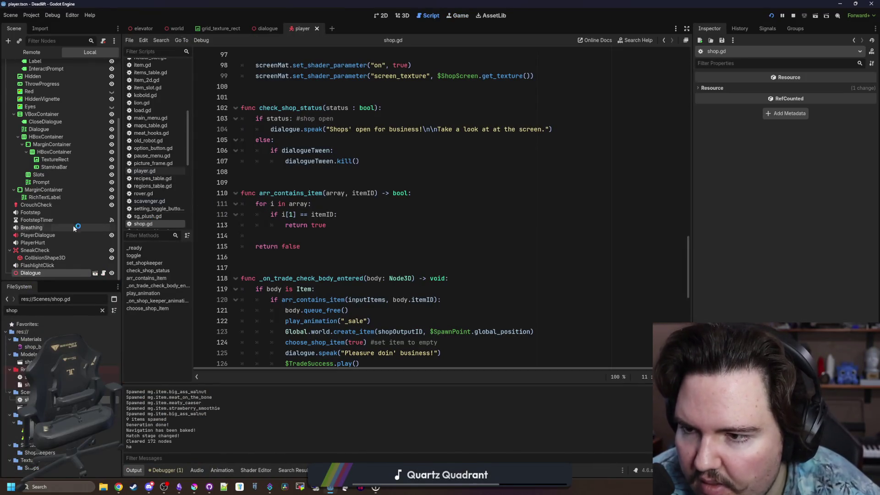
# Step: Add index = 0 at the start of speak(), delete the print("ha") line, and resume the game
pyautogui.click(103, 273)
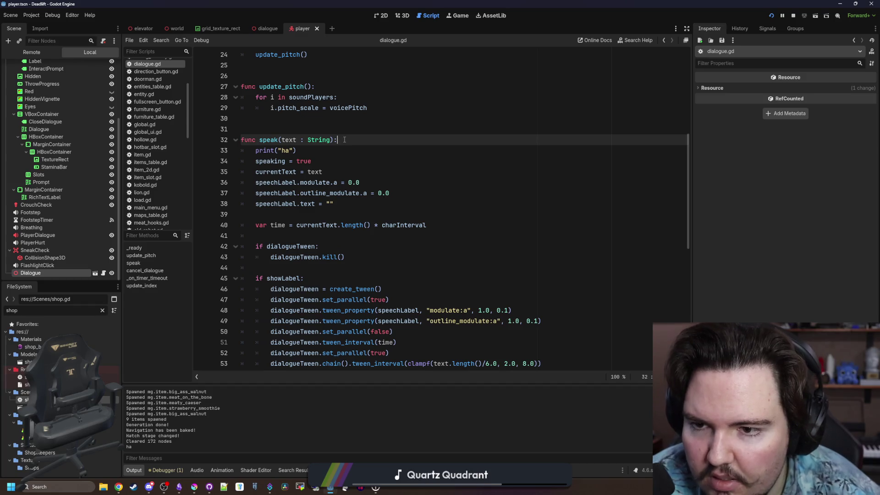
pyautogui.press('Return')
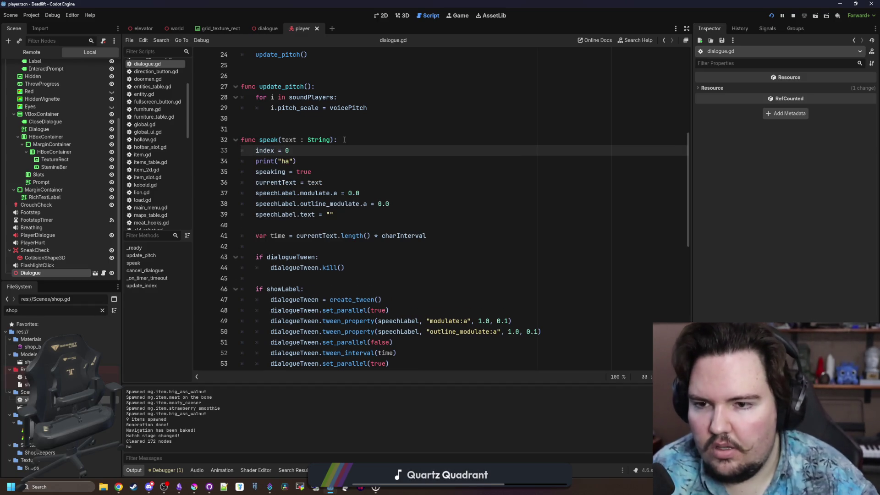
pyautogui.click(341, 138)
pyautogui.moveTo(297, 161); pyautogui.dragTo(231, 161)
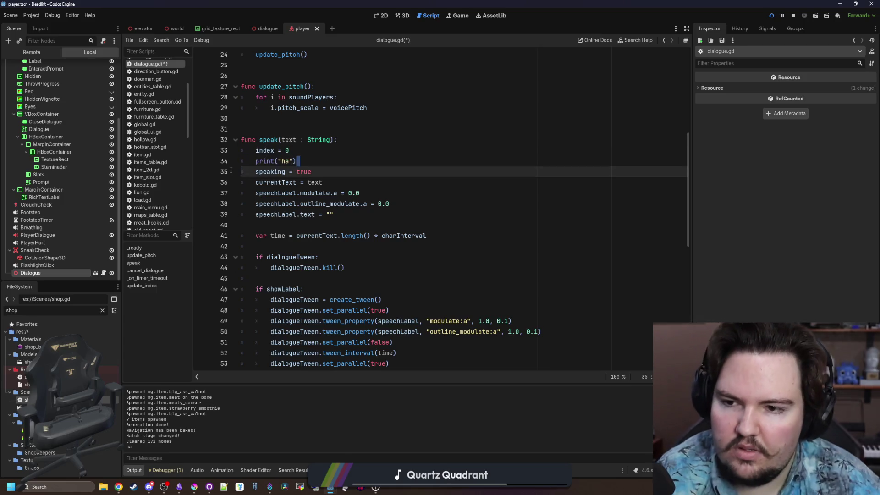
pyautogui.press('BackSpace')
pyautogui.press('BackSpace')
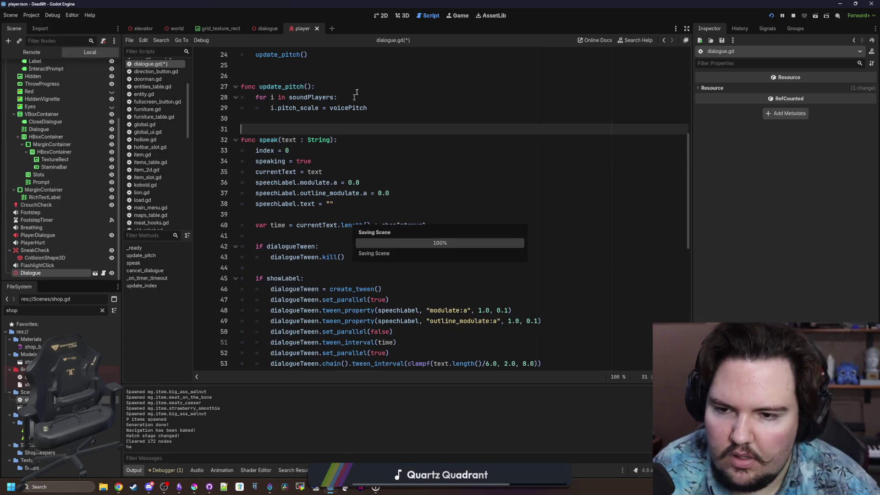
pyautogui.click(459, 16)
pyautogui.click(407, 208)
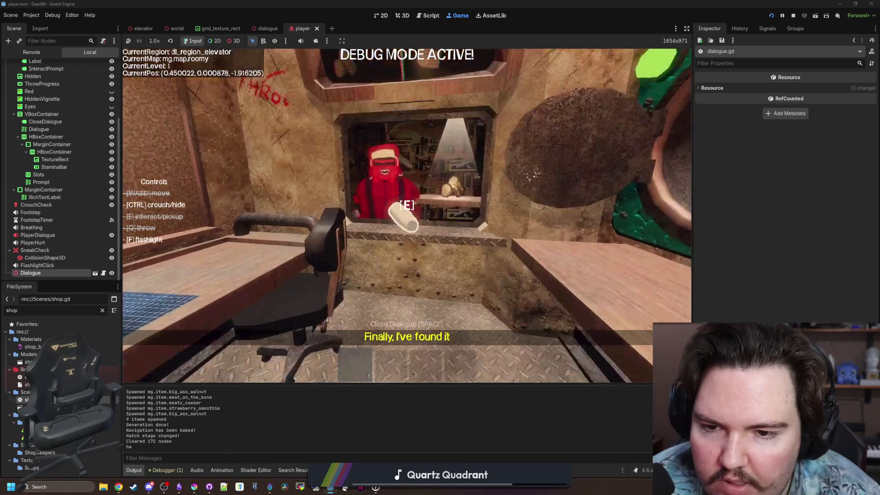
# Step: Throw the item to the shopkeeper, who replies 'Not what I need', then quit to the main menu
pyautogui.press('w')
pyautogui.press('w')
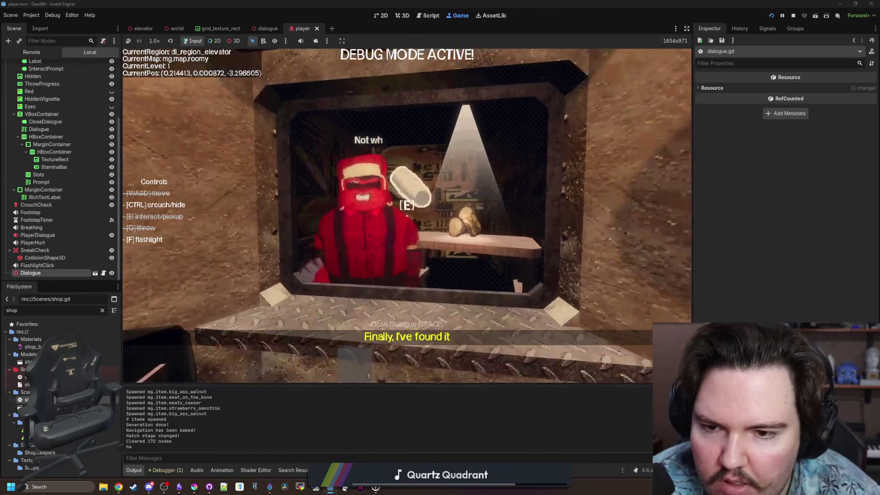
pyautogui.press('w')
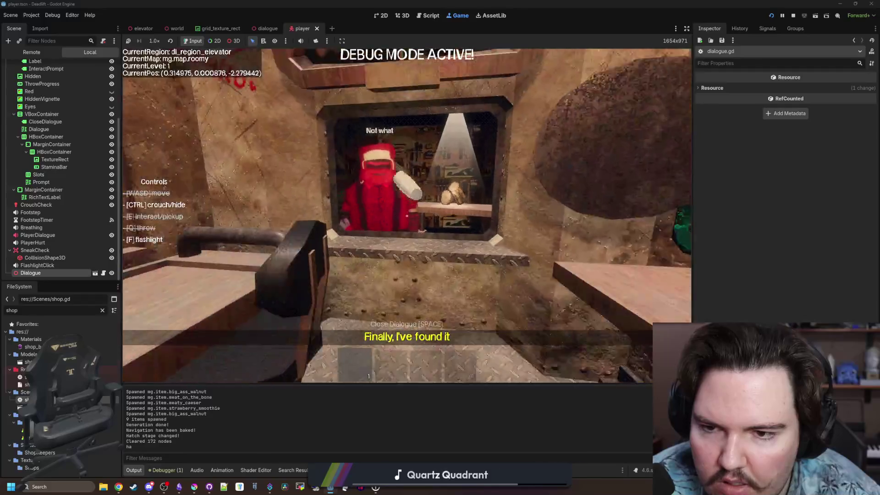
pyautogui.press('w')
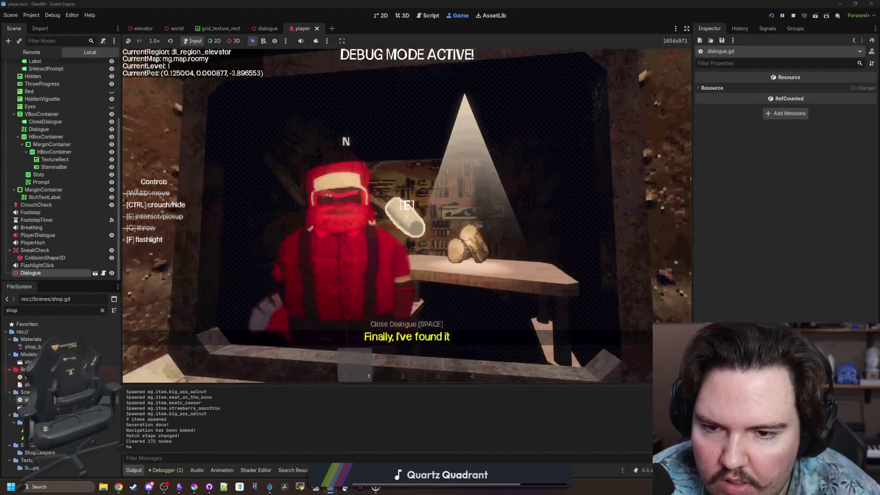
pyautogui.press('s')
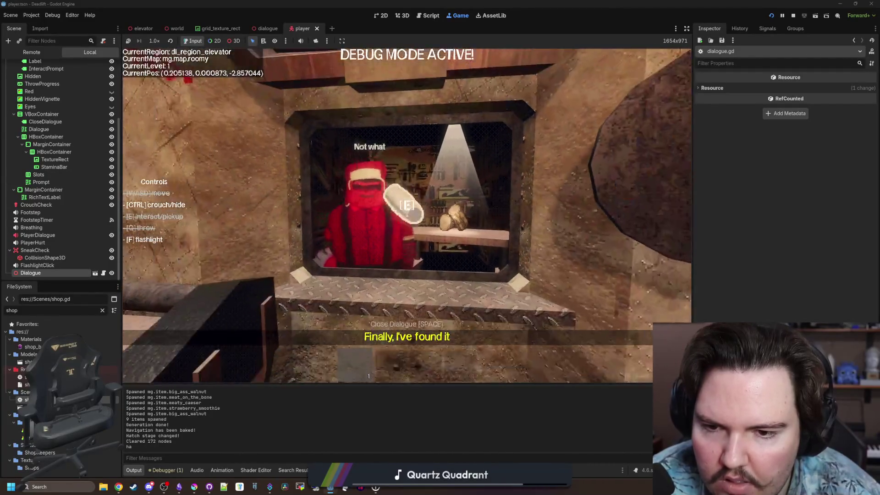
pyautogui.press('s')
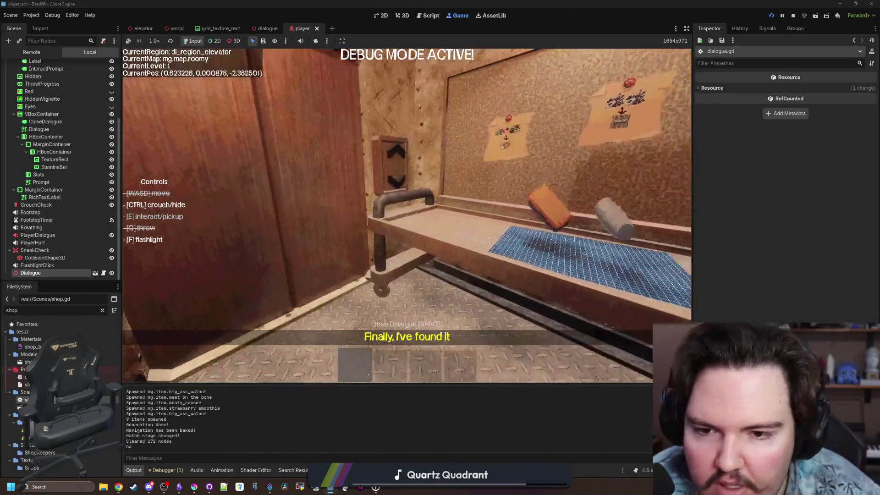
pyautogui.press('Escape')
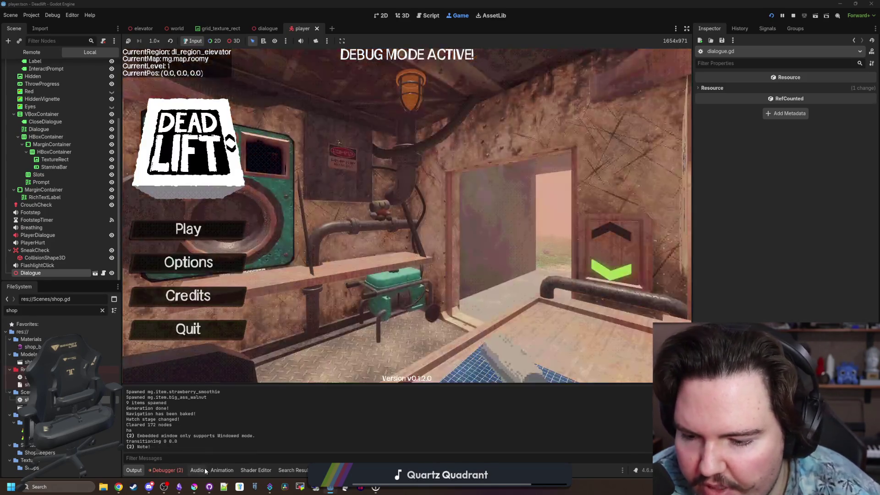
pyautogui.click(209, 486)
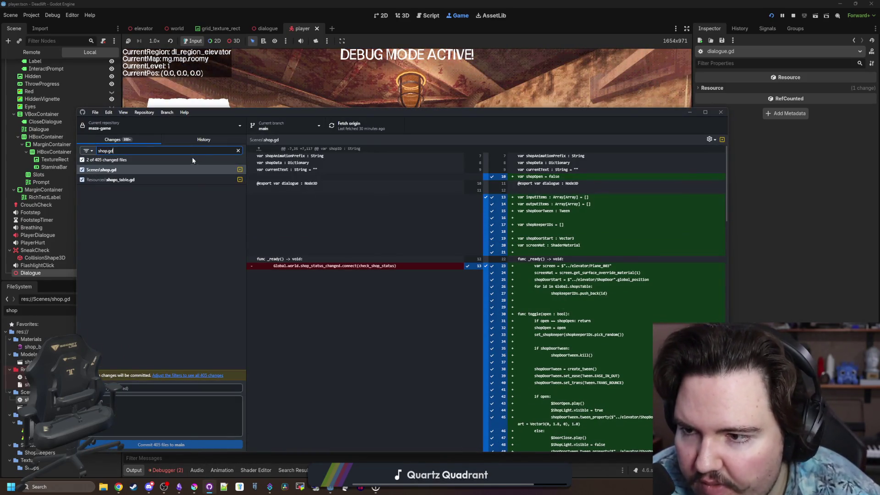
pyautogui.tripleClick(156, 149)
pyautogui.write('dial')
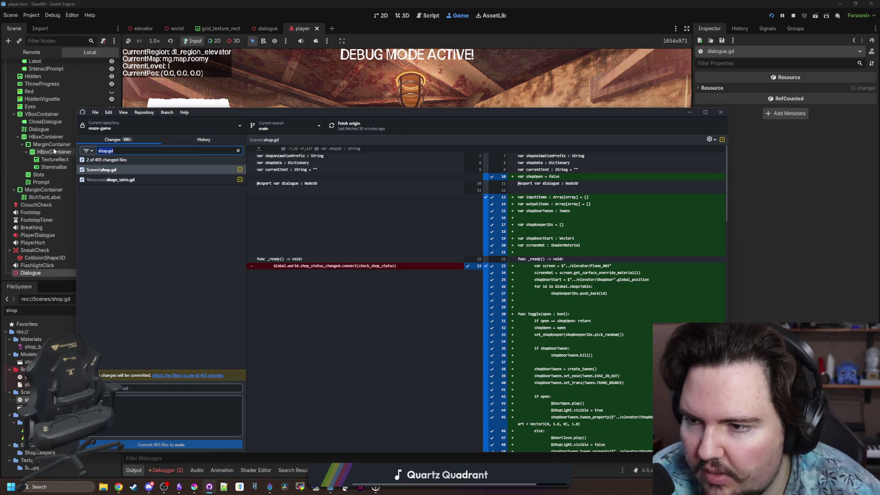
pyautogui.write('ogue')
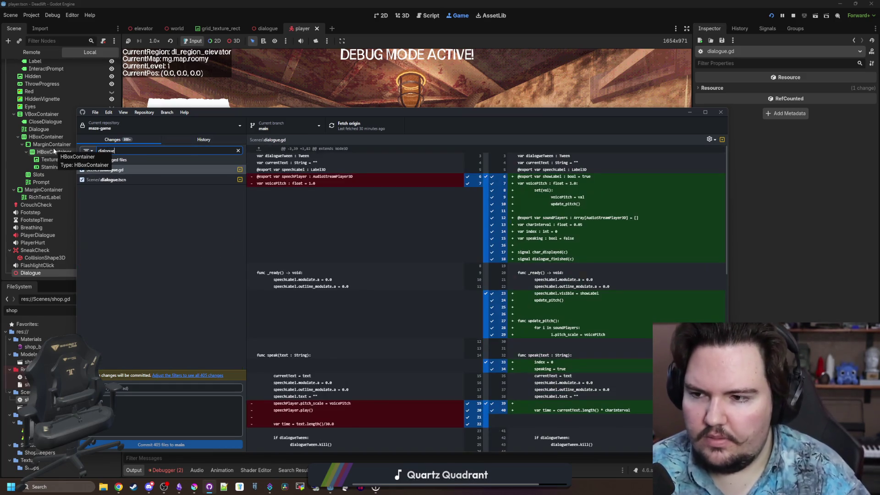
pyautogui.moveTo(594, 119); pyautogui.dragTo(558, 107)
pyautogui.scroll(-5, 516, 261)
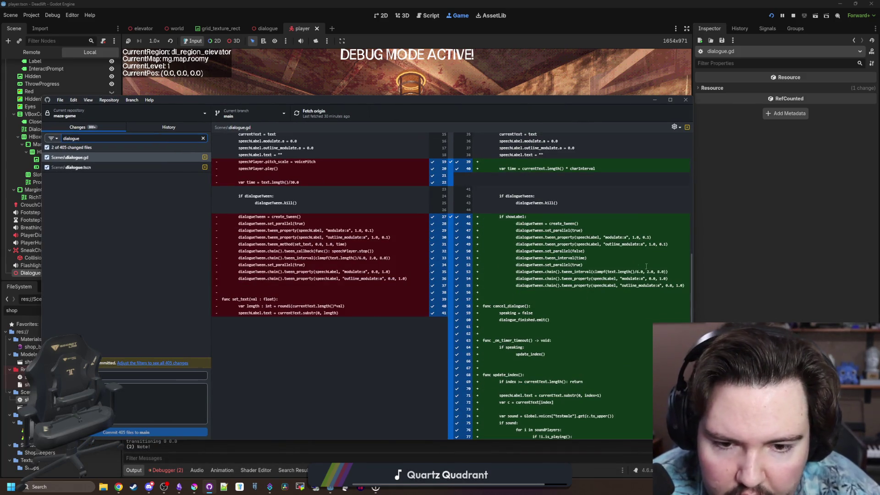
pyautogui.click(694, 259)
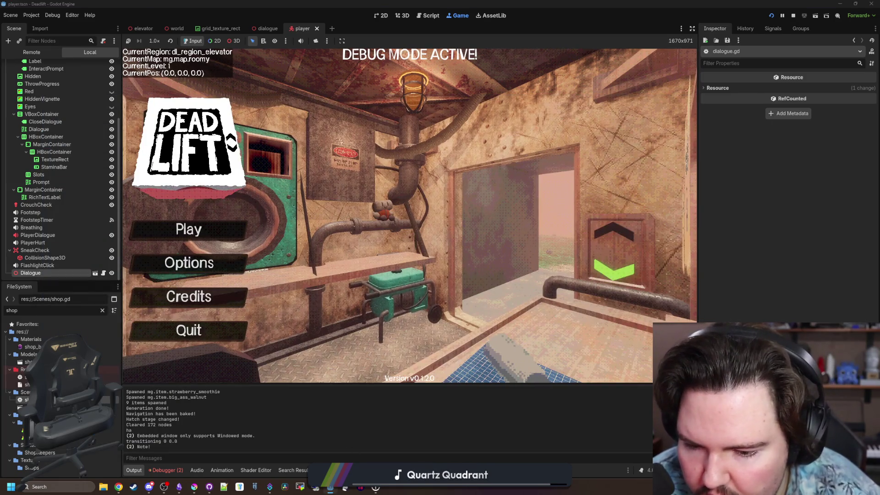
pyautogui.click(209, 487)
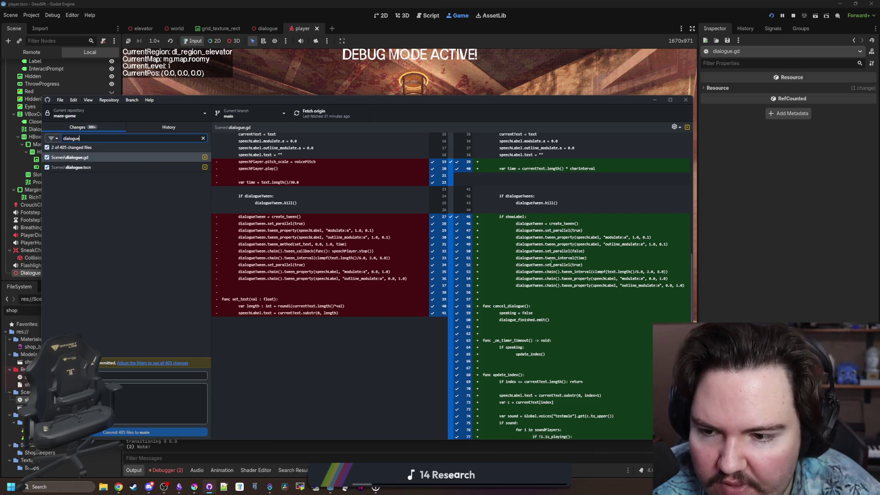
pyautogui.click(768, 223)
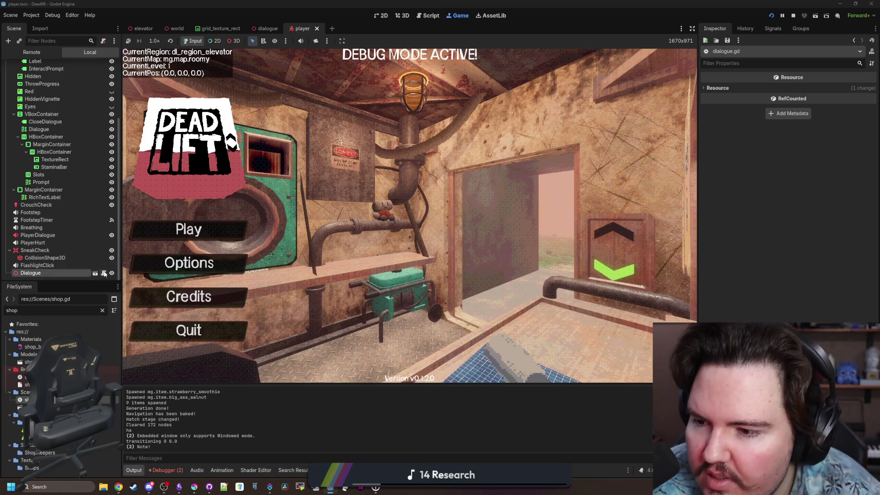
# Step: Open the Tween class reference from dialogue.gd and search it for 'chain(' to find chain()
pyautogui.click(103, 273)
pyautogui.keyDown('ctrl'); pyautogui.click(327, 363); pyautogui.keyUp('ctrl')
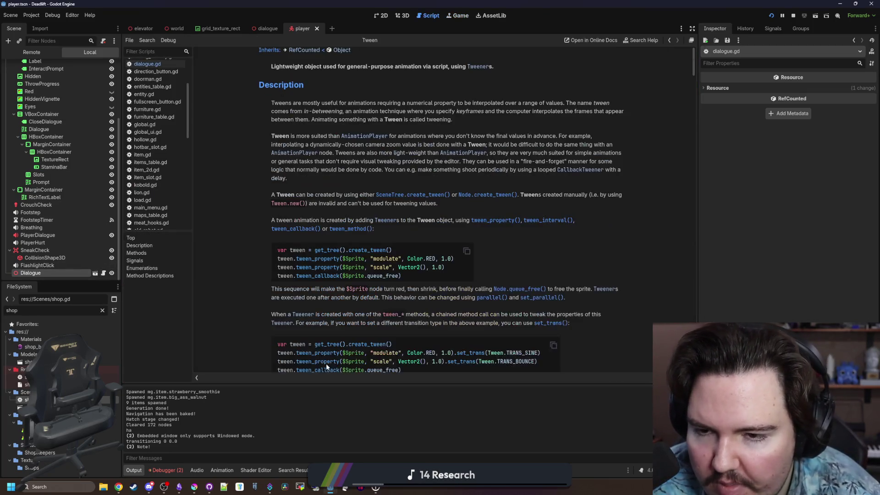
pyautogui.scroll(-5, 452, 185)
pyautogui.hotkey('ctrl', 'f')
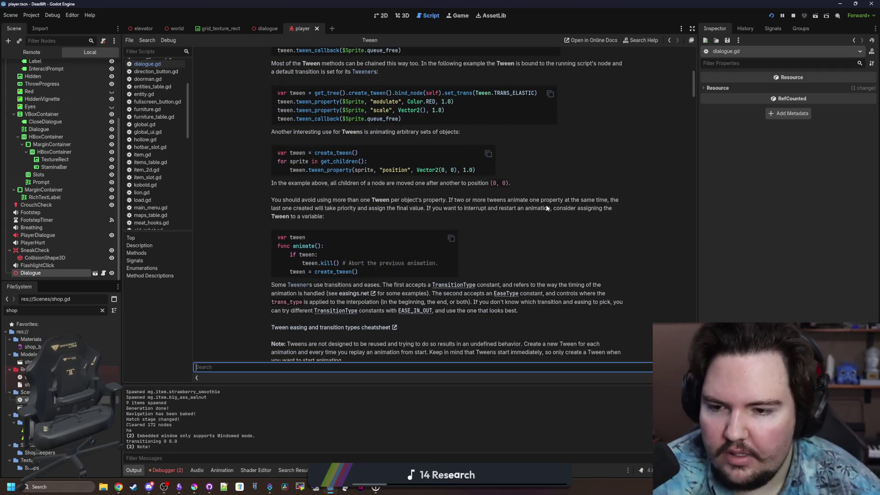
pyautogui.write('chain')
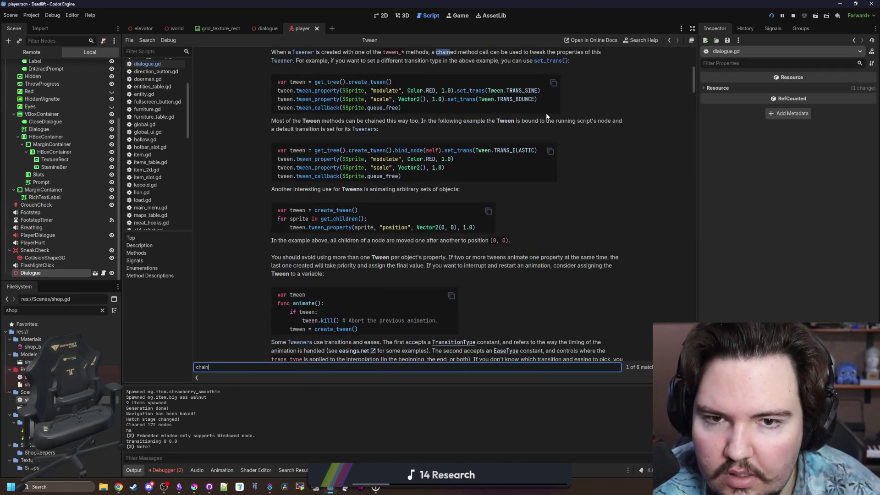
pyautogui.write('(')
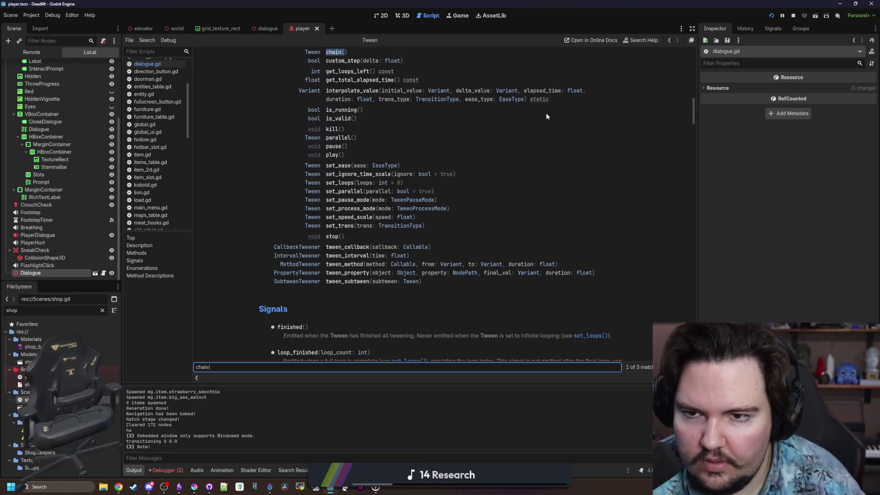
pyautogui.click(335, 53)
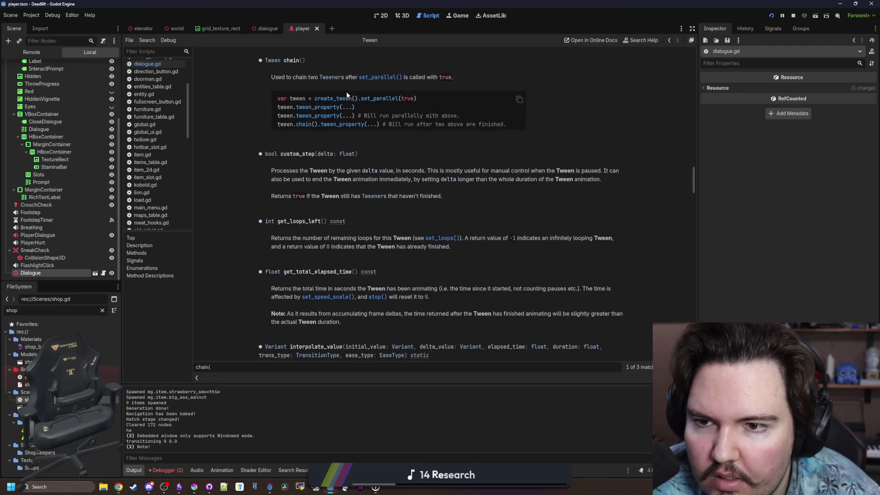
pyautogui.scroll(3, 347, 95)
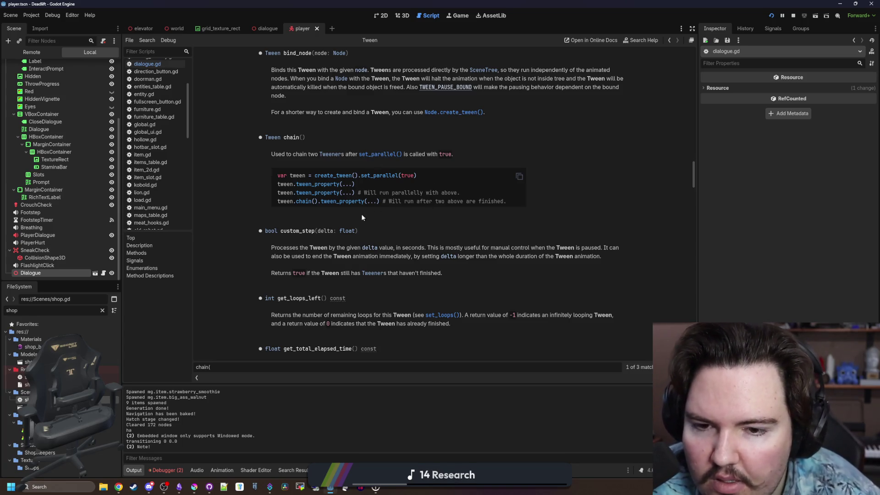
# Step: Study the chain() example's parallel tween_property lines, then return to dialogue.gd
pyautogui.moveTo(296, 193)
pyautogui.mouseDown()
pyautogui.moveTo(388, 193)
pyautogui.moveTo(277, 193)
pyautogui.mouseUp()
pyautogui.moveTo(422, 191)
pyautogui.mouseDown()
pyautogui.moveTo(429, 192)
pyautogui.moveTo(328, 196)
pyautogui.mouseUp()
pyautogui.click(328, 195)
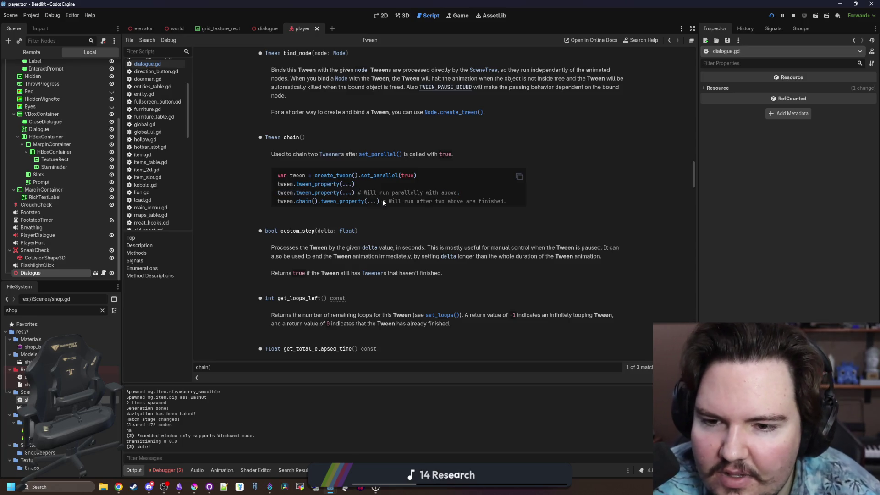
pyautogui.moveTo(382, 201); pyautogui.dragTo(508, 201)
pyautogui.click(472, 204)
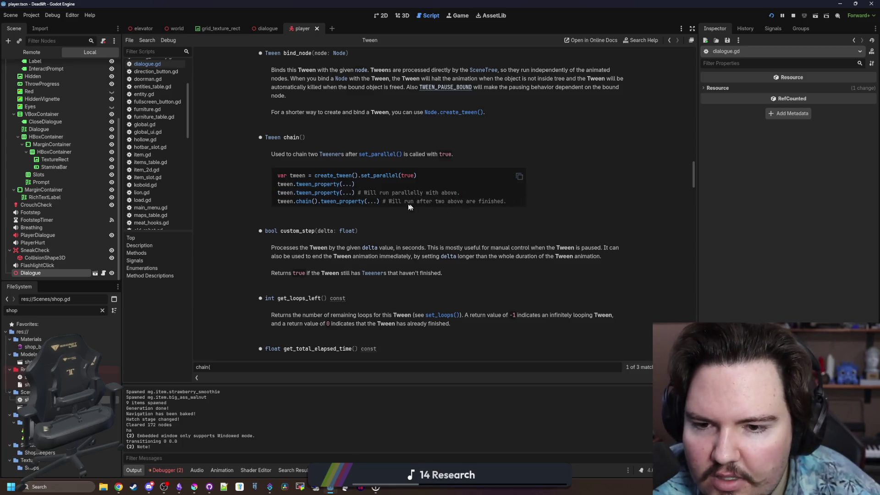
pyautogui.moveTo(460, 193); pyautogui.dragTo(276, 187)
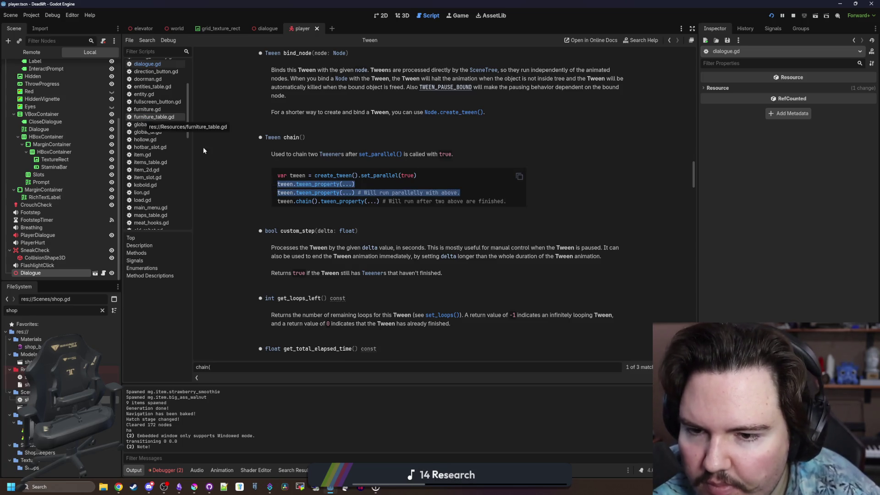
pyautogui.click(431, 206)
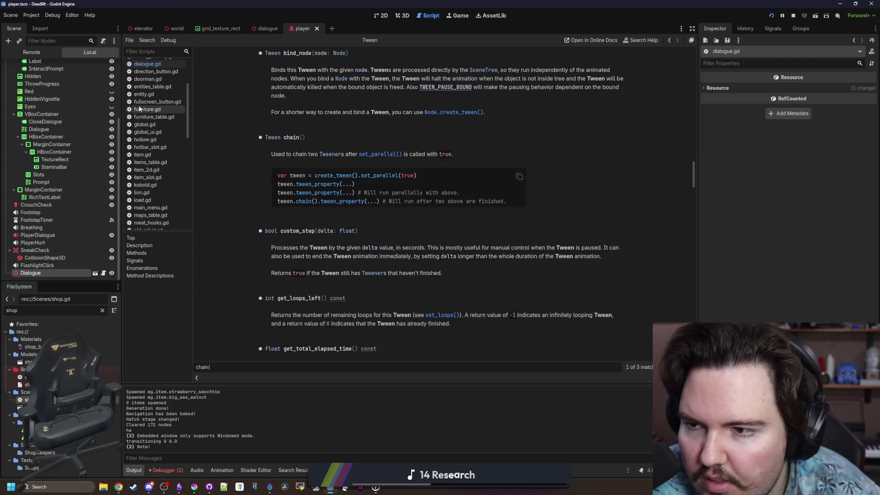
pyautogui.click(147, 64)
pyautogui.scroll(-3, 403, 214)
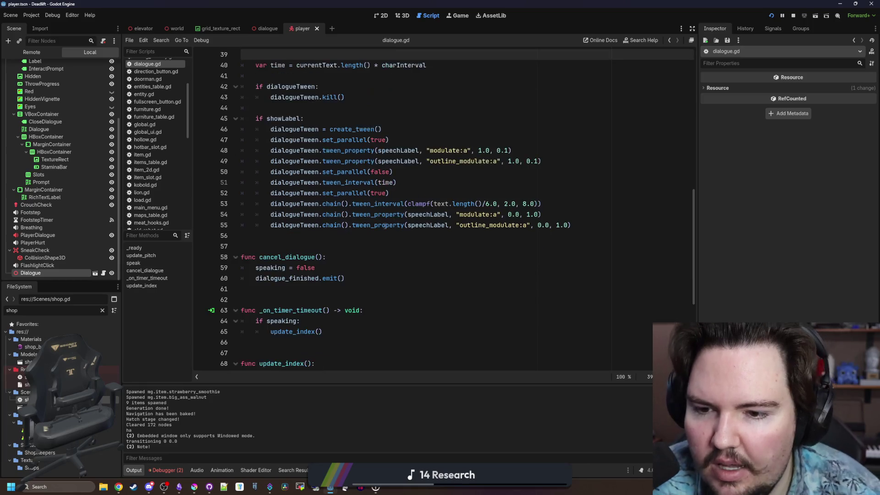
# Step: Delete the set_parallel(false) and trailing set_parallel(true) lines from the dialogue tween
pyautogui.scroll(3, 372, 246)
pyautogui.click(401, 200)
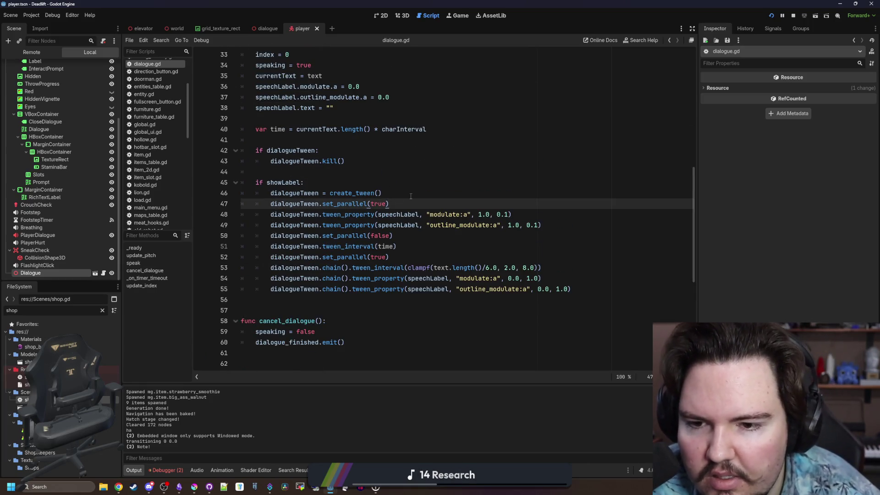
pyautogui.click(419, 193)
pyautogui.click(416, 205)
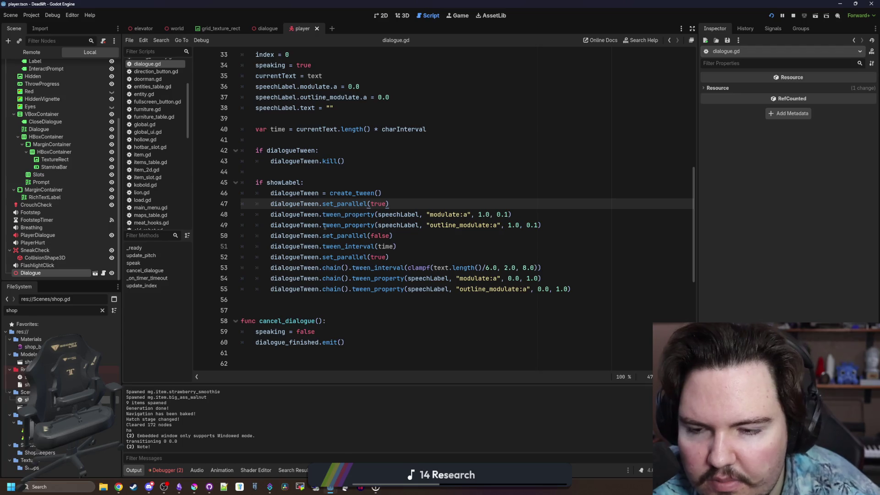
pyautogui.click(256, 225)
pyautogui.moveTo(421, 237)
pyautogui.mouseDown()
pyautogui.moveTo(257, 237)
pyautogui.moveTo(253, 244)
pyautogui.mouseUp()
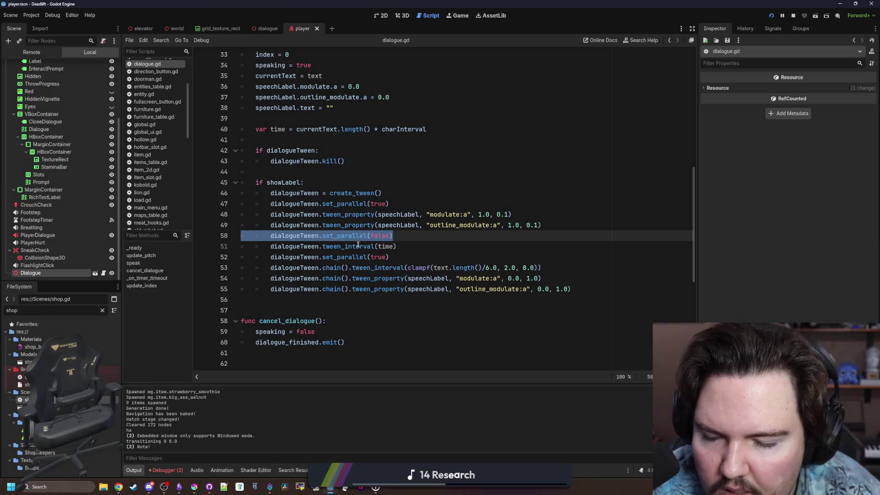
pyautogui.press('Delete')
pyautogui.press('Delete')
pyautogui.press('Down')
pyautogui.hotkey('shift', 'End')
pyautogui.press('BackSpace')
pyautogui.press('BackSpace')
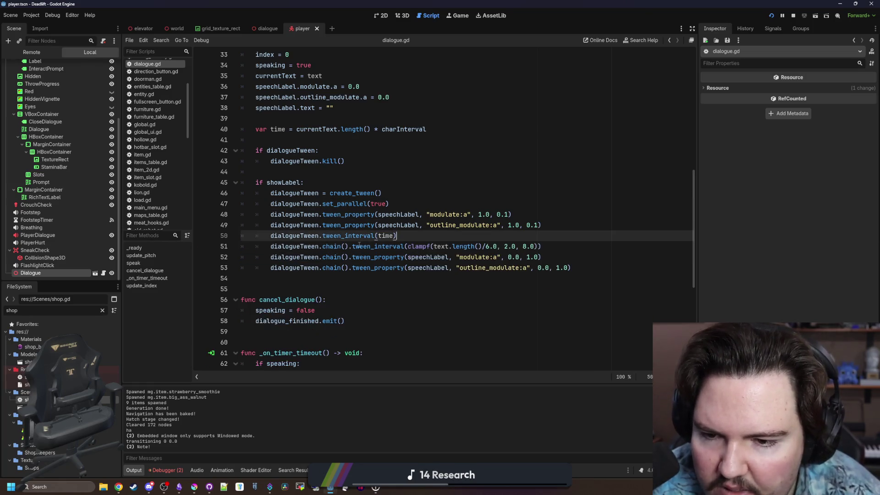
# Step: Add a blank line after set_parallel(true) and review the fade-in and interval lines
pyautogui.moveTo(404, 235)
pyautogui.mouseDown()
pyautogui.moveTo(215, 202)
pyautogui.moveTo(215, 227)
pyautogui.moveTo(210, 217)
pyautogui.mouseUp()
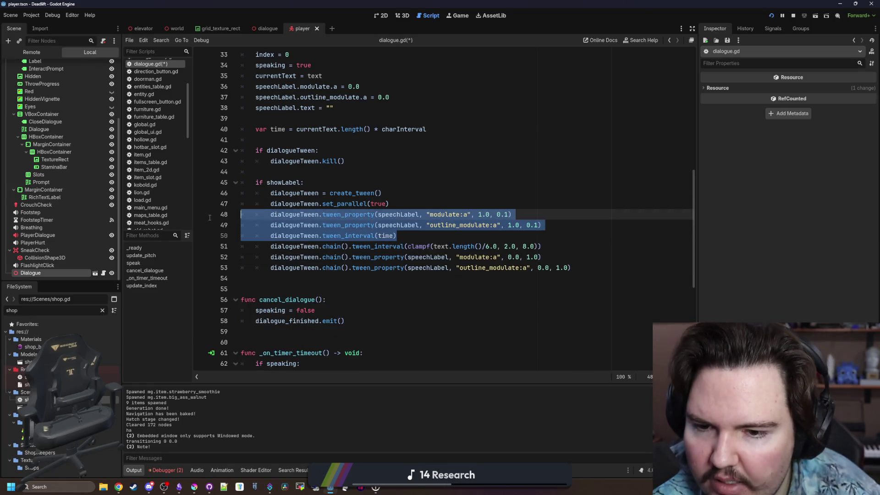
pyautogui.moveTo(573, 269); pyautogui.dragTo(208, 240)
pyautogui.click(425, 231)
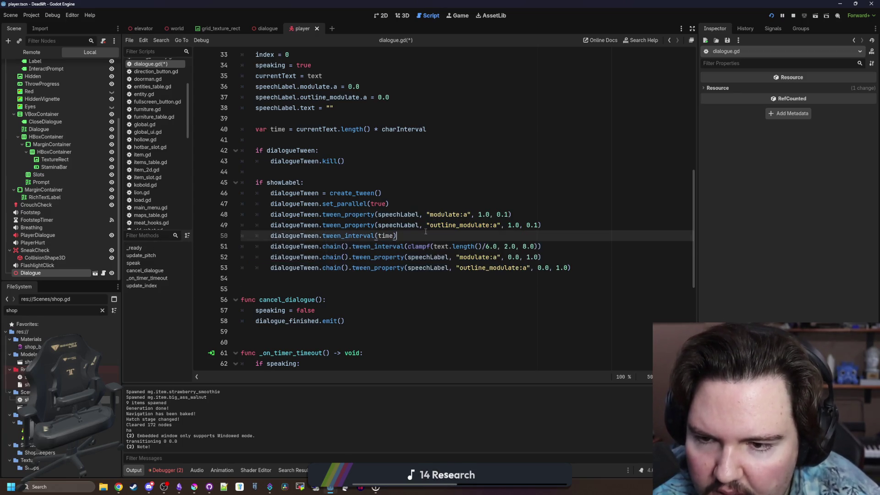
pyautogui.click(406, 202)
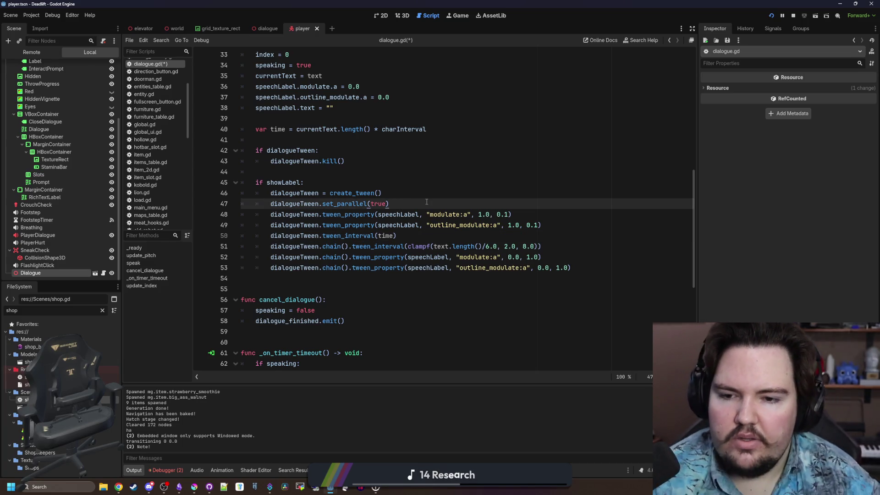
pyautogui.press('Return')
pyautogui.moveTo(392, 225); pyautogui.dragTo(462, 225)
pyautogui.click(429, 235)
pyautogui.moveTo(408, 243); pyautogui.dragTo(275, 248)
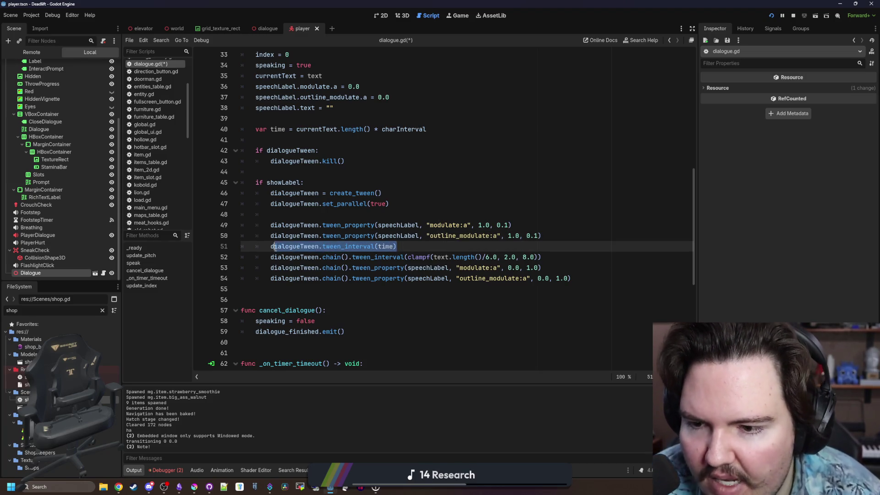
pyautogui.click(430, 247)
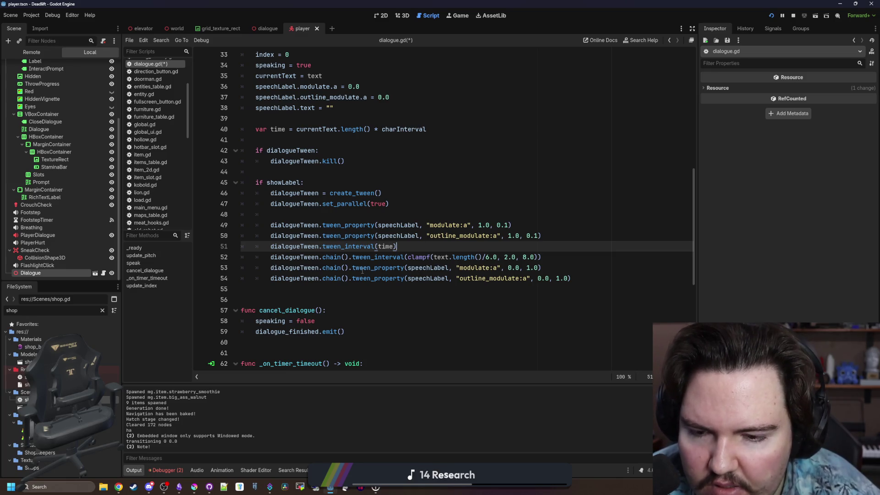
# Step: Move clampf(text.length()/6.0, 2.0, 8.0) into tween_interval(time + clampf(...))
pyautogui.moveTo(353, 257)
pyautogui.mouseDown()
pyautogui.moveTo(432, 267)
pyautogui.moveTo(548, 259)
pyautogui.mouseUp()
pyautogui.click(552, 260)
pyautogui.moveTo(369, 270); pyautogui.dragTo(527, 268)
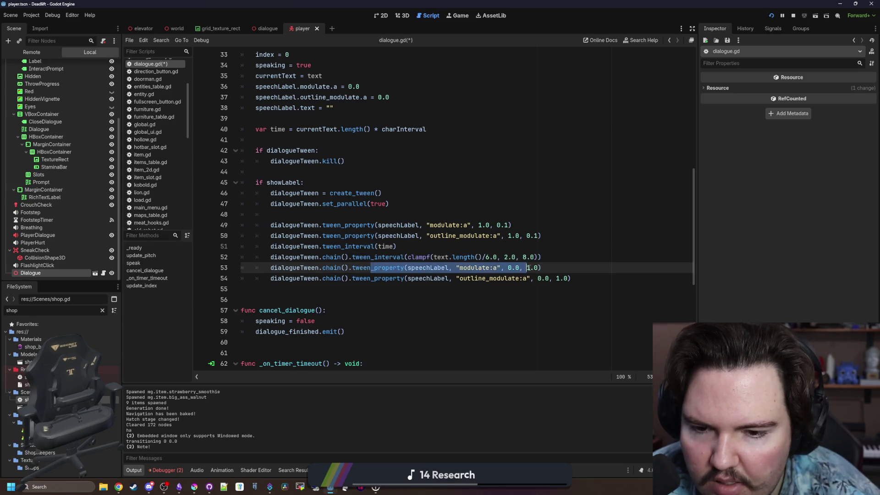
pyautogui.click(414, 278)
pyautogui.moveTo(391, 284); pyautogui.dragTo(523, 278)
pyautogui.click(504, 288)
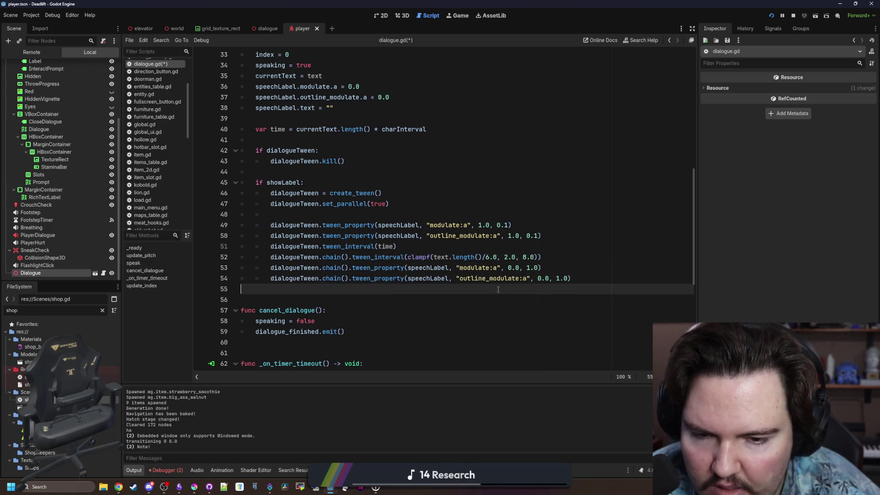
pyautogui.moveTo(408, 258); pyautogui.dragTo(524, 262)
pyautogui.hotkey('ctrl', 'c')
pyautogui.press('BackSpace')
pyautogui.click(394, 246)
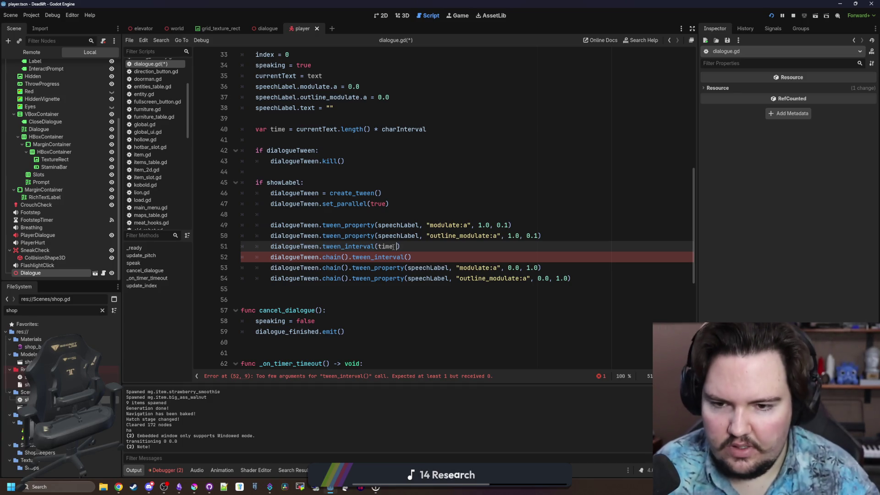
pyautogui.write('+')
pyautogui.hotkey('ctrl', 'v')
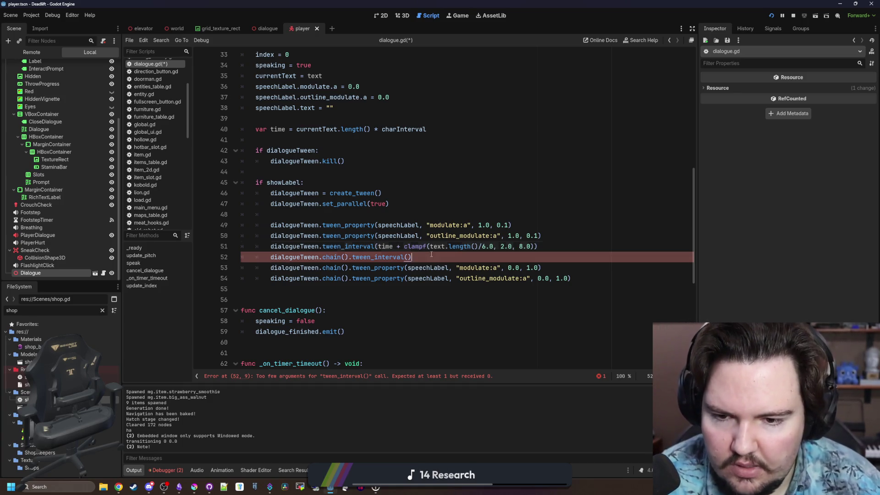
# Step: Remove the empty chained interval line, tidy blank lines, and run the game with F5
pyautogui.tripleClick(364, 257)
pyautogui.press('BackSpace')
pyautogui.press('BackSpace')
pyautogui.press('Return')
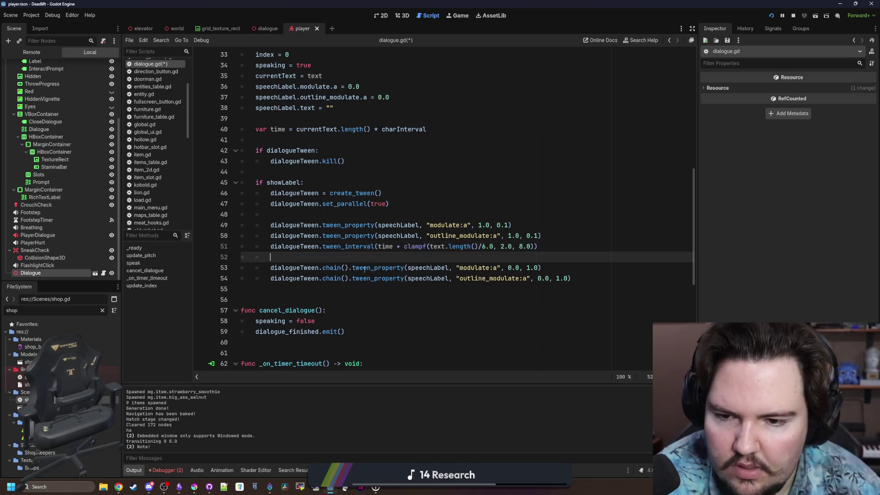
pyautogui.click(304, 218)
pyautogui.press('BackSpace')
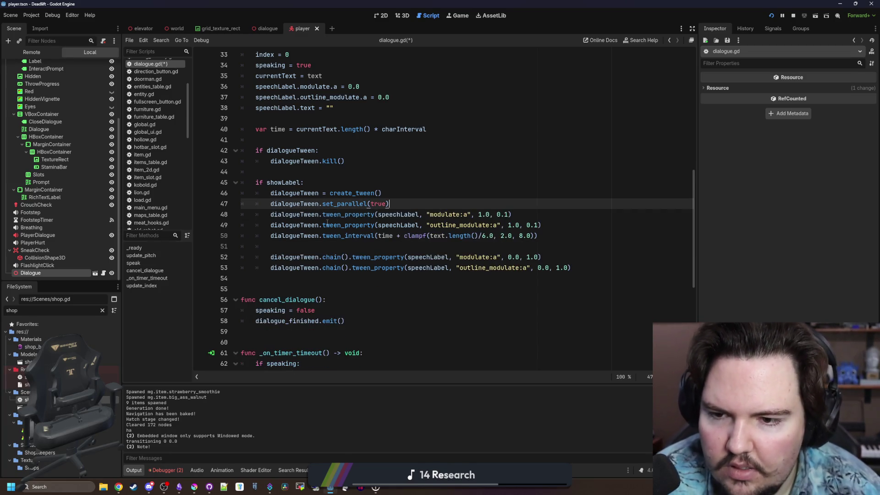
pyautogui.click(344, 246)
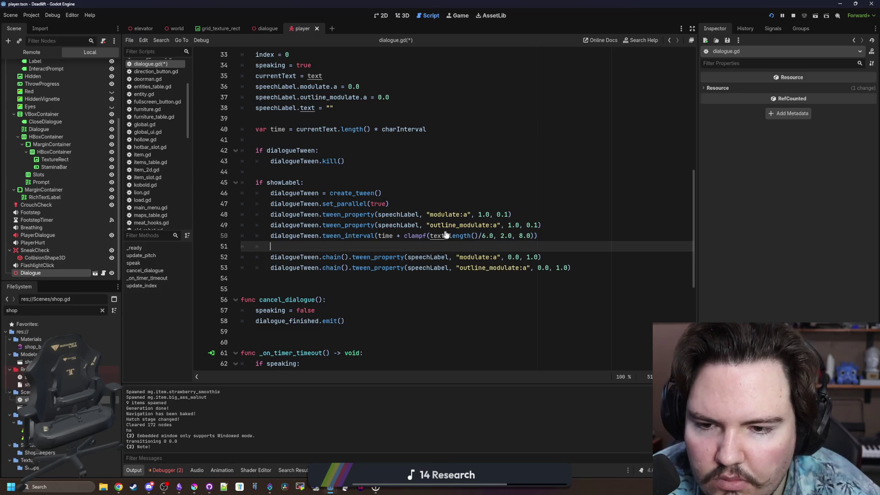
pyautogui.moveTo(440, 235)
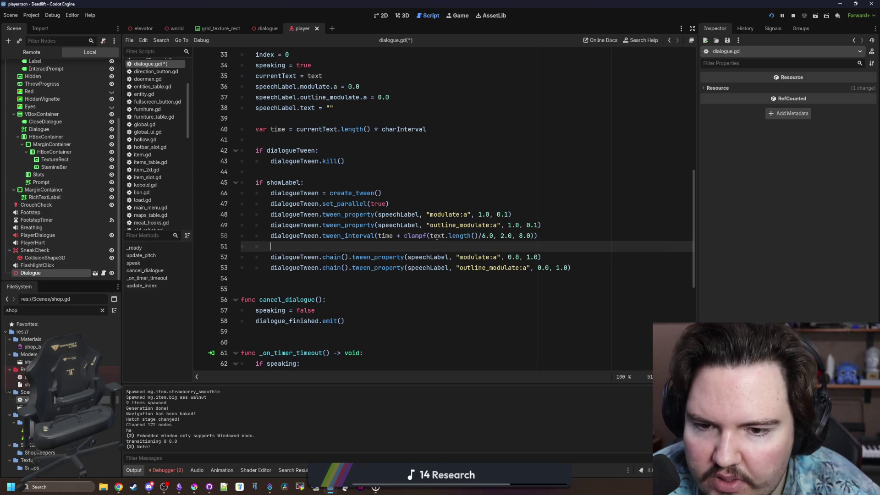
pyautogui.scroll(1, 370, 177)
pyautogui.press('F5')
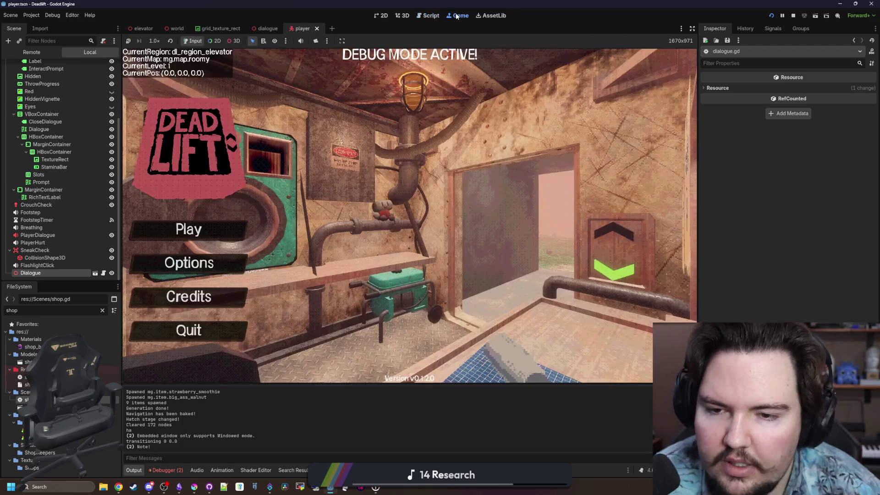
# Step: Start a new game via Play and Begin Game, then descend the hatch to level 1
pyautogui.click(221, 236)
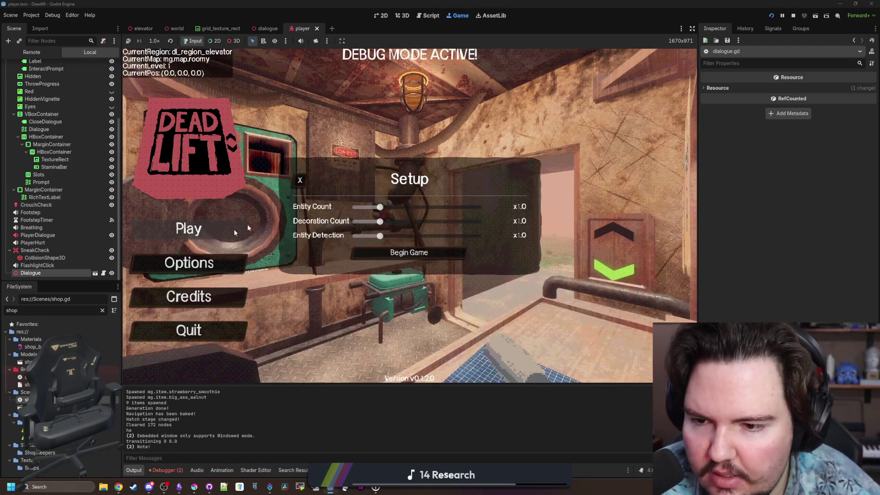
pyautogui.click(408, 251)
pyautogui.press('w')
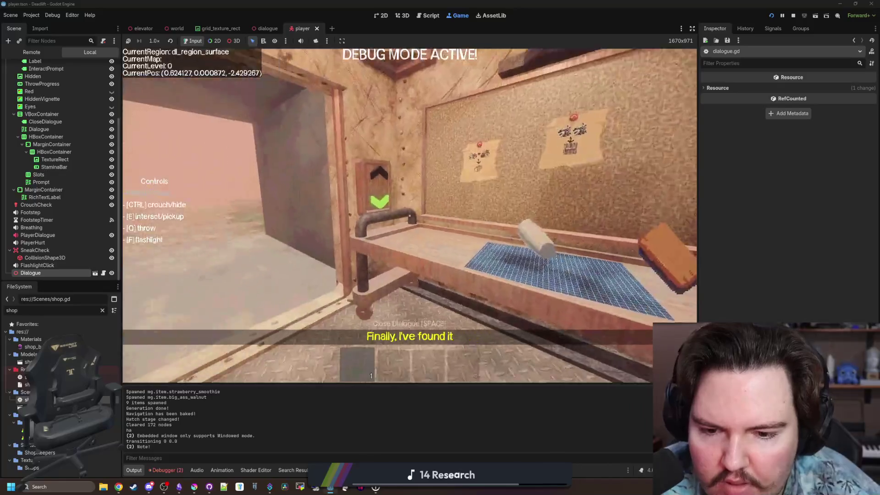
pyautogui.press('e')
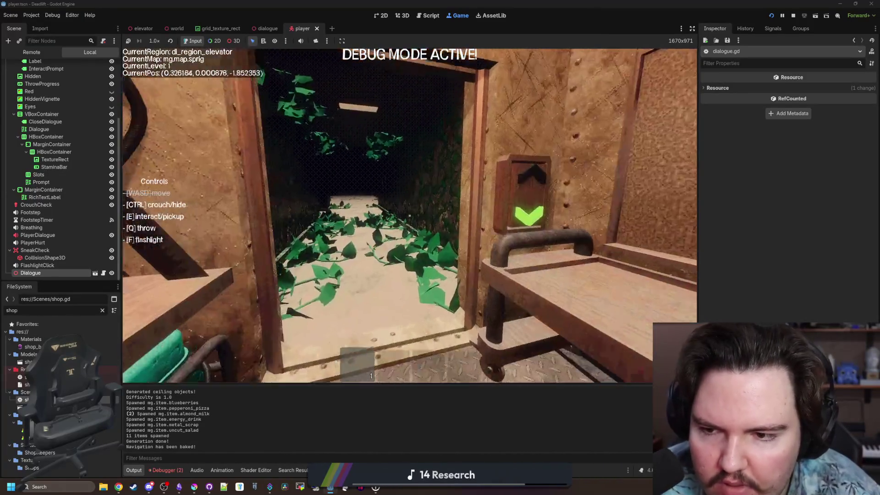
# Step: Walk through the overgrown corridor to the breakroom, then return to the elevator shop window
pyautogui.press('w')
pyautogui.press('w')
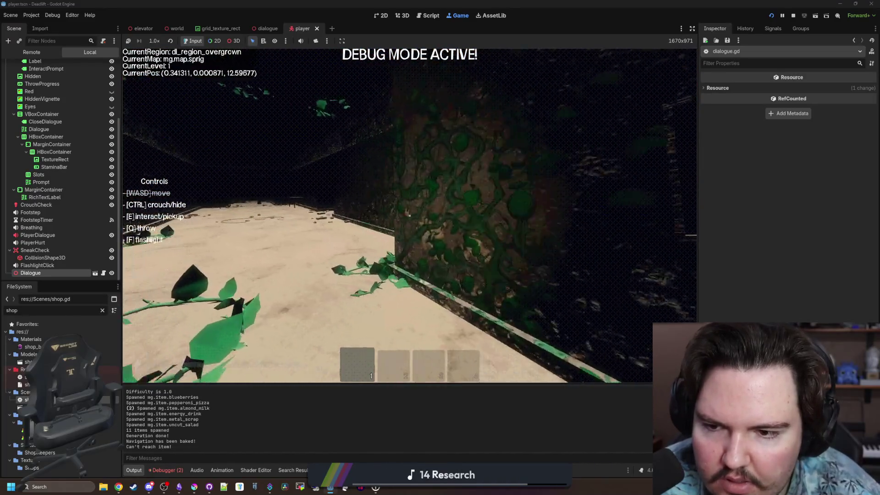
pyautogui.press('w')
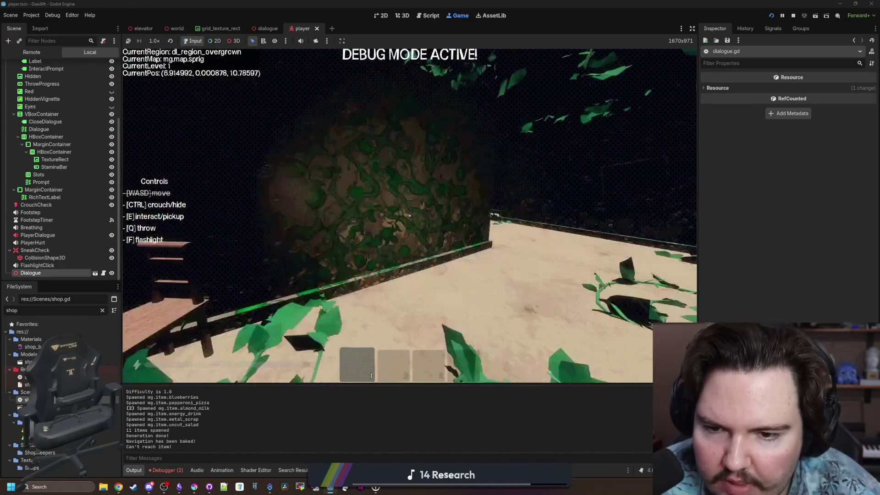
pyautogui.press('w')
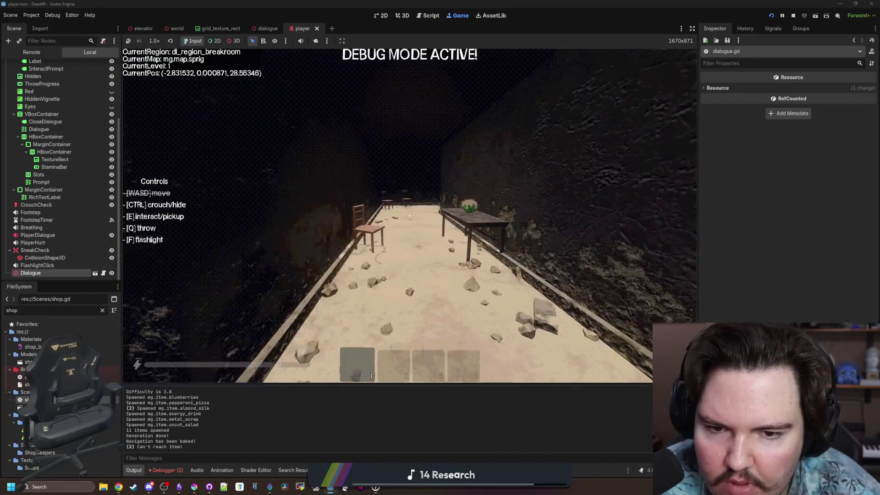
pyautogui.press('w')
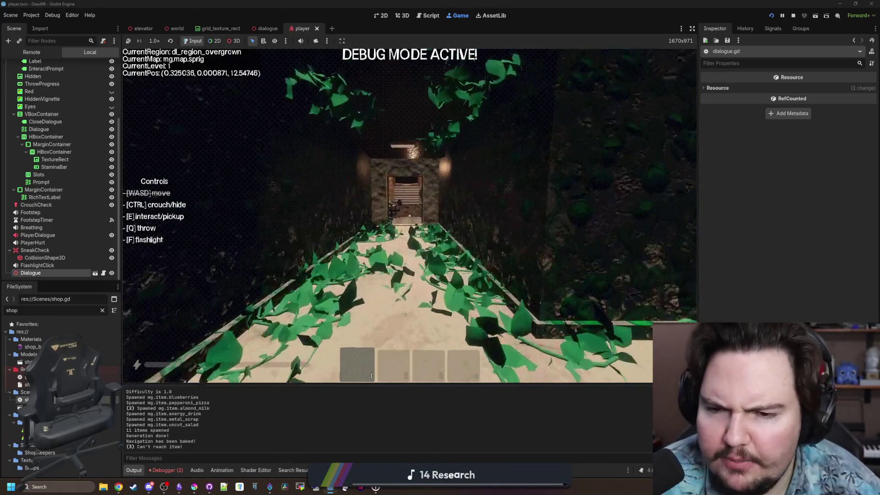
pyautogui.press('e')
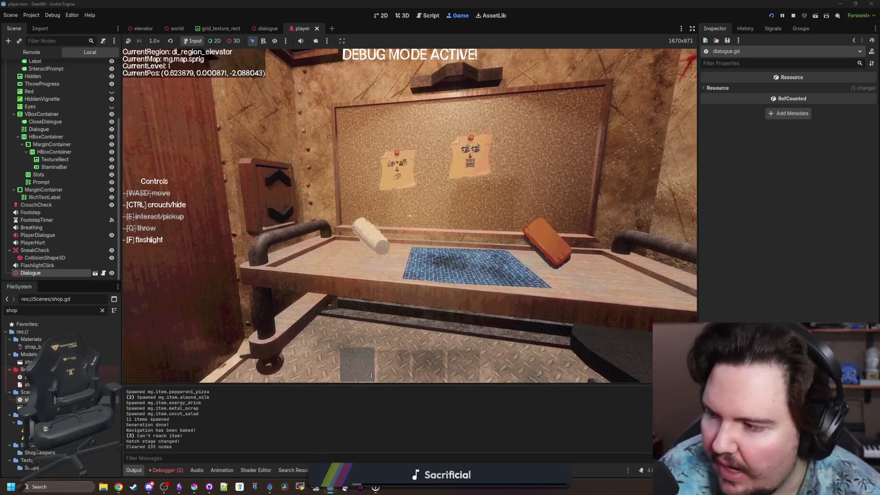
pyautogui.press('d')
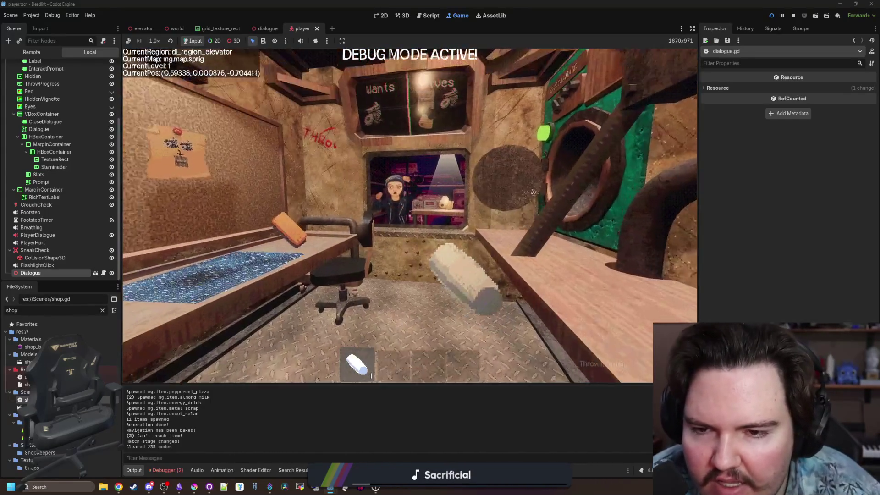
pyautogui.press('w')
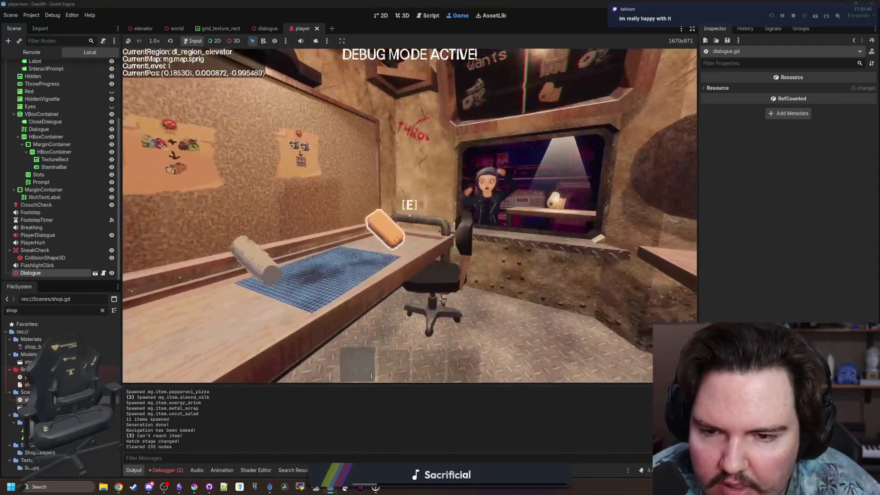
# Step: Spawn metal scrap with the give console command, trade it, and skip the shop dialogue
pyautogui.write('give metal_')
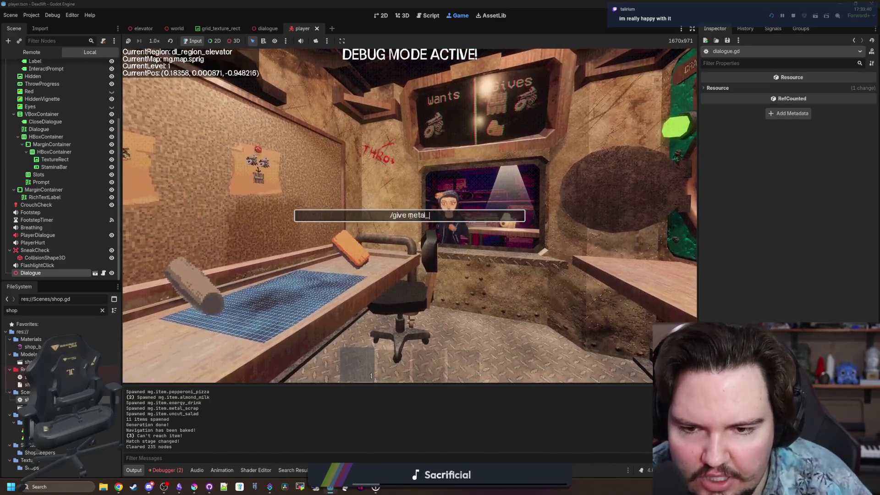
pyautogui.write('ap')
pyautogui.press('Return')
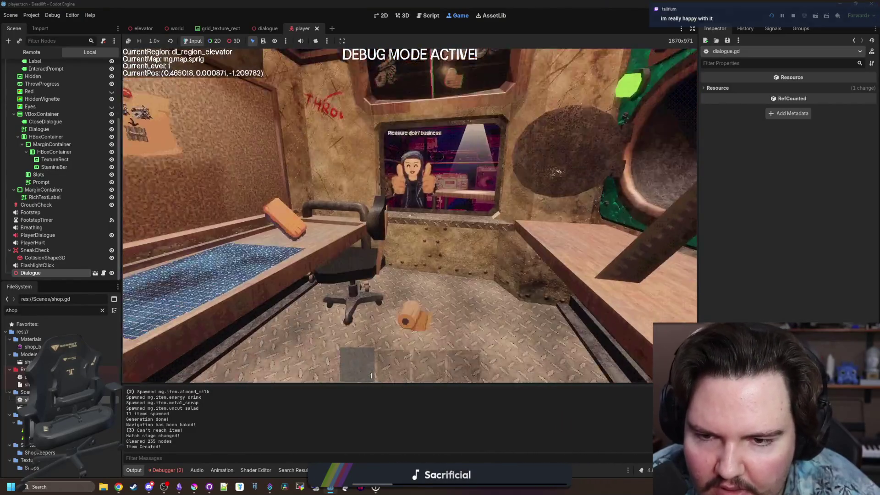
pyautogui.moveTo(410, 215)
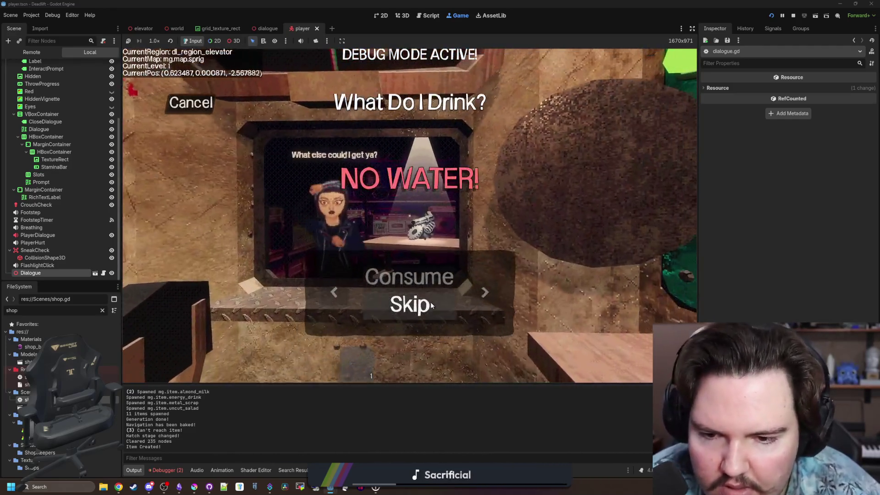
pyautogui.click(431, 306)
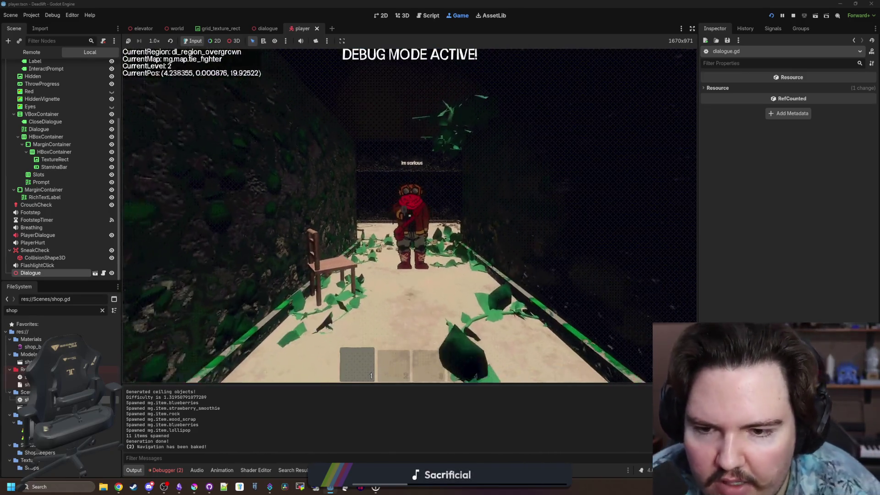
# Step: Walk into level 2 and approach the scavengers to trigger their warnings
pyautogui.press('w')
pyautogui.press('w')
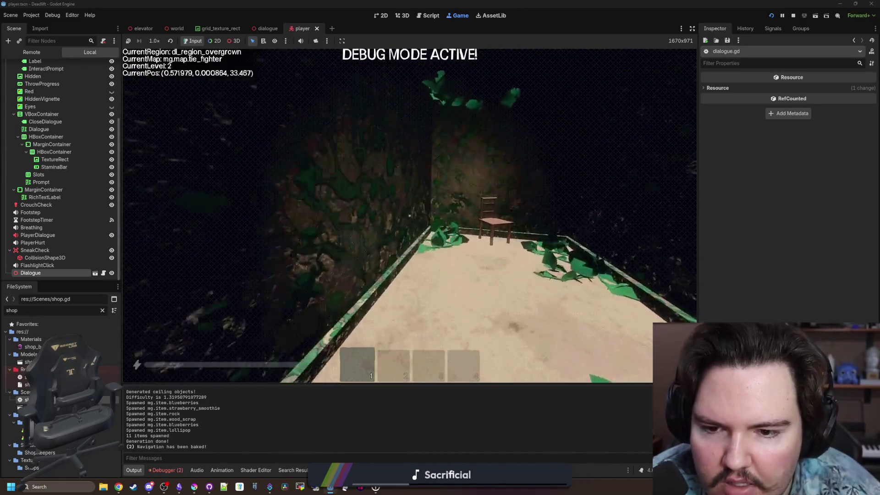
pyautogui.press('w')
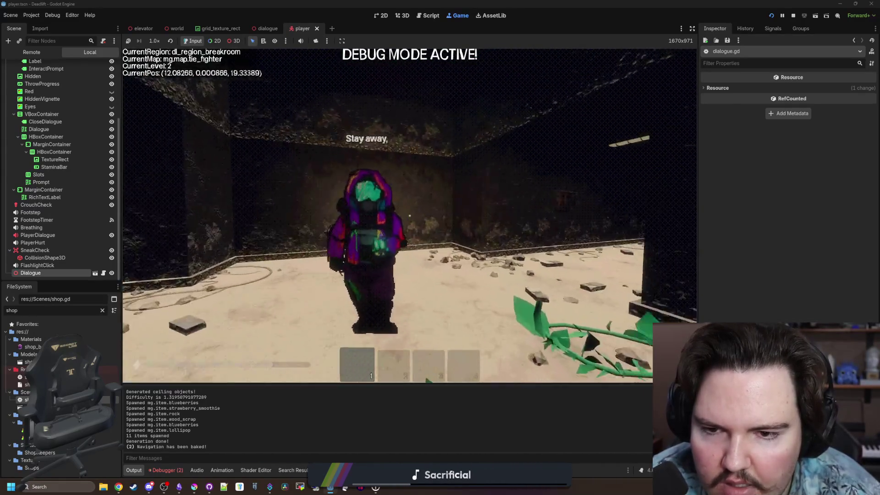
pyautogui.press('d')
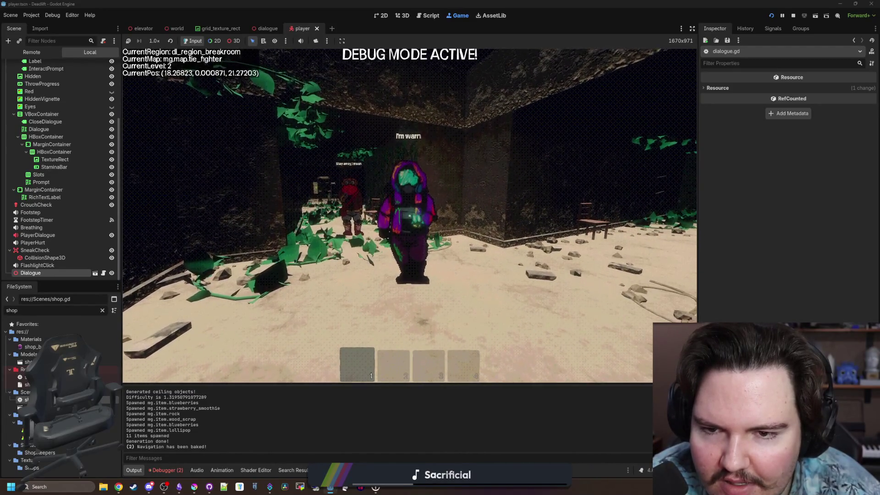
pyautogui.press('d')
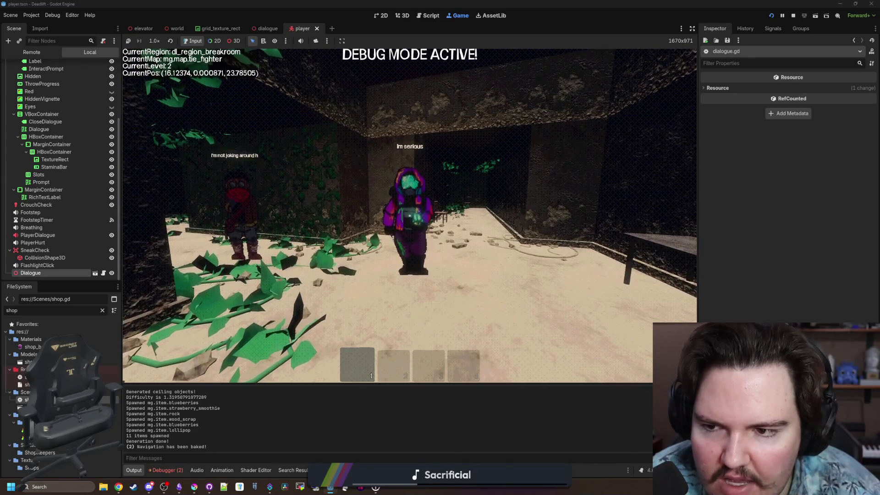
# Step: Walk back through the dark corridor and overgrown area into the elevator, and pause the game
pyautogui.press('w')
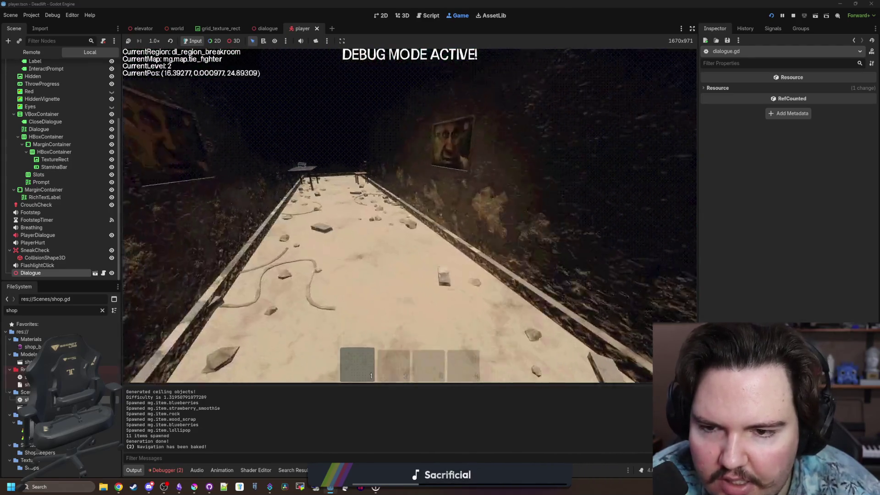
pyautogui.press('w')
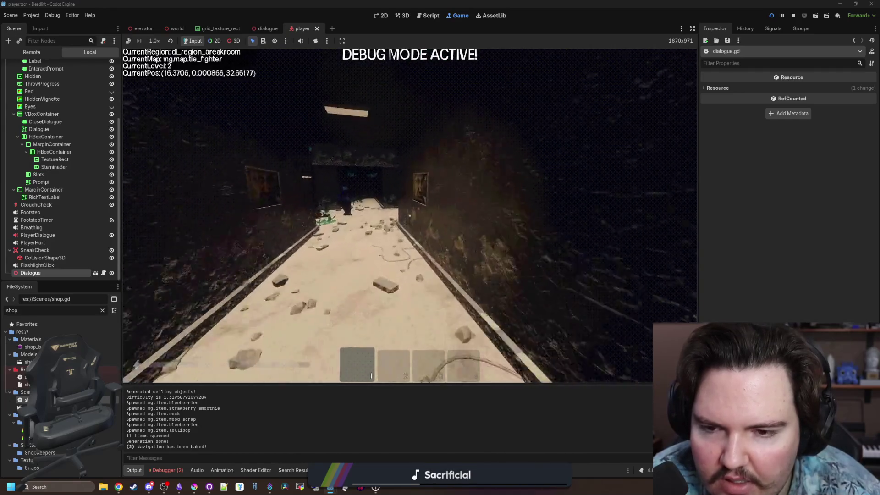
pyautogui.press('w')
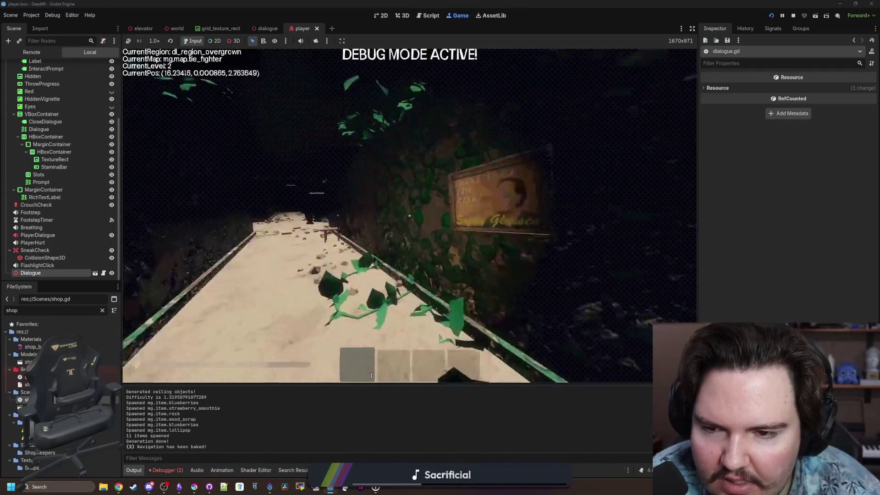
pyautogui.press('w')
pyautogui.press('w')
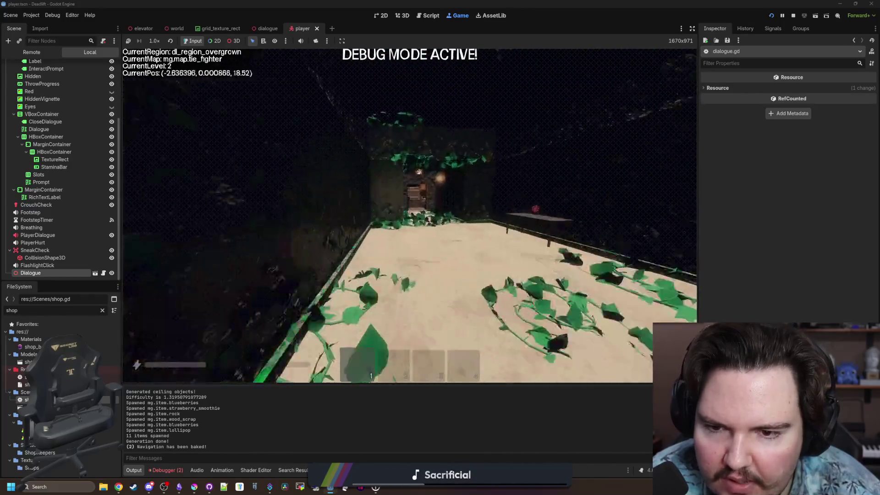
pyautogui.press('w')
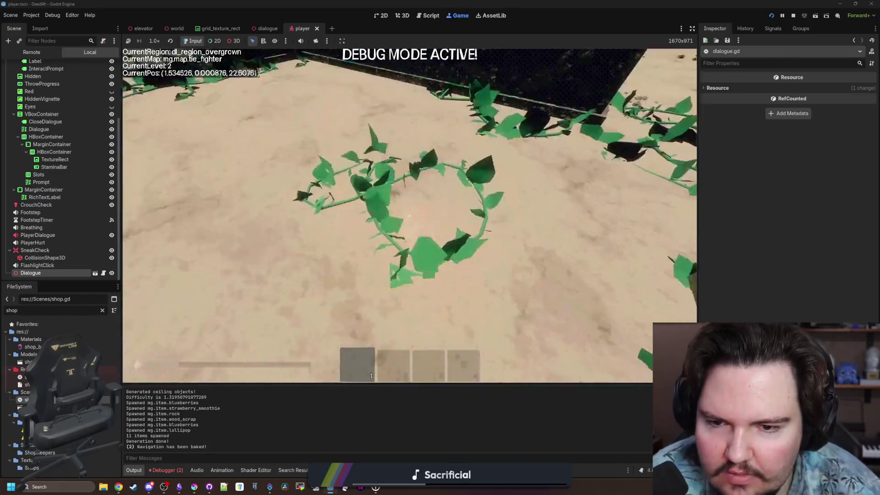
pyautogui.press('w')
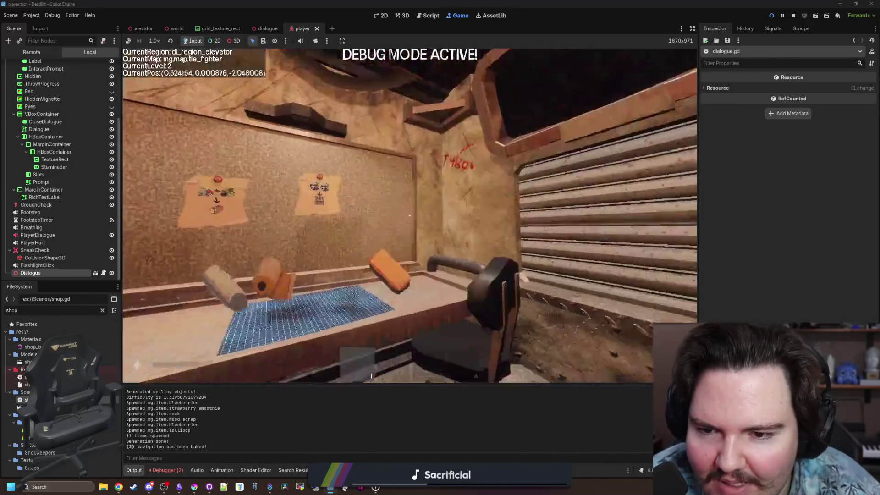
pyautogui.press('Escape')
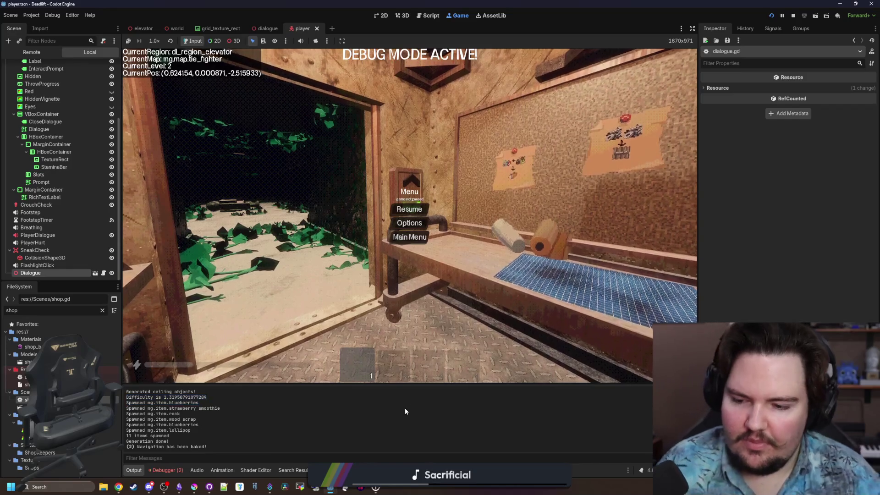
pyautogui.click(102, 311)
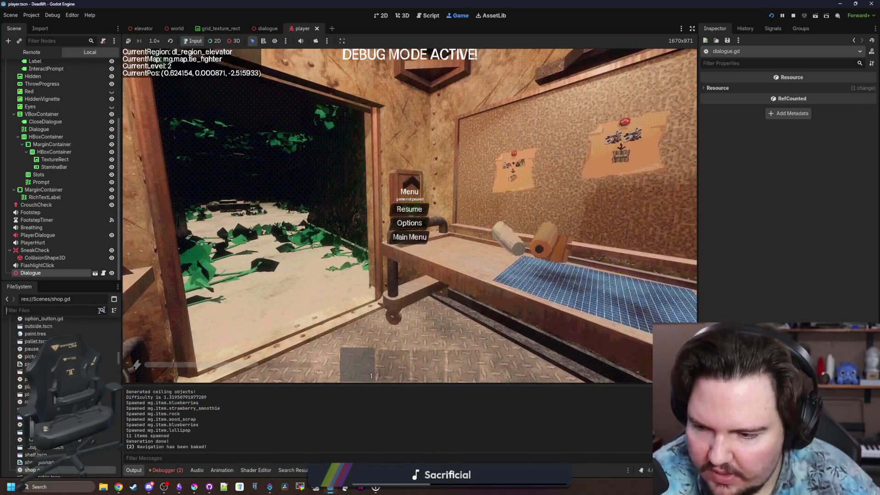
pyautogui.write('scave')
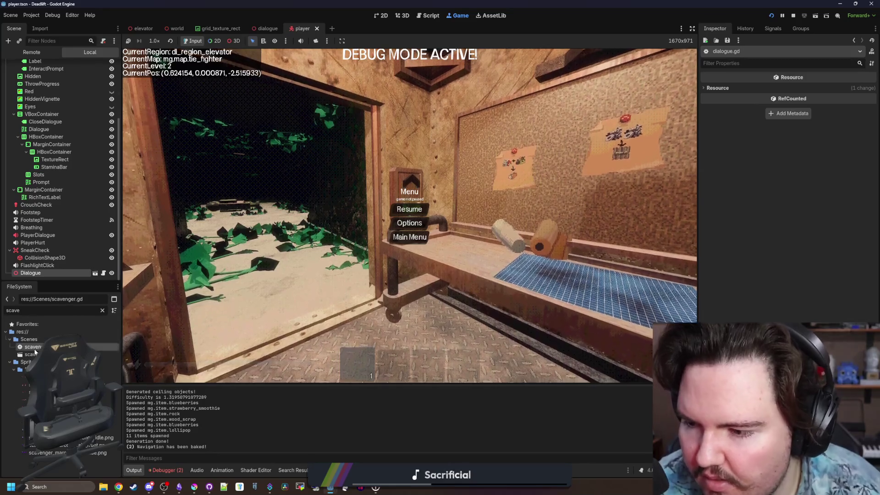
pyautogui.doubleClick(35, 350)
pyautogui.click(387, 249)
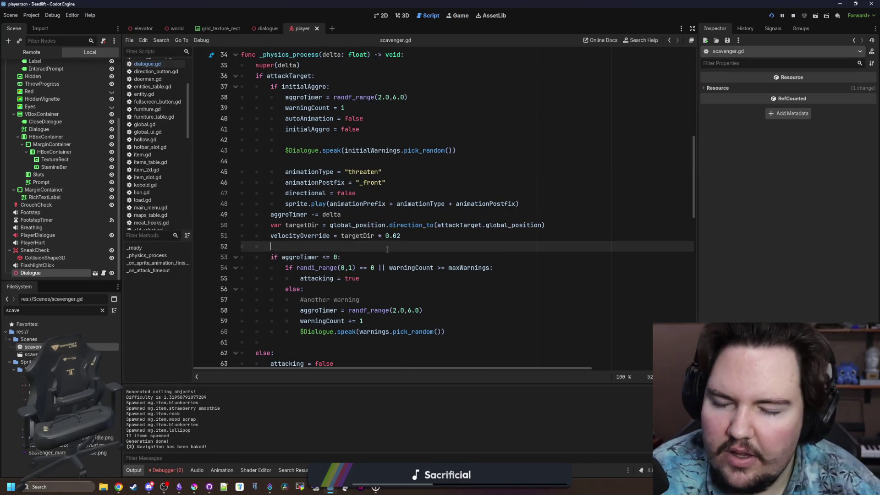
pyautogui.scroll(3, 371, 255)
pyautogui.click(355, 260)
pyautogui.hotkey('ctrl', 's')
pyautogui.keyDown('ctrl'); pyautogui.click(362, 247); pyautogui.keyUp('ctrl')
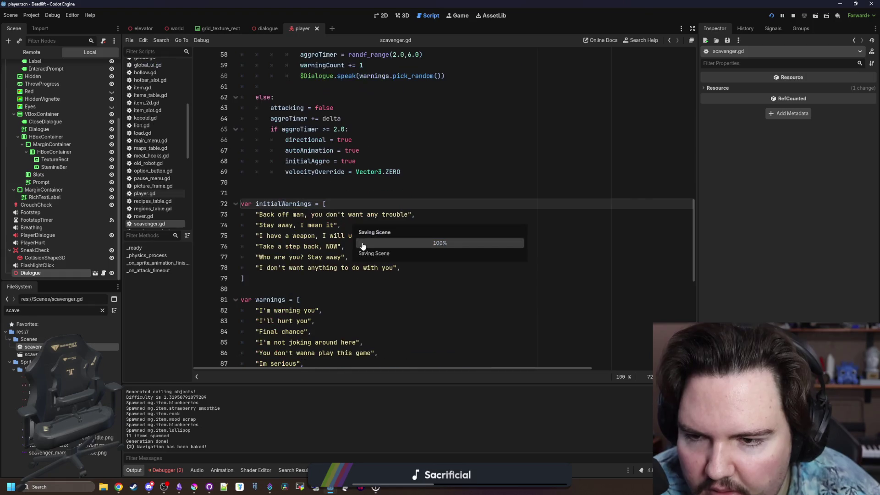
pyautogui.scroll(11, 343, 224)
pyautogui.click(357, 235)
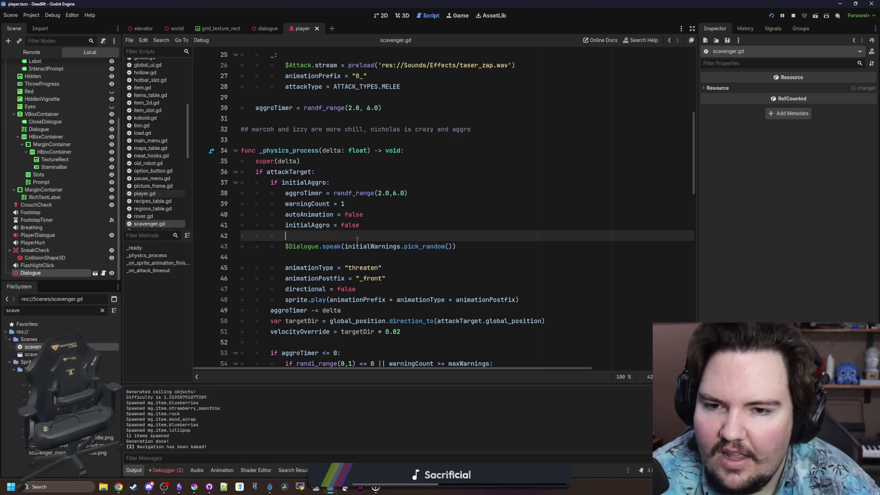
pyautogui.scroll(7, 357, 229)
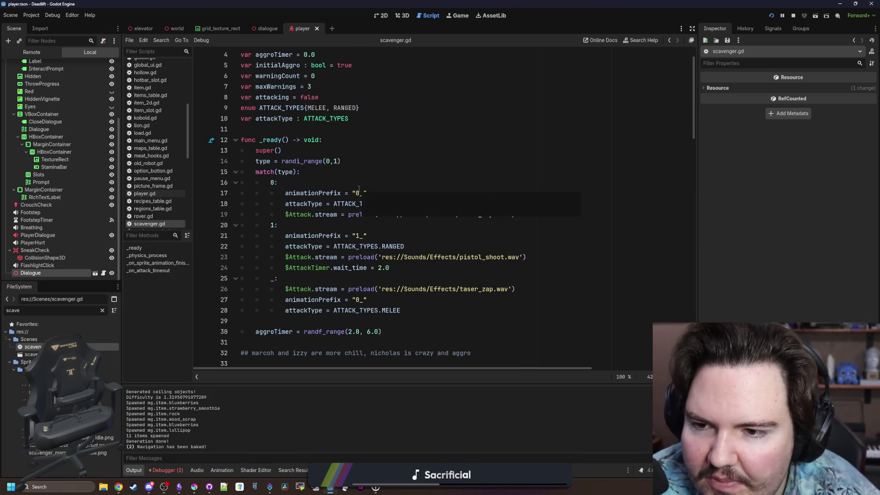
pyautogui.scroll(-9, 357, 197)
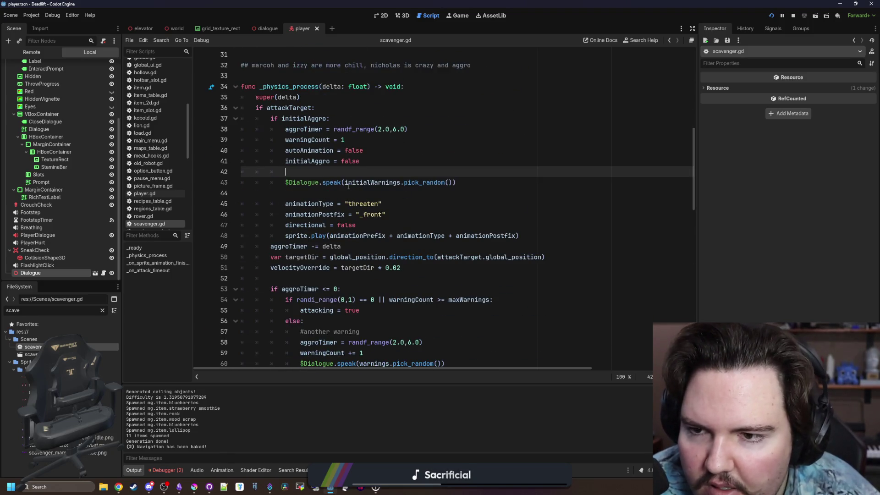
pyautogui.click(349, 118)
pyautogui.click(352, 110)
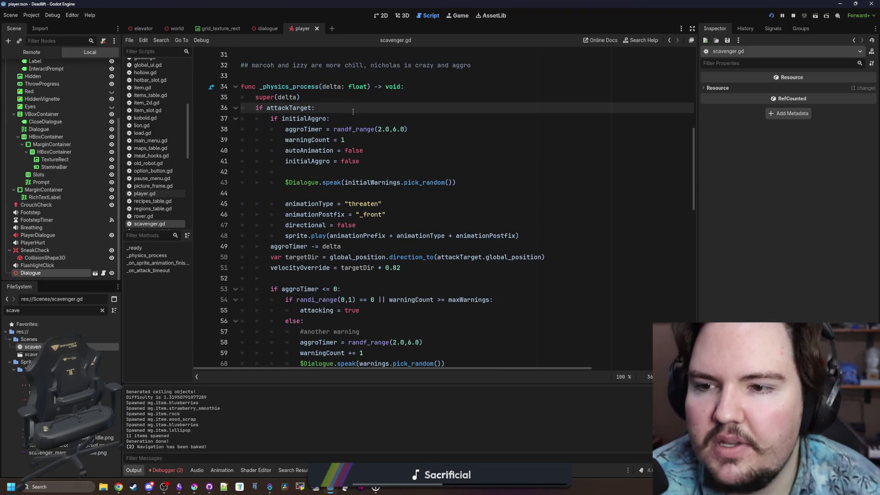
pyautogui.scroll(-1, 353, 111)
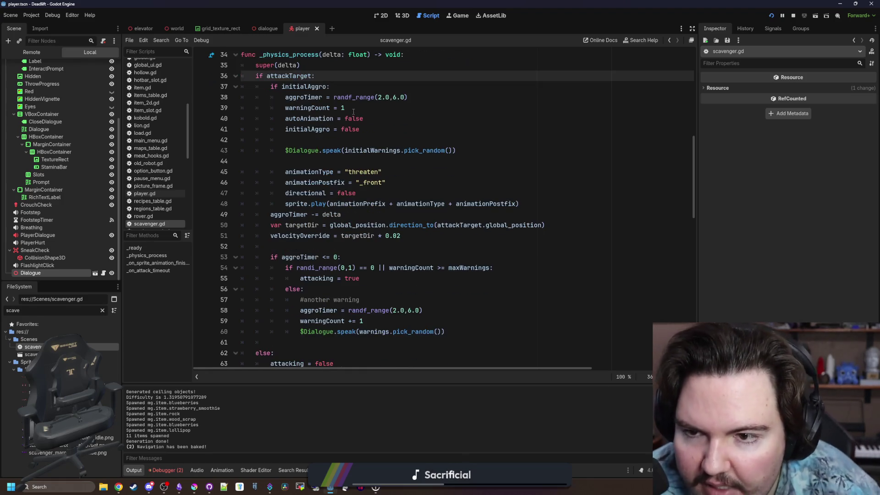
pyautogui.click(457, 19)
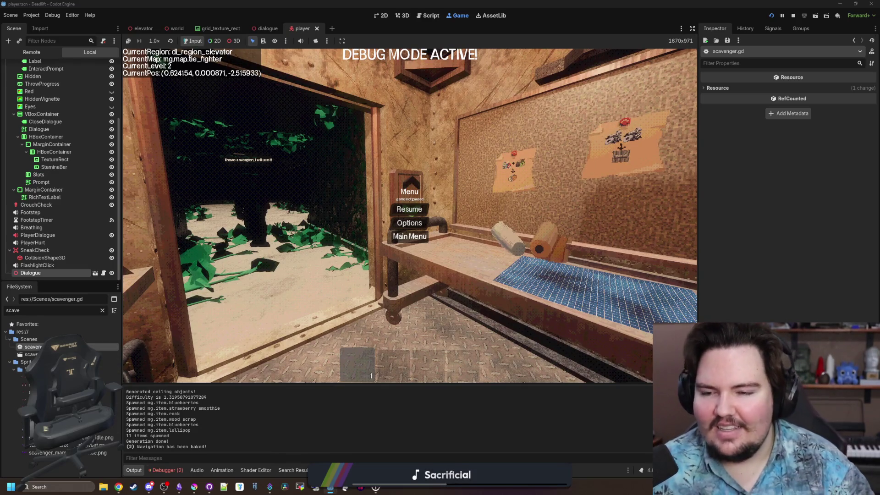
pyautogui.click(428, 16)
pyautogui.click(400, 165)
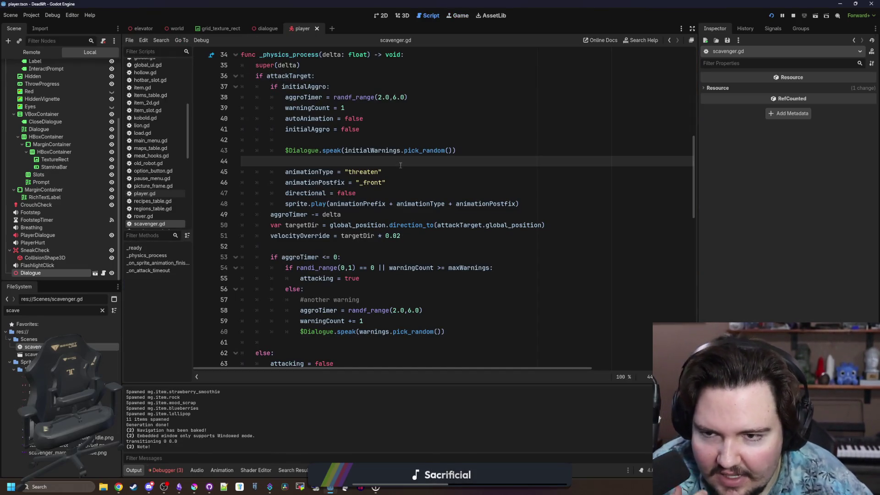
pyautogui.click(425, 141)
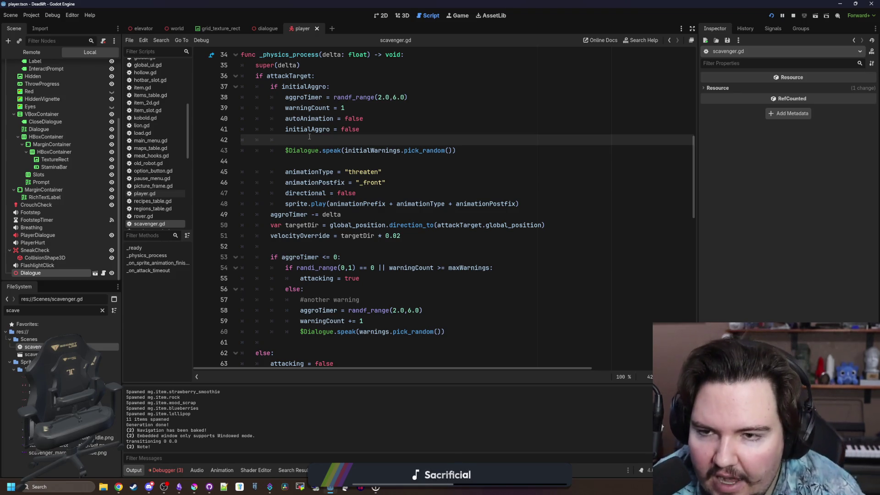
pyautogui.hscroll(2, 309, 136)
pyautogui.hscroll(-2, 385, 209)
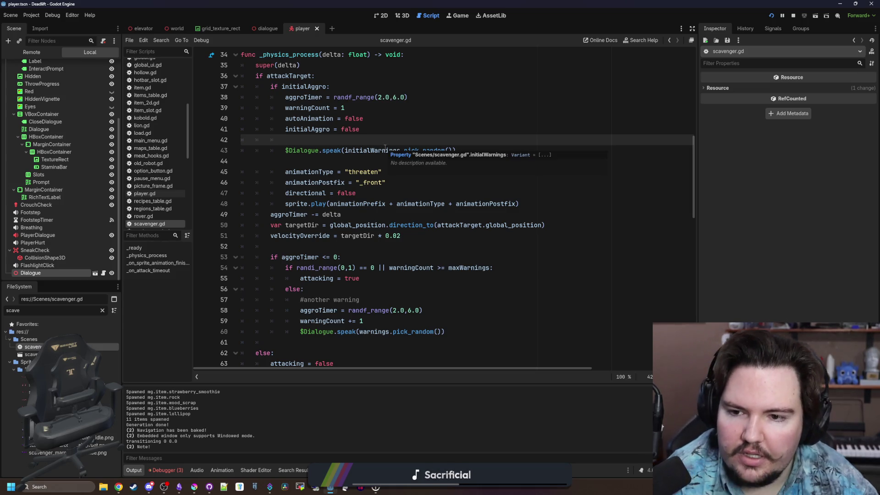
pyautogui.click(365, 160)
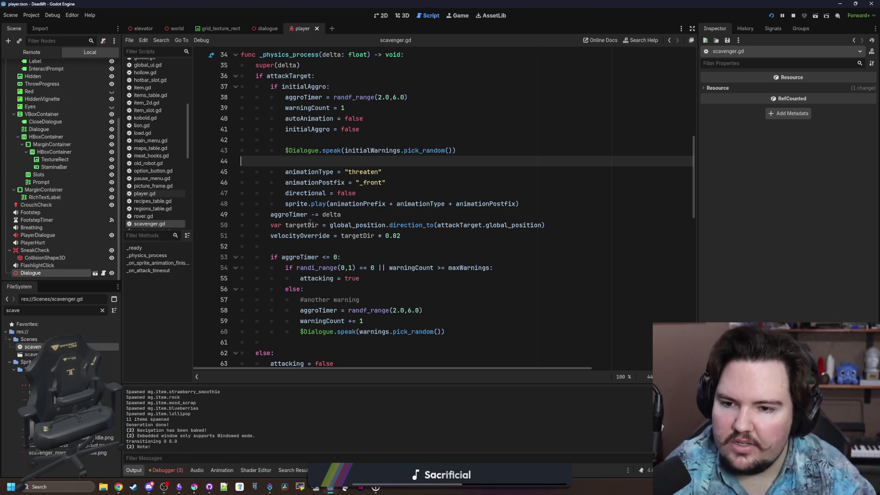
# Step: Review scavenger.gd's aggroTimer code and the randf_range(2.0,6.0) timer values
pyautogui.click(396, 204)
pyautogui.click(376, 210)
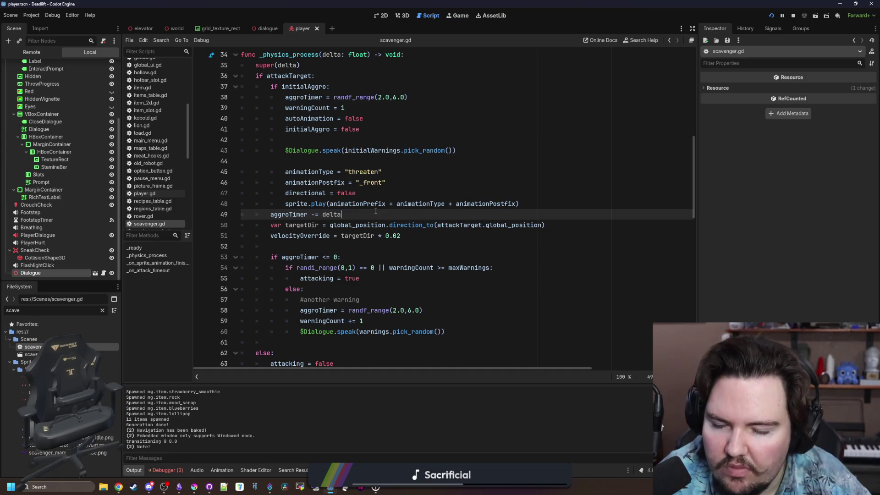
pyautogui.scroll(-1, 376, 211)
pyautogui.scroll(-3, 344, 197)
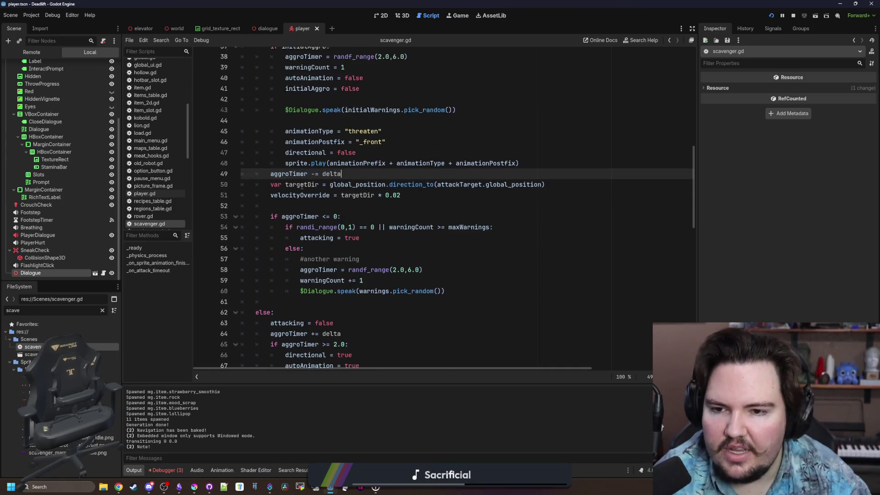
pyautogui.scroll(3, 324, 214)
pyautogui.click(323, 213)
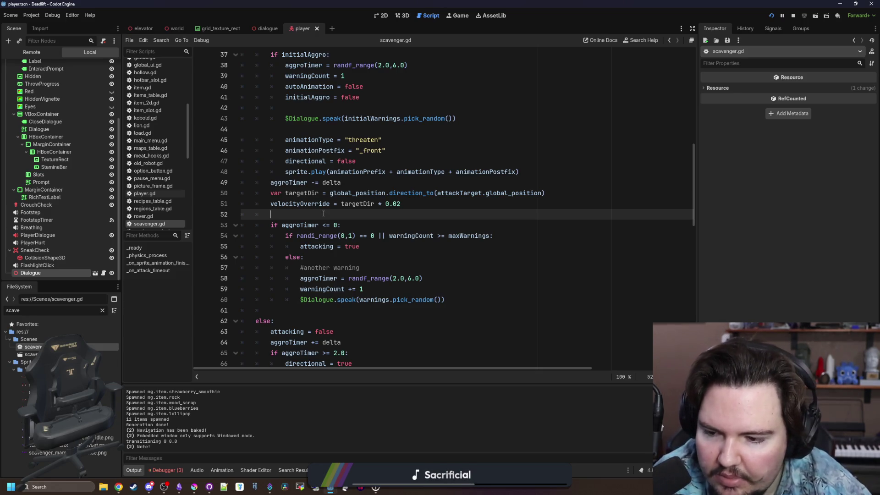
pyautogui.click(366, 289)
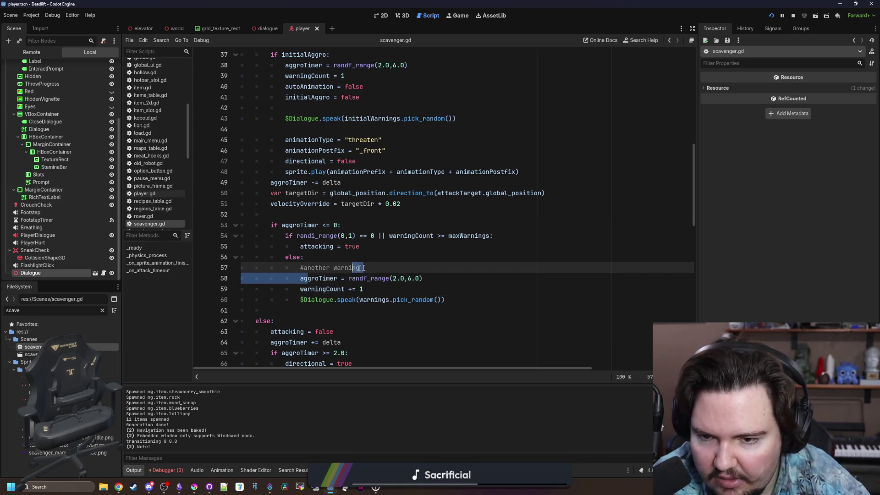
pyautogui.click(450, 273)
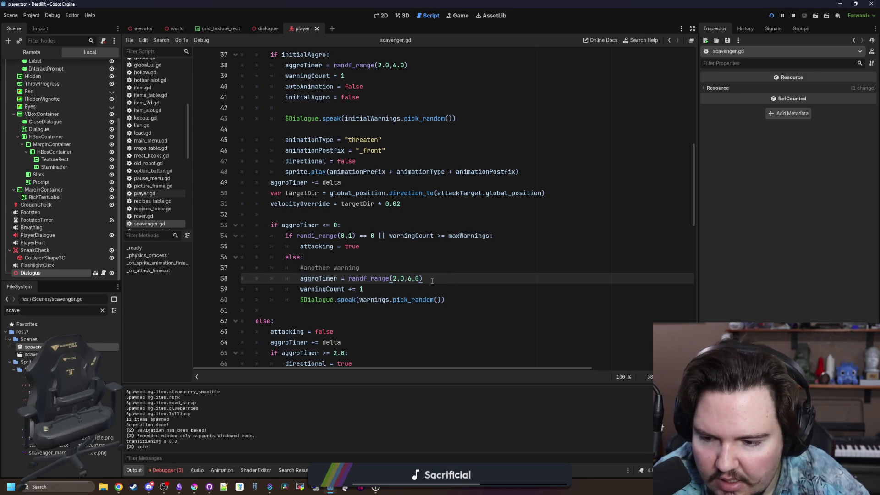
pyautogui.scroll(3, 381, 299)
pyautogui.click(400, 193)
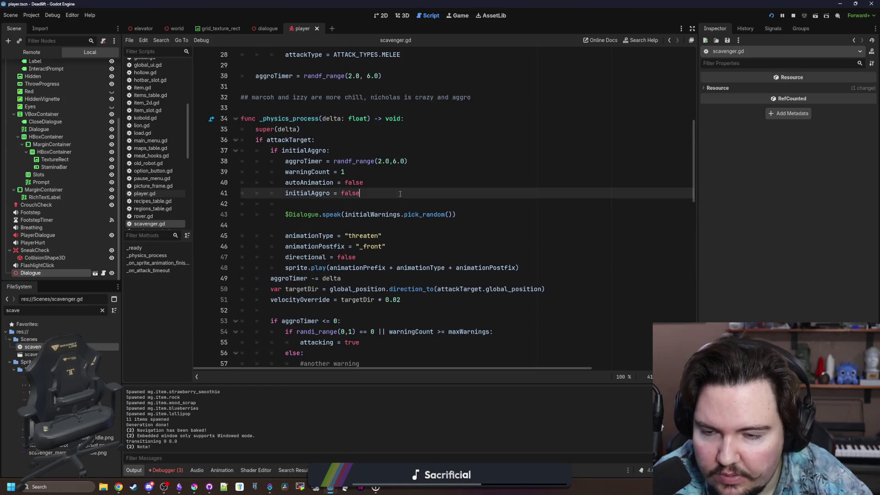
pyautogui.click(427, 154)
pyautogui.moveTo(408, 161); pyautogui.dragTo(333, 169)
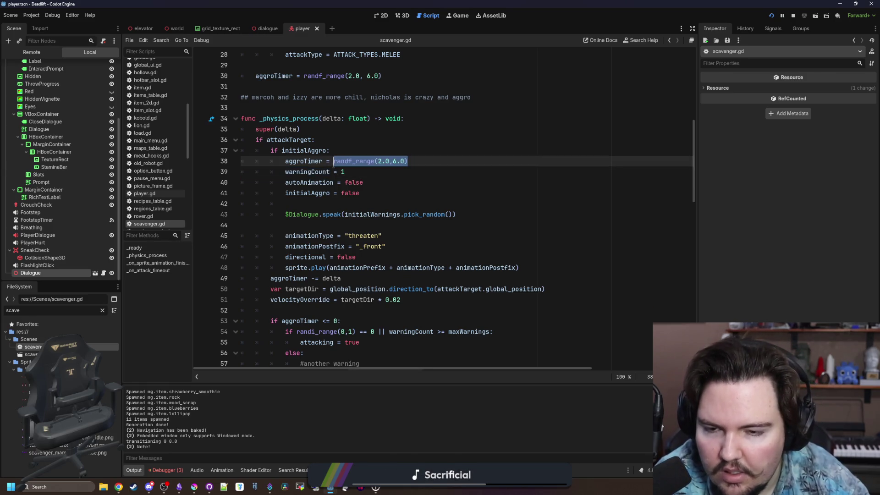
# Step: Move the initial warning $Dialogue.speak call to just under 'if initialAggro:'
pyautogui.click(410, 214)
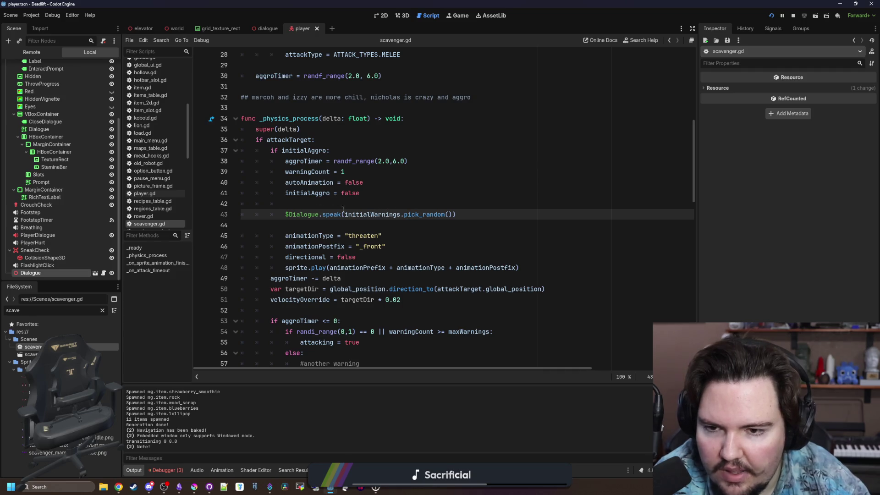
pyautogui.moveTo(469, 214); pyautogui.dragTo(285, 214)
pyautogui.hotkey('ctrl', 'c')
pyautogui.press('BackSpace')
pyautogui.click(351, 162)
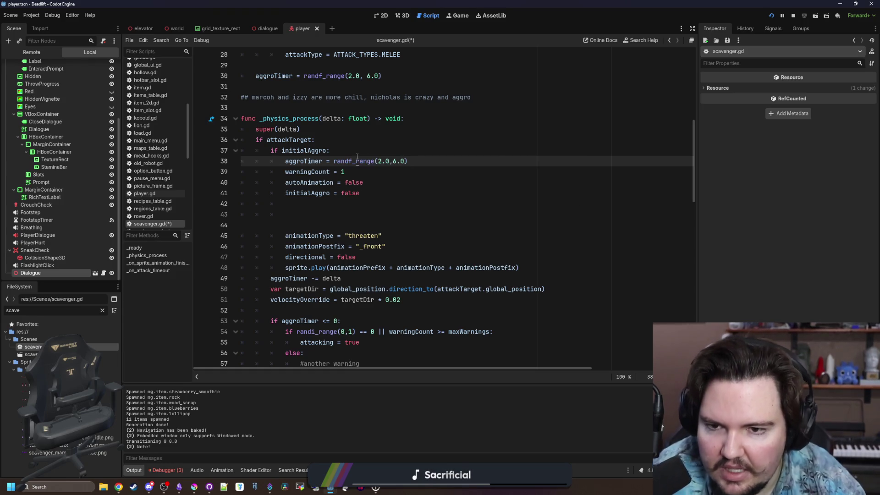
pyautogui.click(357, 156)
pyautogui.press('Return')
pyautogui.hotkey('ctrl', 'v')
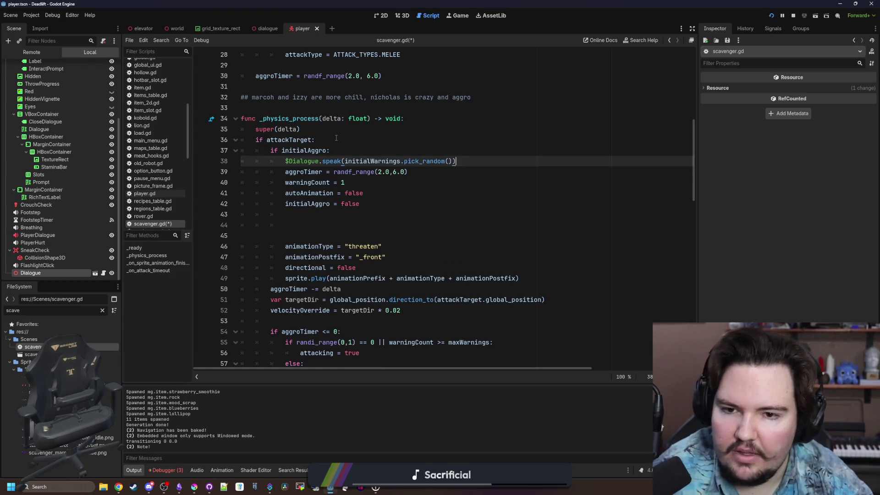
pyautogui.press('Return')
pyautogui.click(340, 242)
pyautogui.press('BackSpace')
pyautogui.press('BackSpace')
# Step: Replace randf_range(2.0,6.0) on line 40 with $Dialogue.time, then open dialogue.gd
pyautogui.click(407, 182)
pyautogui.moveTo(407, 182); pyautogui.dragTo(333, 182)
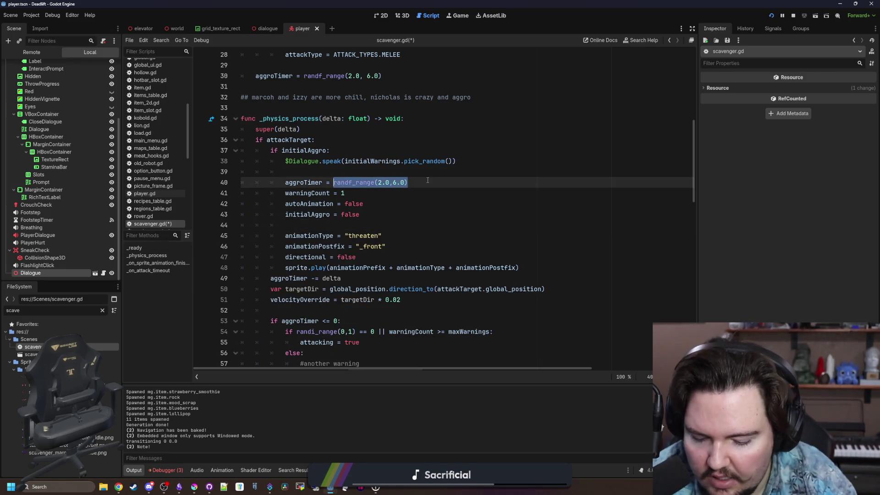
pyautogui.write('$Dialogue.time')
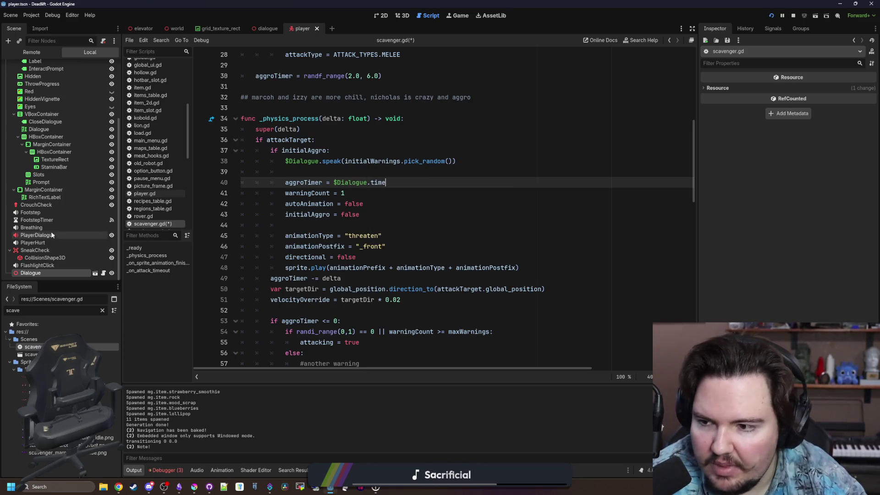
pyautogui.click(103, 272)
pyautogui.scroll(8, 345, 192)
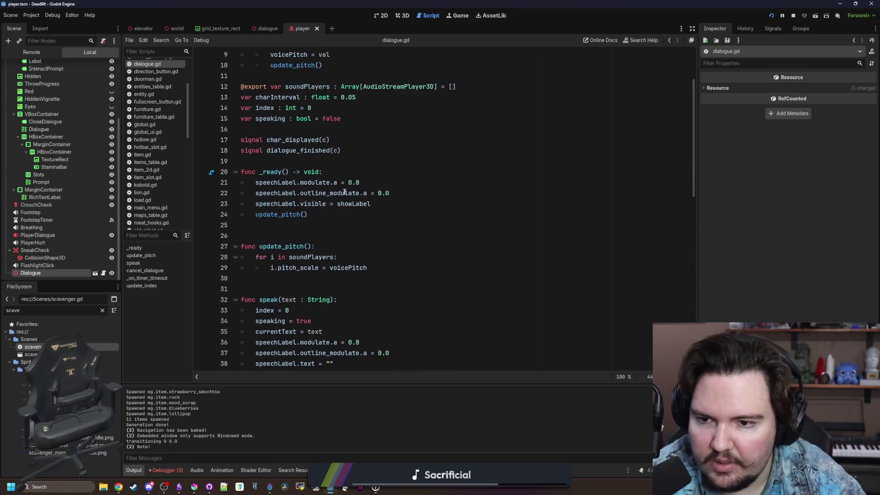
# Step: Declare 'var speakTime : float = 0.0' on line 16 of dialogue.gd
pyautogui.scroll(3, 345, 193)
pyautogui.click(360, 213)
pyautogui.write('var speakTime :')
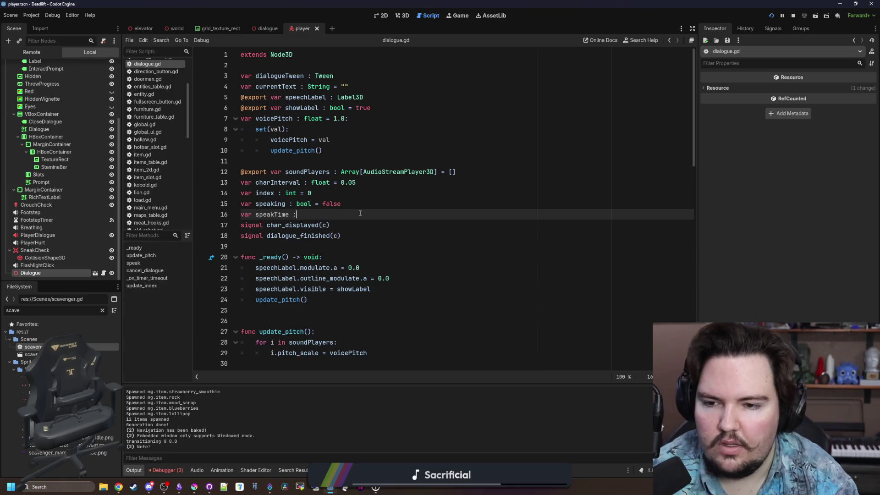
pyautogui.write('float  0.0')
pyautogui.press('Return')
pyautogui.scroll(-6, 359, 213)
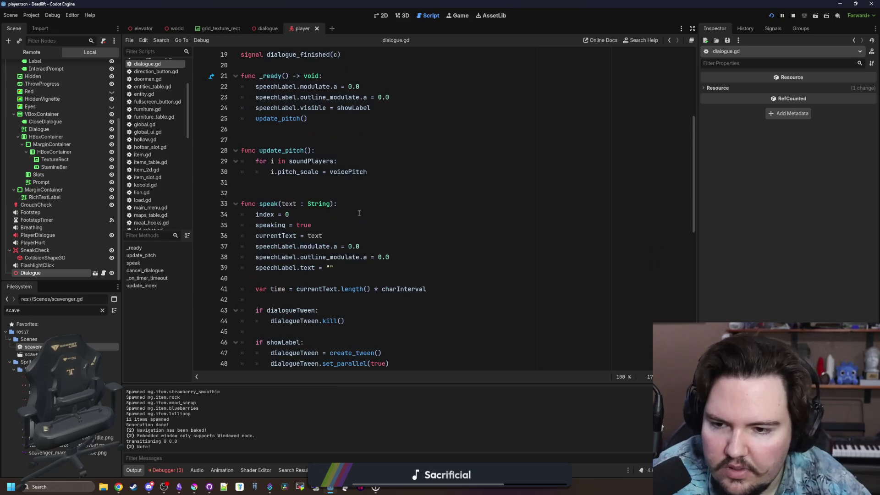
pyautogui.scroll(-6, 359, 213)
pyautogui.scroll(5, 330, 229)
# Step: Replace the local time variable with speakTime in speak() and tween_interval, and save
pyautogui.click(313, 246)
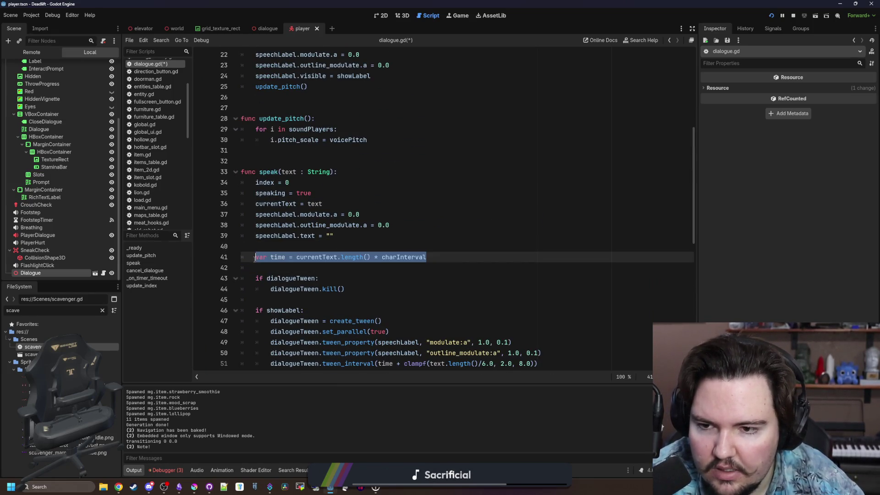
pyautogui.click(270, 257)
pyautogui.press('BackSpace')
pyautogui.press('BackSpace')
pyautogui.press('BackSpace')
pyautogui.press('BackSpace')
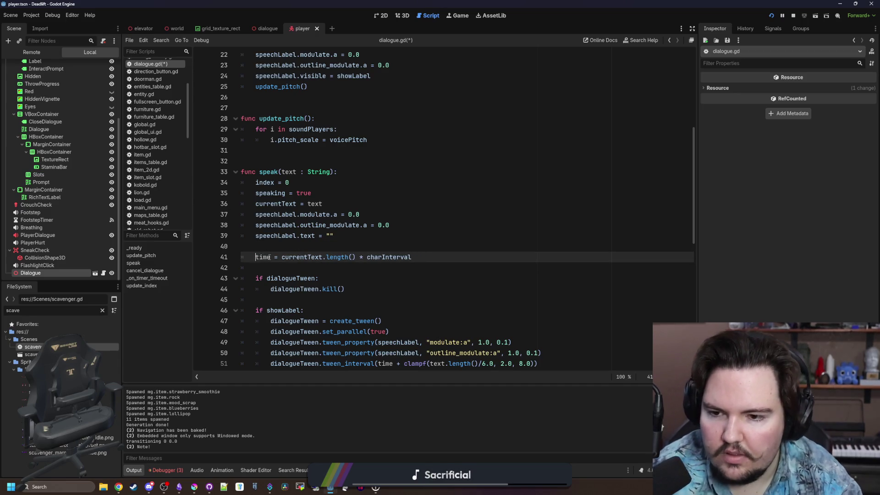
pyautogui.press('BackSpace')
pyautogui.press('BackSpace')
pyautogui.press('BackSpace')
pyautogui.write('sp[e')
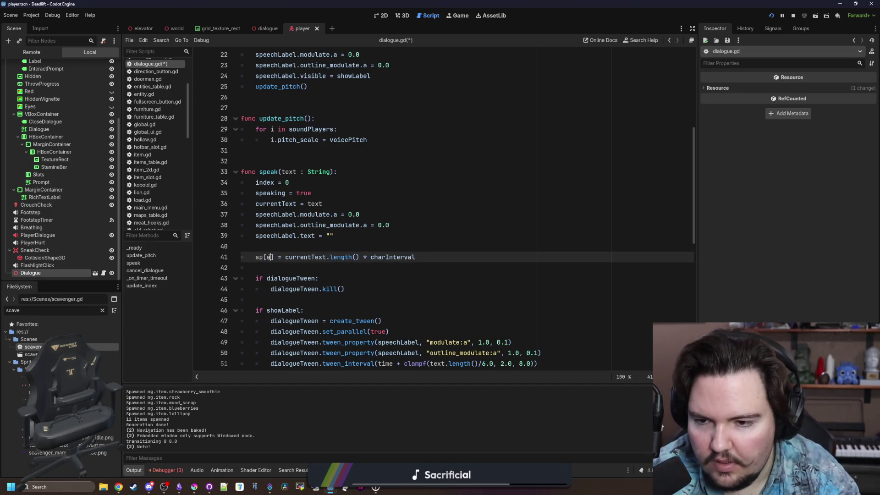
pyautogui.write('peakTime')
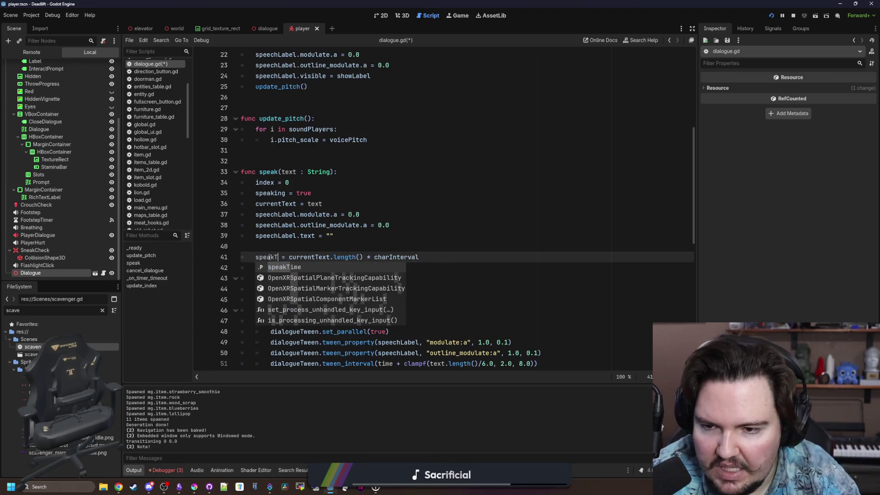
pyautogui.scroll(-2, 354, 265)
pyautogui.scroll(-1, 354, 265)
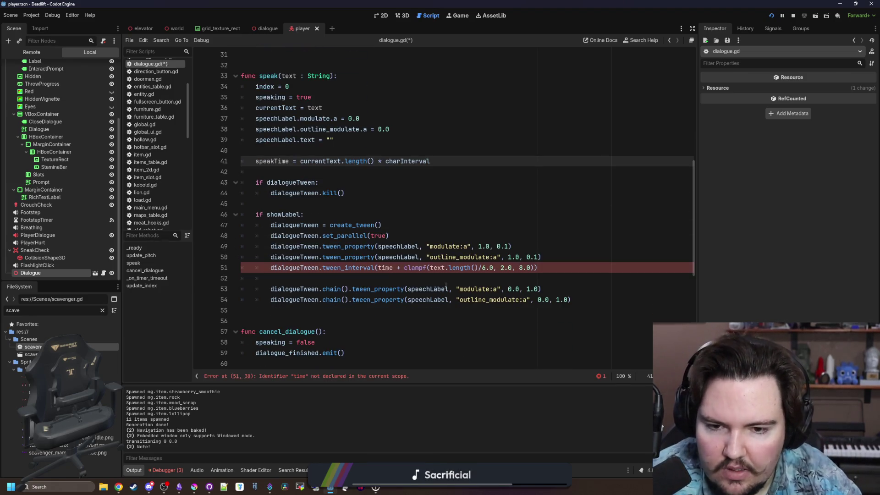
pyautogui.doubleClick(387, 268)
pyautogui.write('speakTime')
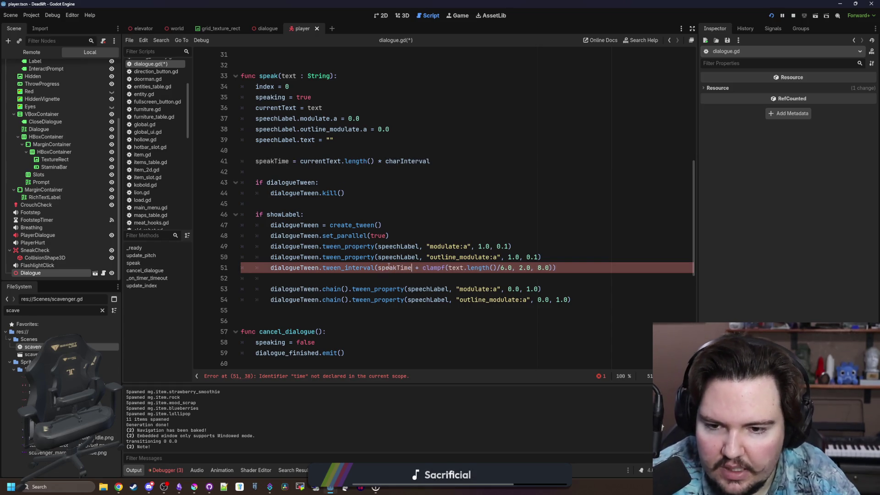
pyautogui.click(368, 275)
pyautogui.hotkey('ctrl', 's')
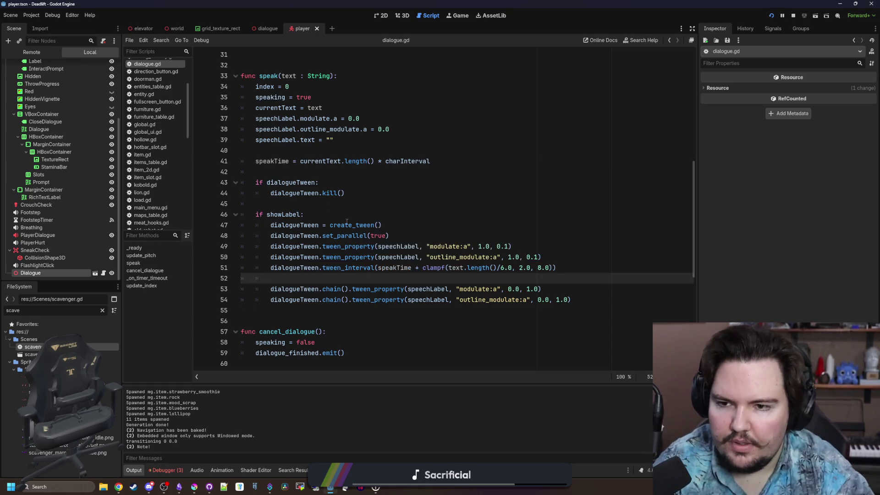
# Step: Check speakTime's occurrences in dialogue.gd and reopen scavenger.gd
pyautogui.doubleClick(273, 162)
pyautogui.scroll(8, 270, 165)
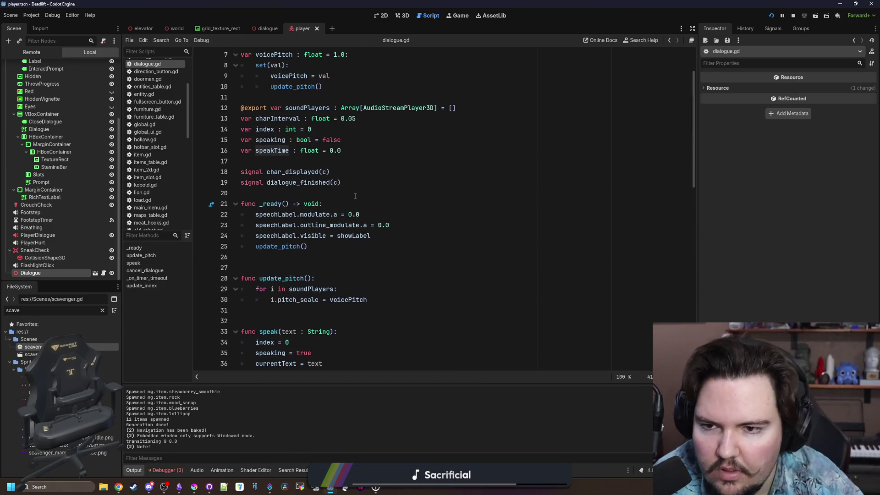
pyautogui.click(238, 193)
pyautogui.scroll(2, 218, 182)
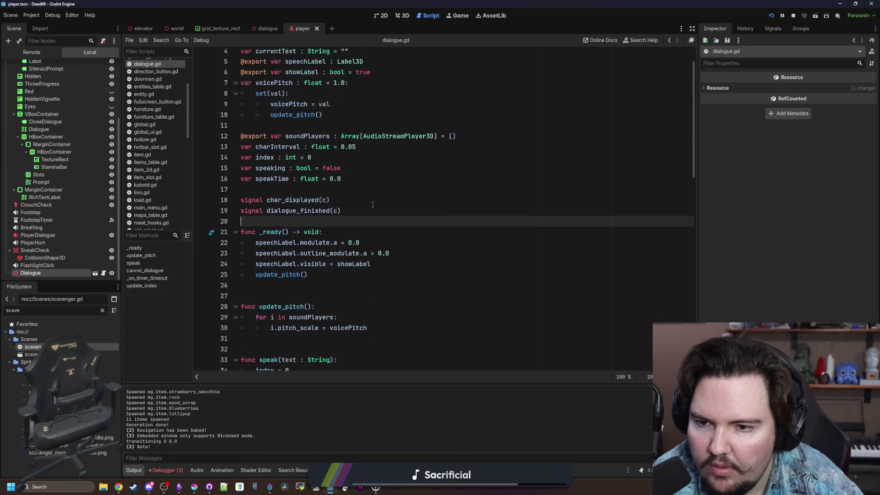
pyautogui.scroll(4, 45, 131)
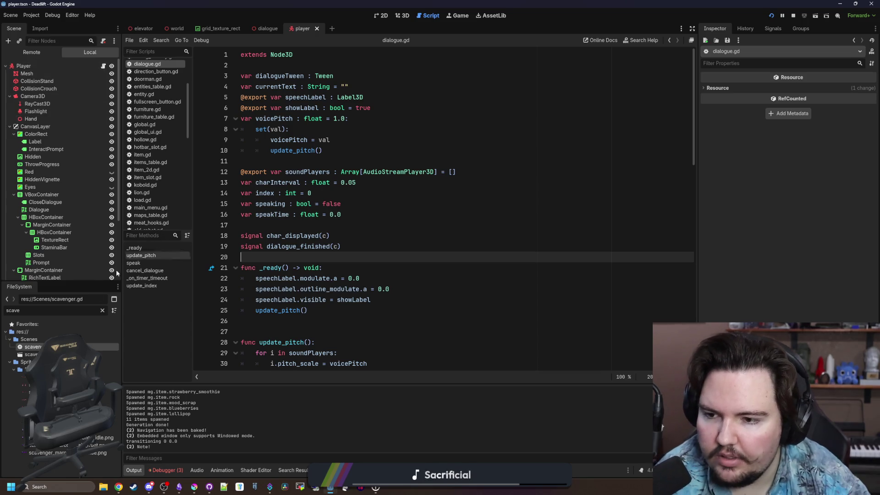
pyautogui.doubleClick(91, 348)
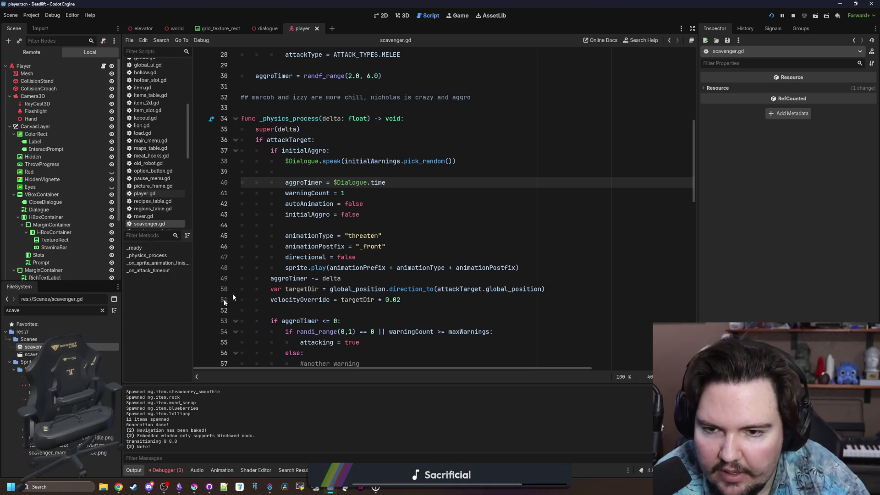
# Step: Use $Dialogue.speakTime on line 40 and in place of randf_range(2.0,6.0) on line 58
pyautogui.press('BackSpace')
pyautogui.press('BackSpace')
pyautogui.press('BackSpace')
pyautogui.write('speakTime')
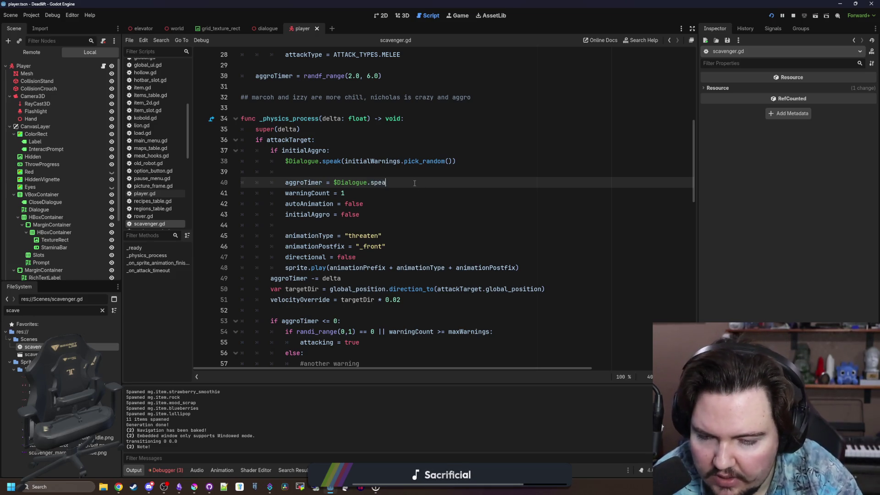
pyautogui.rightClick(414, 183)
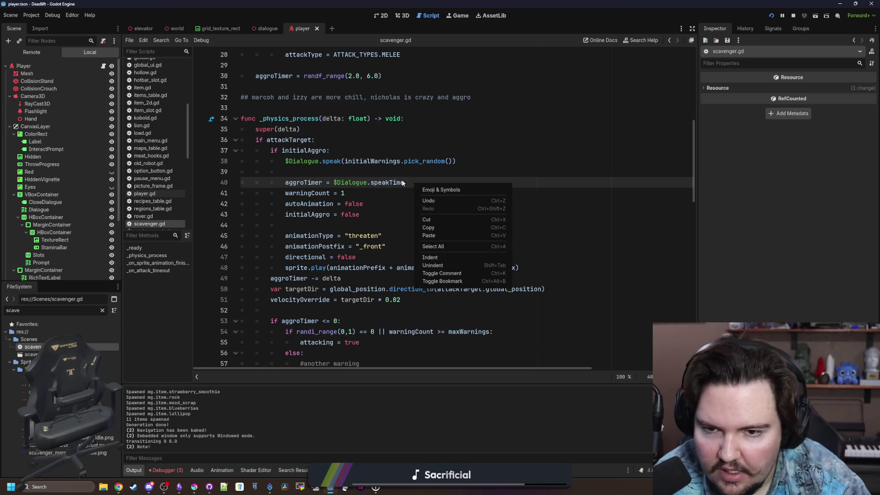
pyautogui.moveTo(405, 183); pyautogui.dragTo(333, 182)
pyautogui.hotkey('ctrl', 'c')
pyautogui.scroll(-3, 333, 183)
pyautogui.click(399, 300)
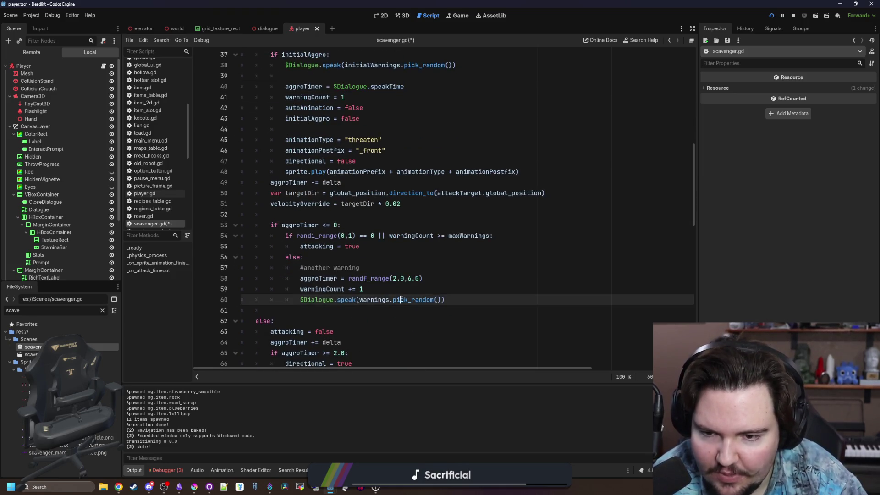
pyautogui.moveTo(430, 279); pyautogui.dragTo(348, 279)
pyautogui.hotkey('ctrl', 'v')
# Step: Move the repeat warning speak call above the aggroTimer reset and save scavenger.gd
pyautogui.moveTo(472, 300); pyautogui.dragTo(299, 296)
pyautogui.hotkey('ctrl', 'x')
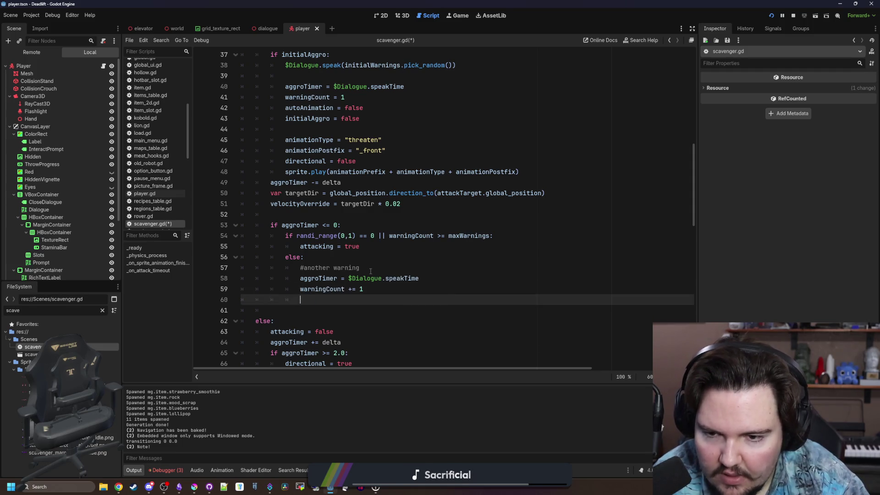
pyautogui.click(371, 269)
pyautogui.press('Return')
pyautogui.hotkey('ctrl', 'v')
pyautogui.click(329, 307)
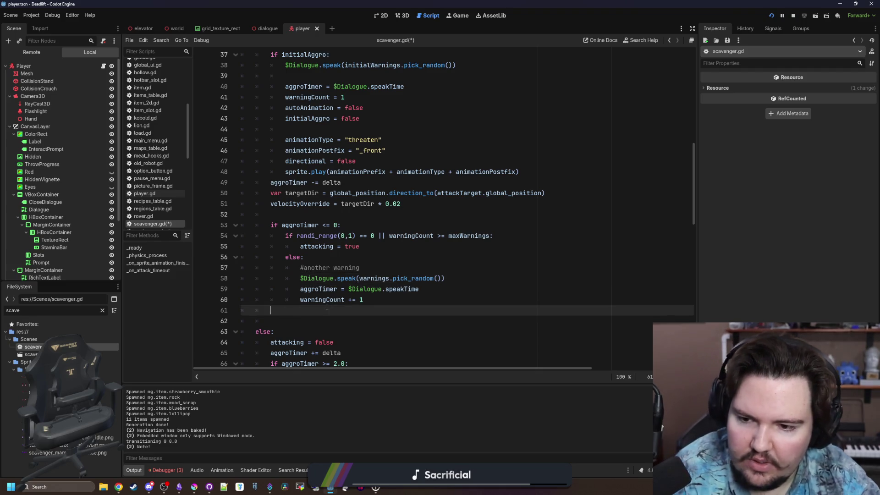
pyautogui.press('BackSpace')
pyautogui.press('BackSpace')
pyautogui.press('BackSpace')
pyautogui.hotkey('ctrl', 's')
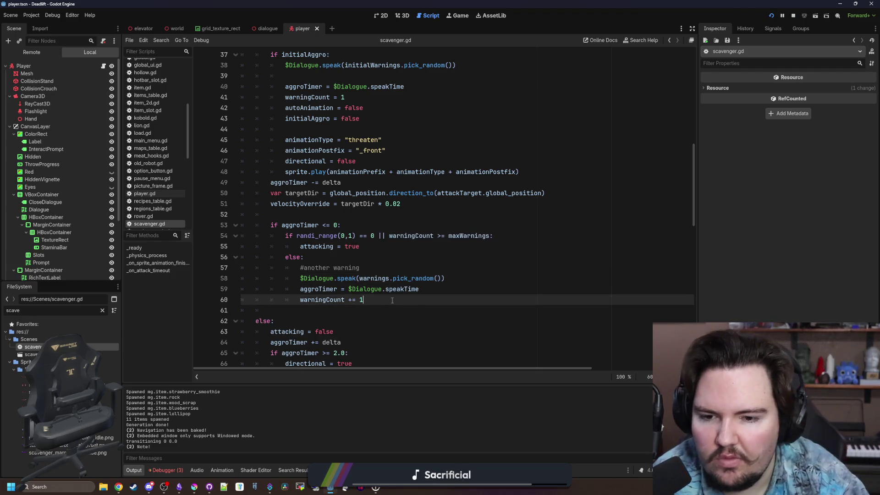
# Step: Look over the updated aggro timer and warningCount code in scavenger.gd
pyautogui.click(457, 276)
pyautogui.scroll(4, 442, 284)
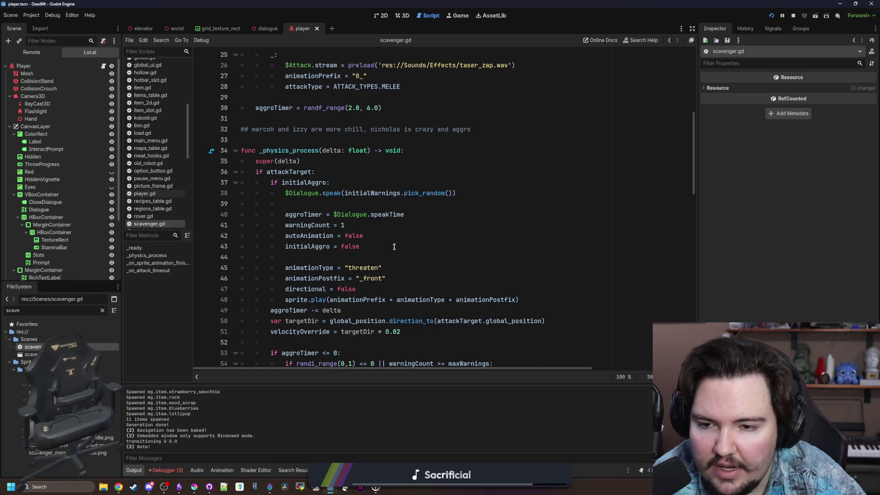
pyautogui.click(330, 203)
pyautogui.scroll(-3, 321, 229)
pyautogui.click(315, 249)
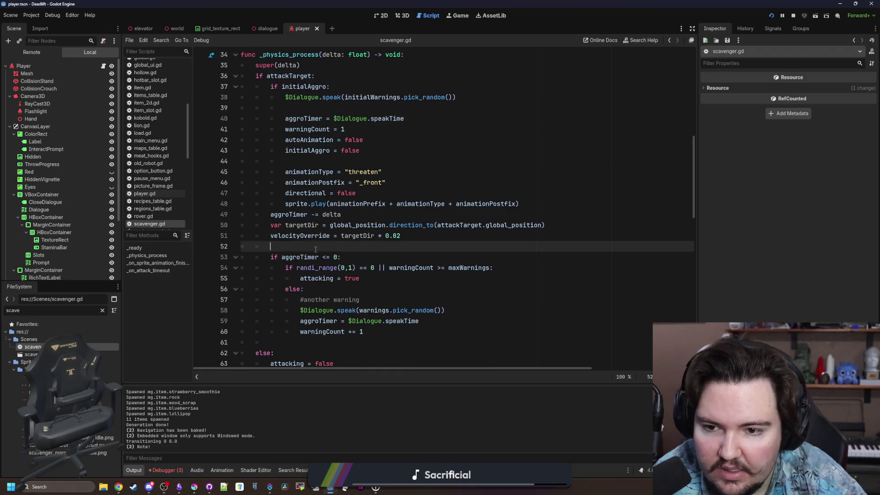
pyautogui.scroll(11, 321, 184)
pyautogui.click(325, 113)
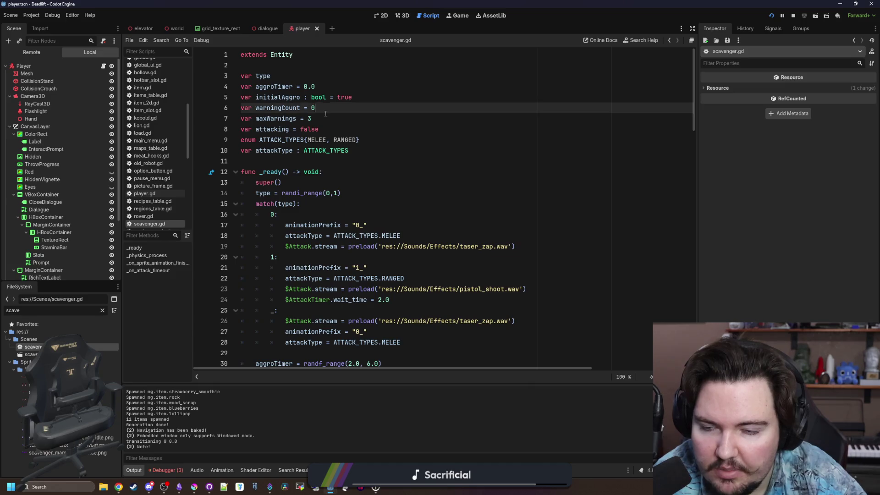
# Step: Delete the aggroTimer = randf_range(2.0, 6.0) initialisation from the scavenger's _ready function
pyautogui.press('Down')
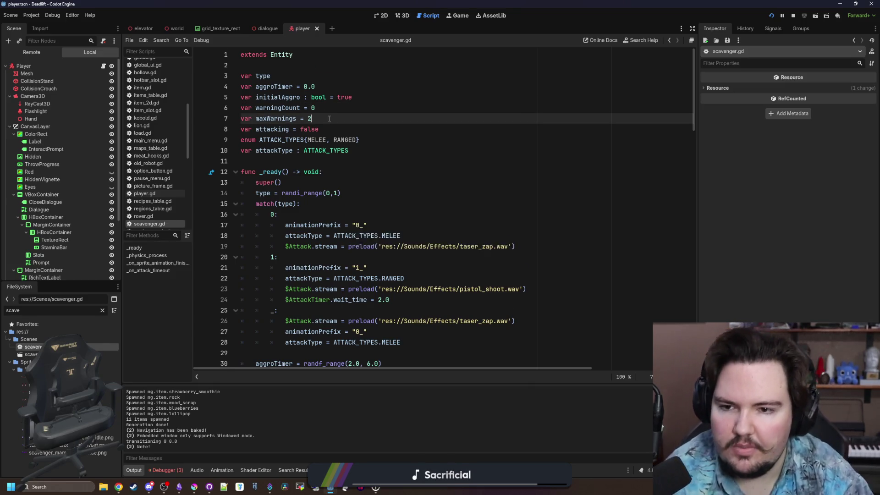
pyautogui.scroll(-5, 347, 245)
pyautogui.click(339, 207)
pyautogui.scroll(4, 362, 232)
pyautogui.scroll(-2, 364, 232)
pyautogui.moveTo(395, 267); pyautogui.dragTo(241, 268)
pyautogui.scroll(-3, 309, 299)
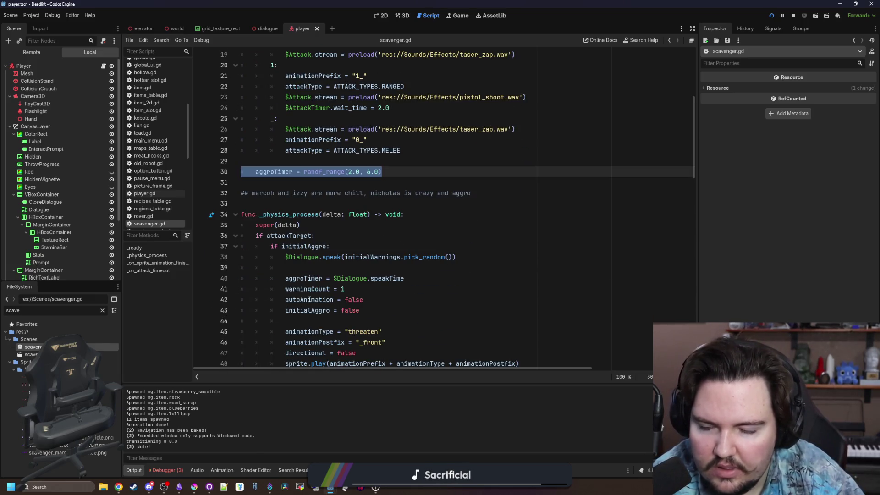
pyautogui.press('BackSpace')
pyautogui.press('BackSpace')
pyautogui.press('BackSpace')
pyautogui.scroll(6, 296, 229)
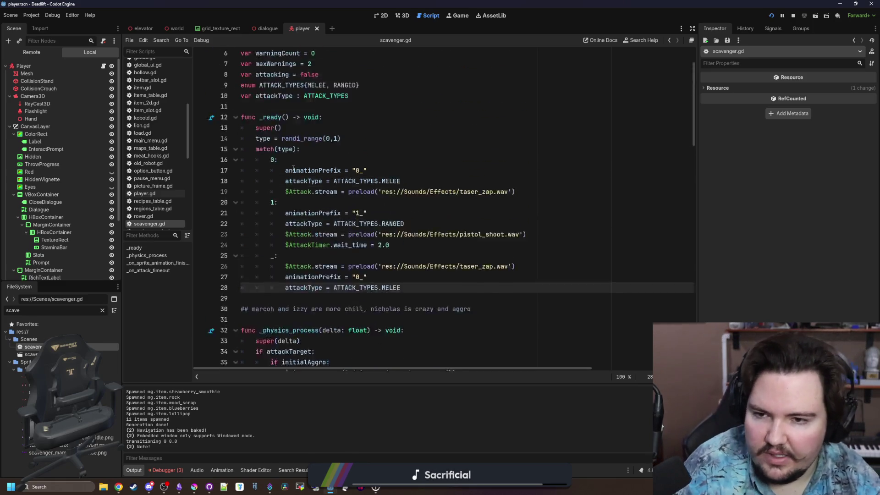
pyautogui.scroll(-10, 303, 165)
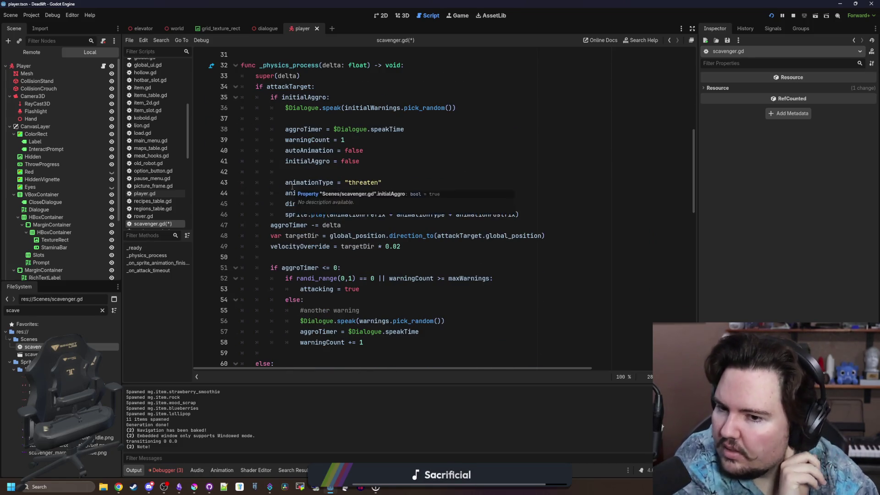
# Step: Rearrange the initialAggro block to speak first, then set aggroTimer to $Dialogue.speakTime
pyautogui.moveTo(429, 206)
pyautogui.mouseDown()
pyautogui.moveTo(242, 87)
pyautogui.moveTo(270, 97)
pyautogui.mouseUp()
pyautogui.click(342, 110)
pyautogui.click(336, 116)
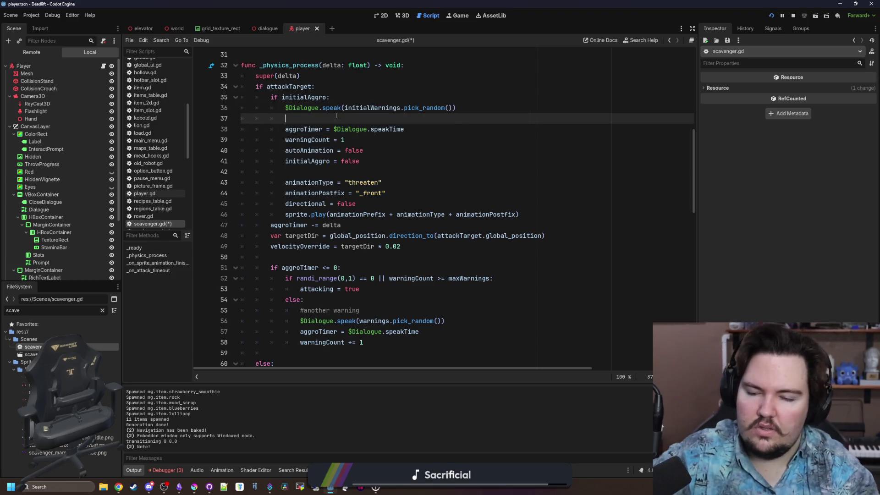
pyautogui.scroll(-2, 367, 138)
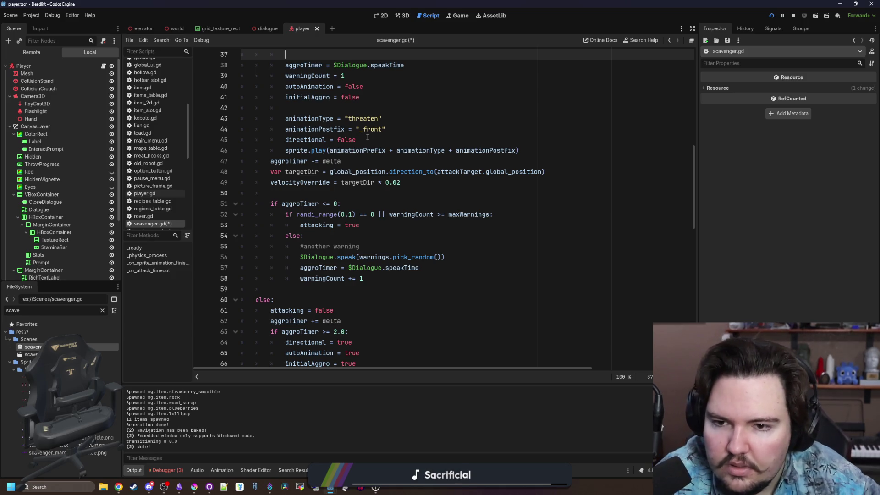
pyautogui.scroll(1, 367, 137)
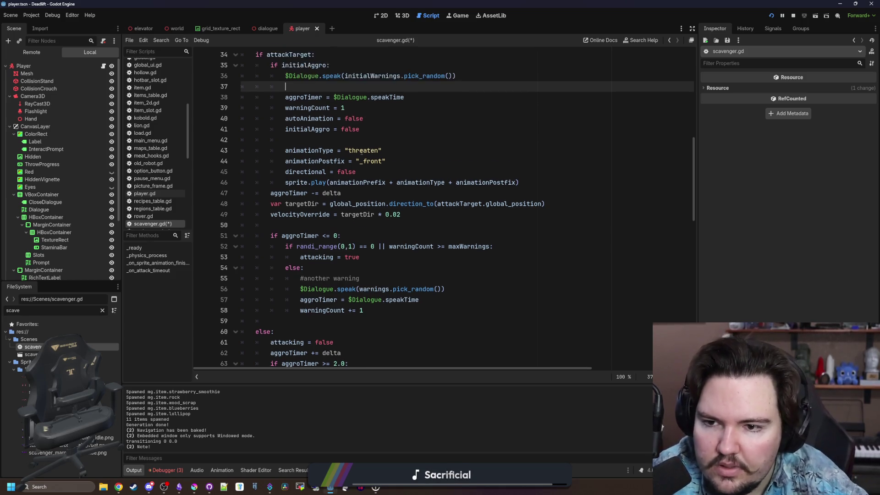
pyautogui.scroll(1, 318, 200)
pyautogui.moveTo(384, 212)
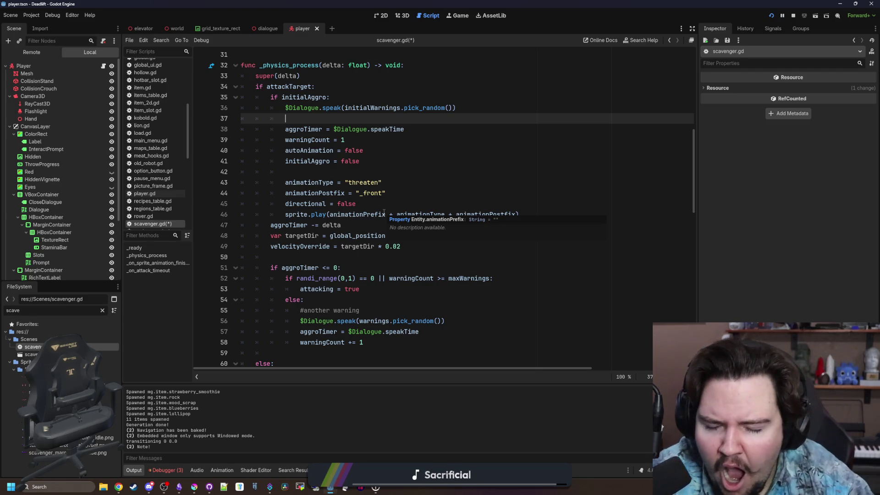
pyautogui.click(416, 203)
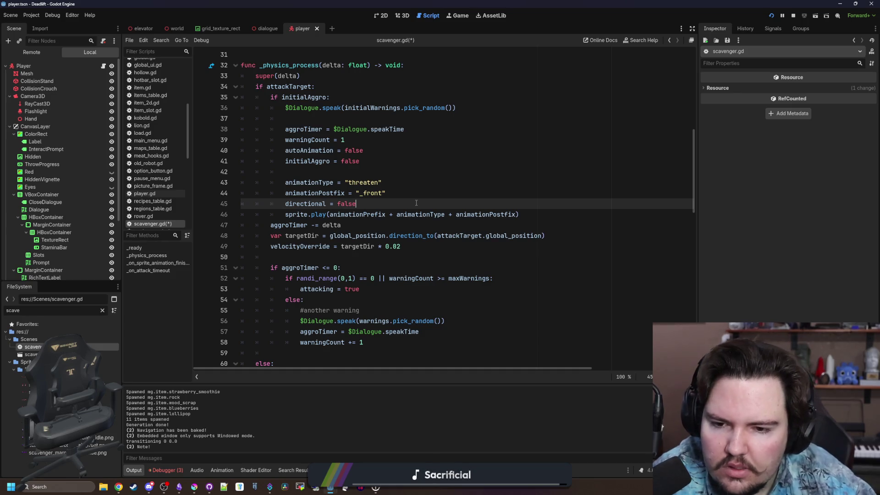
pyautogui.scroll(1, 416, 203)
pyautogui.click(418, 162)
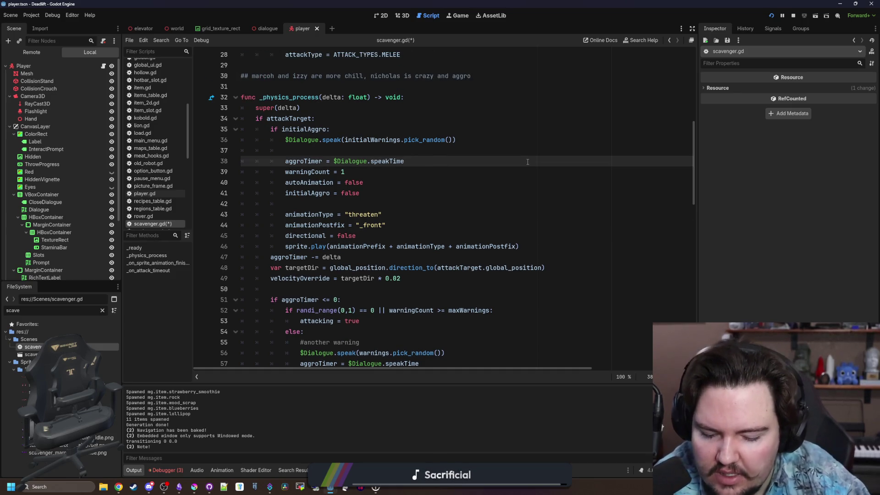
# Step: Append + 2.0 to the $Dialogue.speakTime aggro delays and save scavenger.gd
pyautogui.write('+2.0')
pyautogui.scroll(-2, 504, 230)
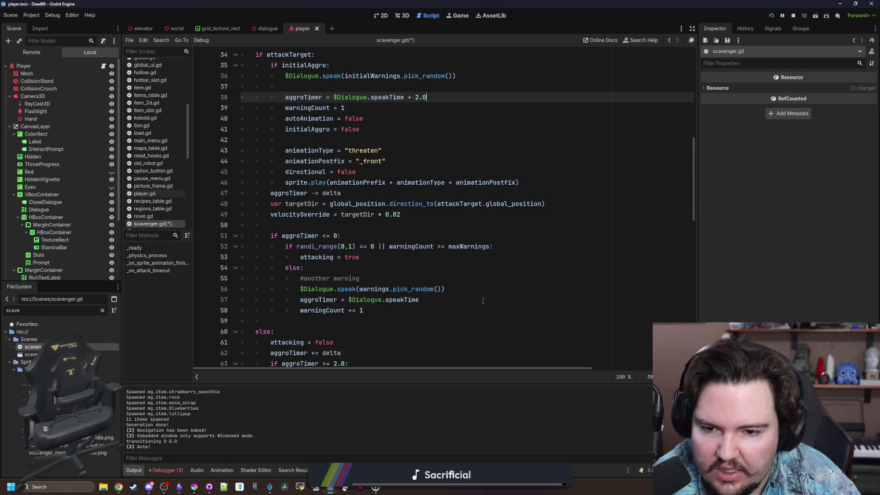
pyautogui.click(481, 300)
pyautogui.write('+ 2.0')
pyautogui.hotkey('ctrl', 's')
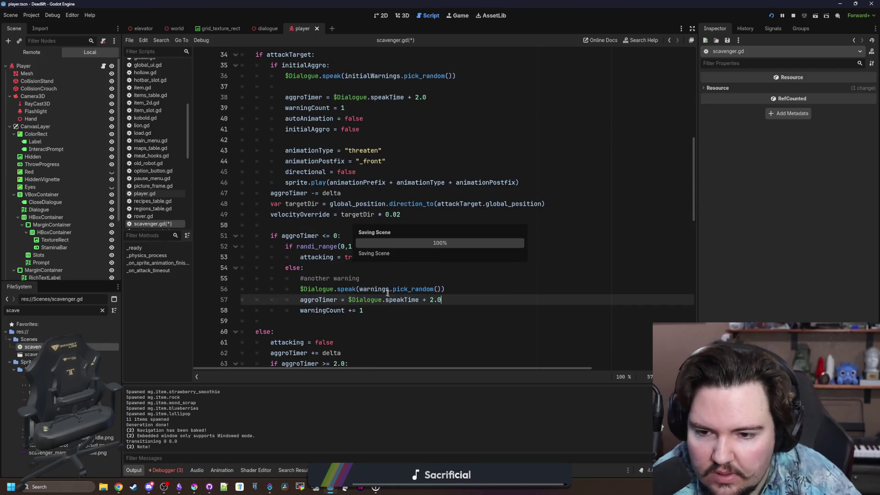
pyautogui.click(384, 320)
pyautogui.scroll(1, 383, 318)
pyautogui.click(366, 257)
pyautogui.scroll(-1, 351, 219)
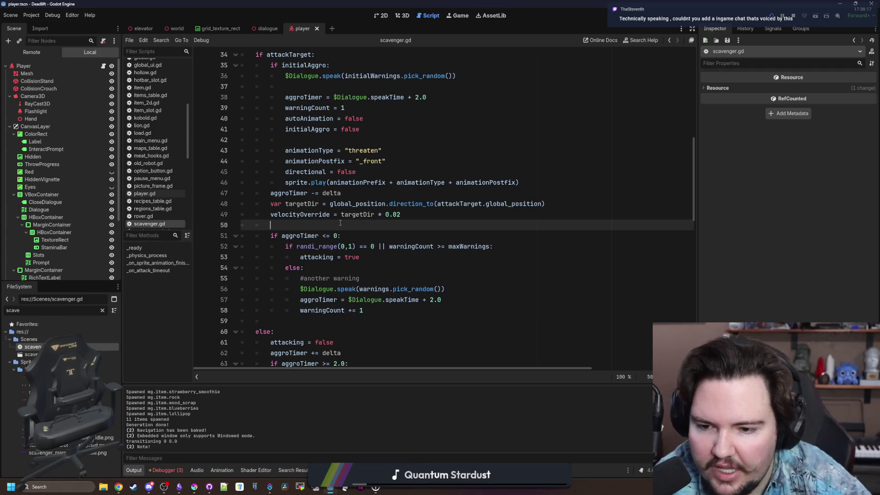
pyautogui.scroll(-4, 339, 223)
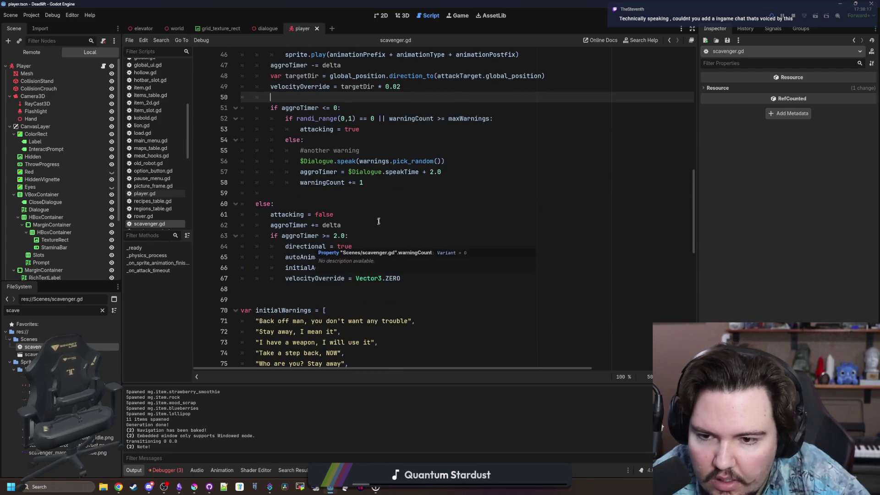
pyautogui.click(304, 225)
pyautogui.press('Up')
pyautogui.hotkey('ctrl', 's')
pyautogui.press('Up')
pyautogui.press('Up')
pyautogui.hotkey('ctrl', 's')
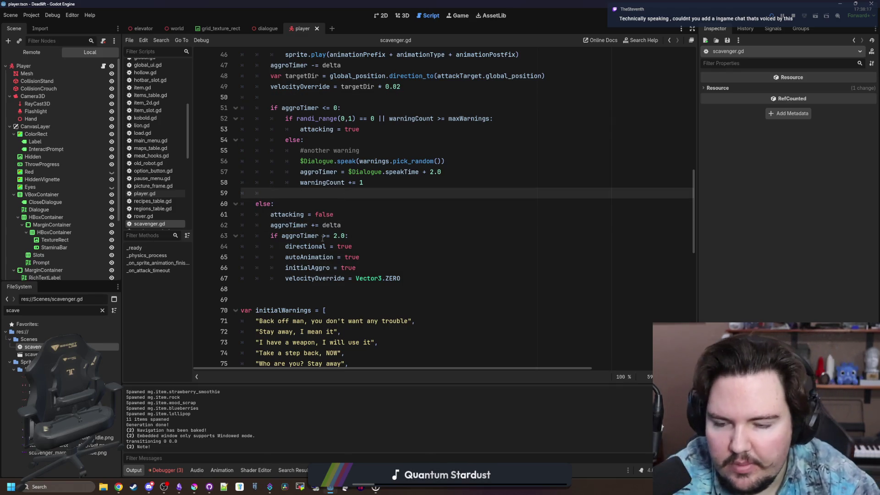
# Step: Delete the commented-out #print(animationType) line near the animation finished handler
pyautogui.click(378, 229)
pyautogui.scroll(-4, 378, 228)
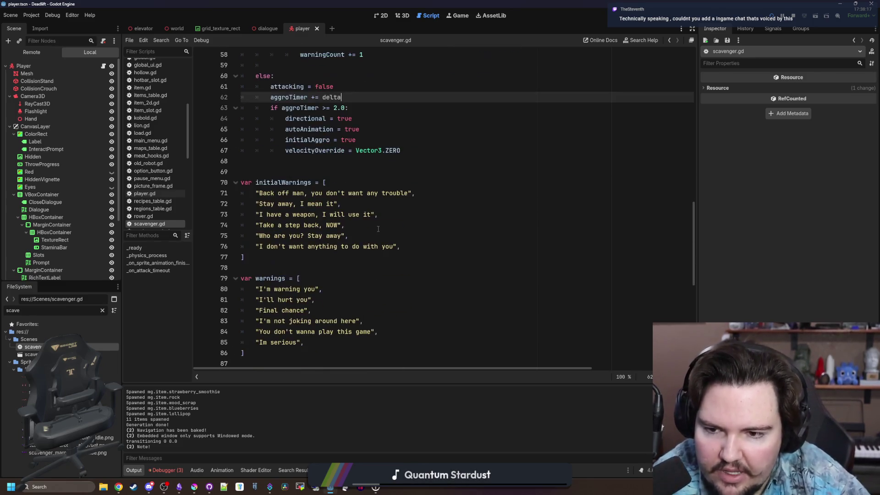
pyautogui.scroll(4, 378, 229)
pyautogui.press('Down')
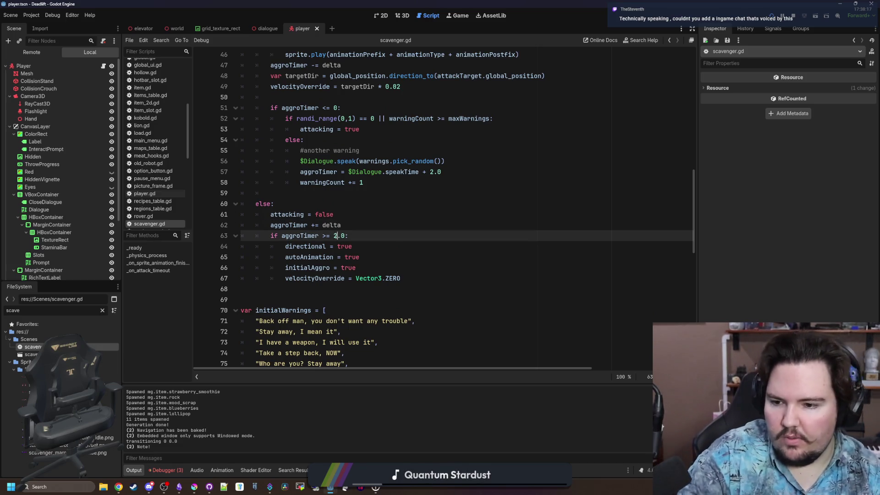
pyautogui.press('Up')
pyautogui.press('Up')
pyautogui.press('Up')
pyautogui.scroll(-4, 378, 230)
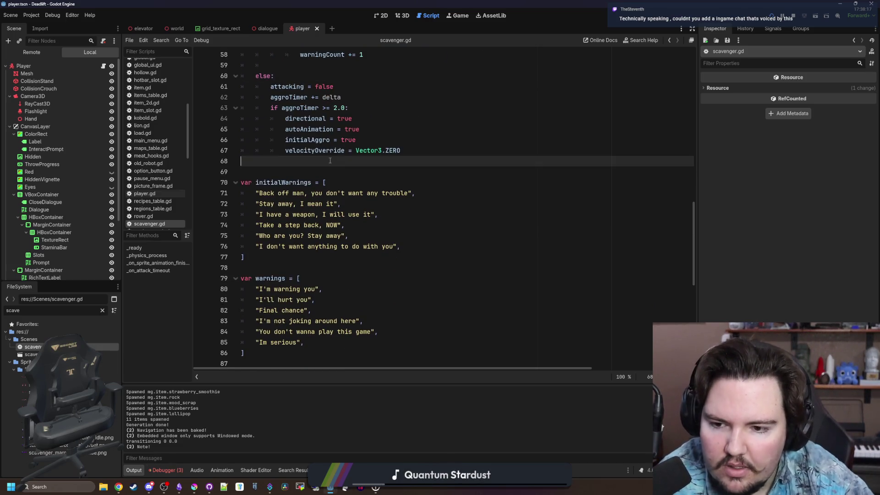
pyautogui.scroll(-10, 378, 230)
pyautogui.click(323, 123)
pyautogui.scroll(1, 323, 123)
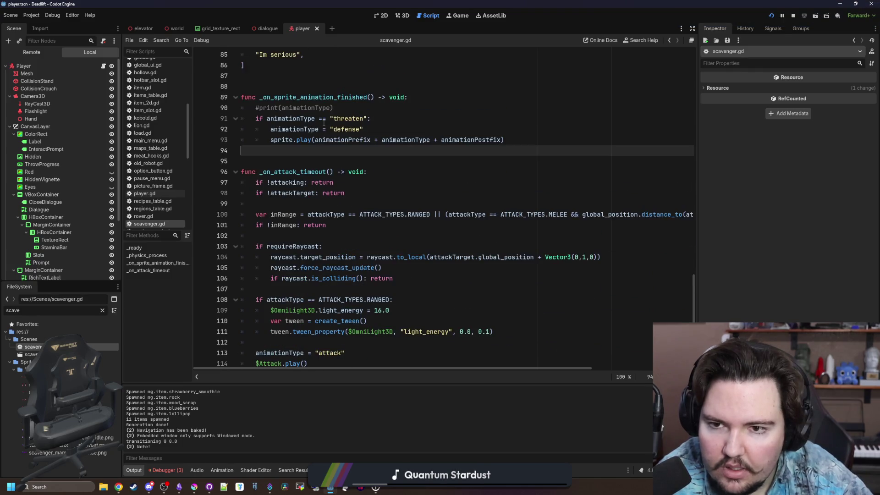
pyautogui.moveTo(346, 105); pyautogui.dragTo(241, 108)
pyautogui.press('BackSpace')
pyautogui.press('BackSpace')
pyautogui.scroll(-1, 413, 202)
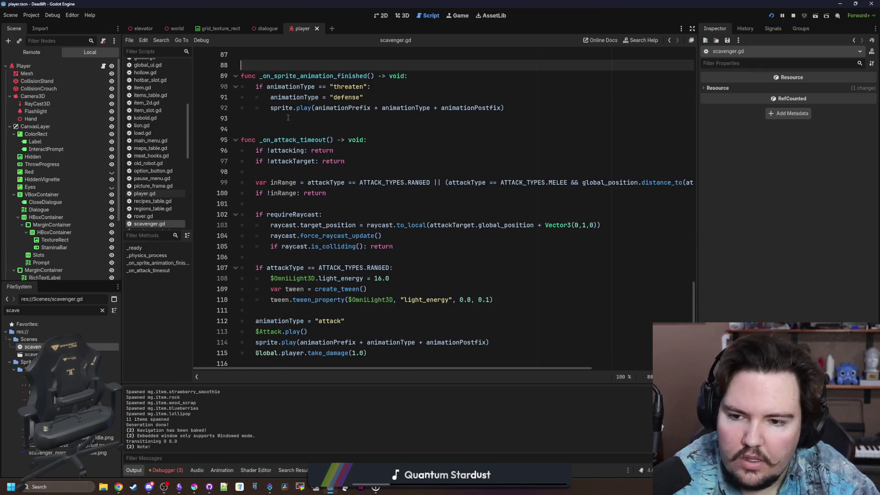
# Step: Run the project to test the new scavenger aggro timing
pyautogui.click(414, 202)
pyautogui.click(559, 129)
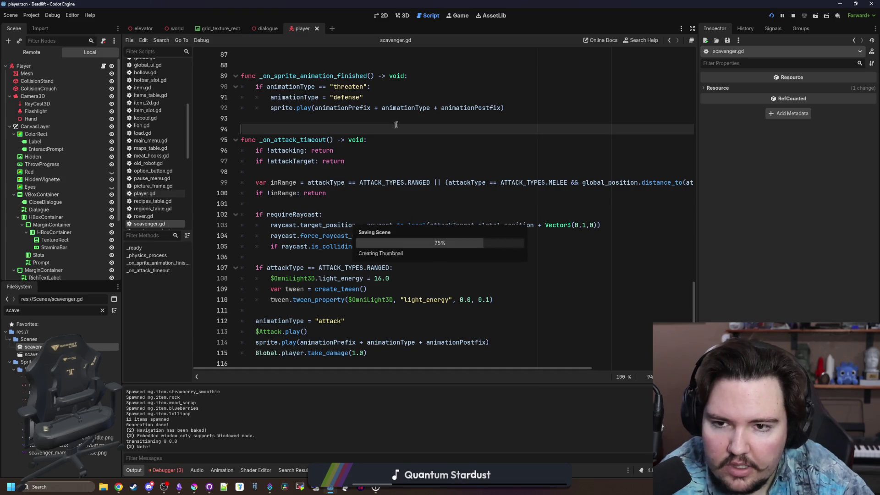
pyautogui.click(772, 17)
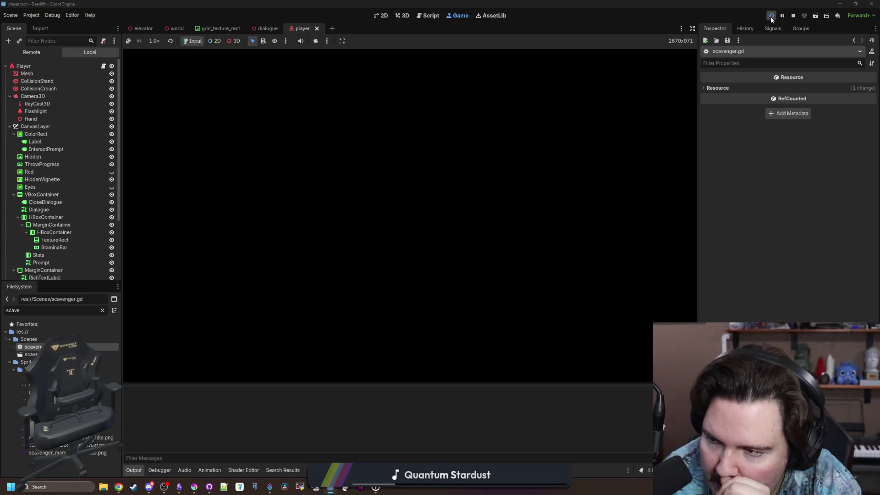
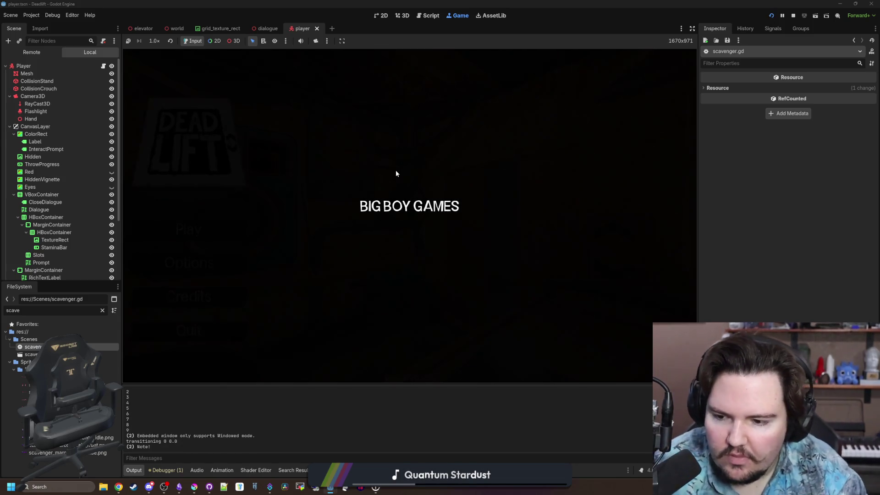
# Step: Enter the 'dwasdwa' cheat code to switch on debug mode, then choose Play on the title menu
pyautogui.write('dwasdwa')
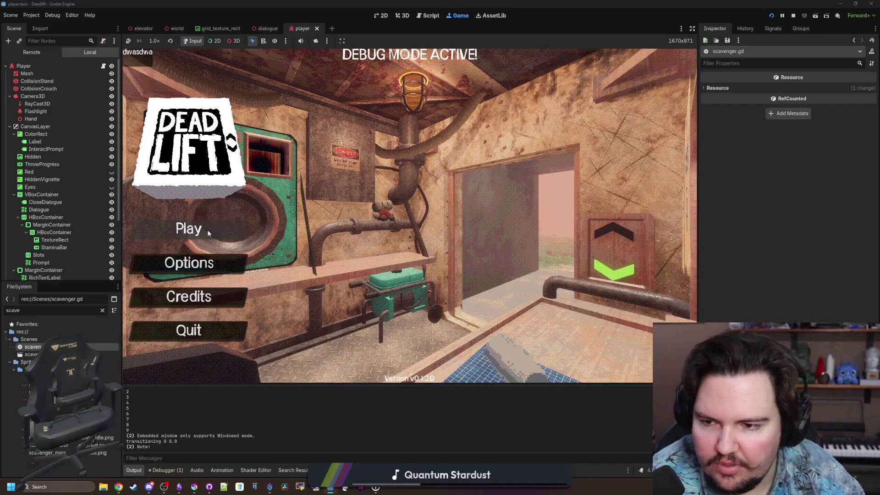
pyautogui.click(188, 229)
# Step: Begin the game and ride the elevator down into the first level's breakroom
pyautogui.click(403, 251)
pyautogui.press('w')
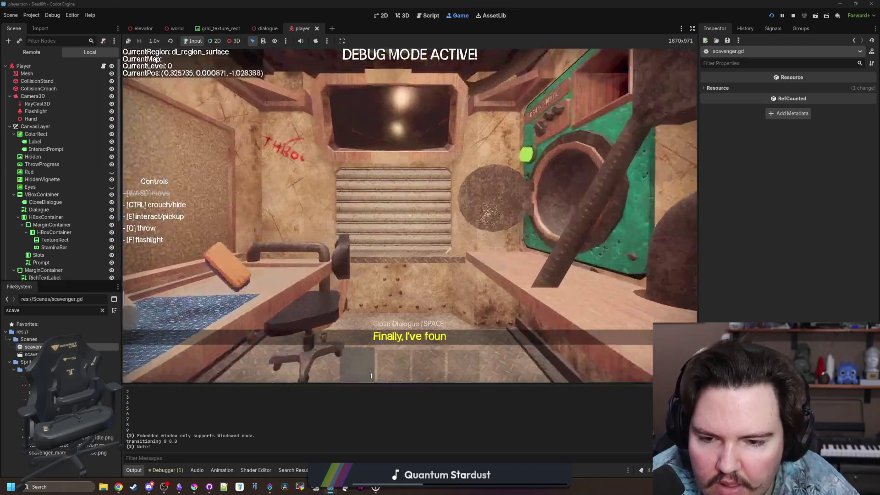
pyautogui.press('e')
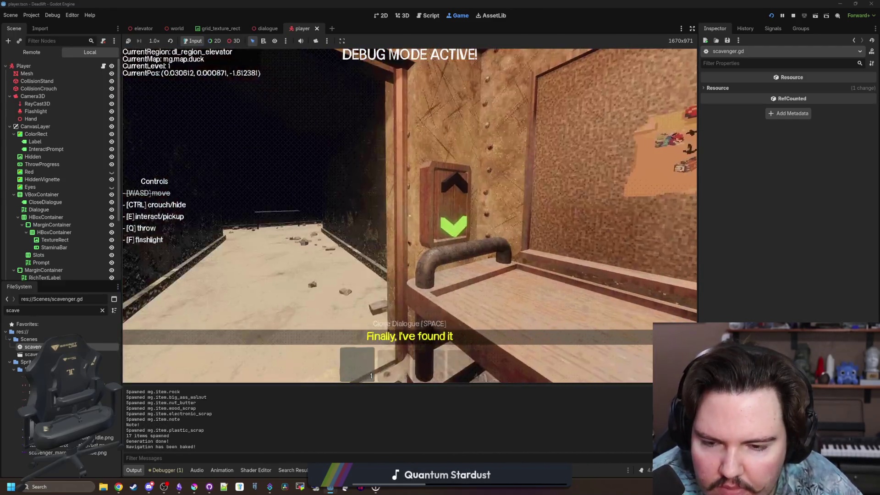
pyautogui.press('w')
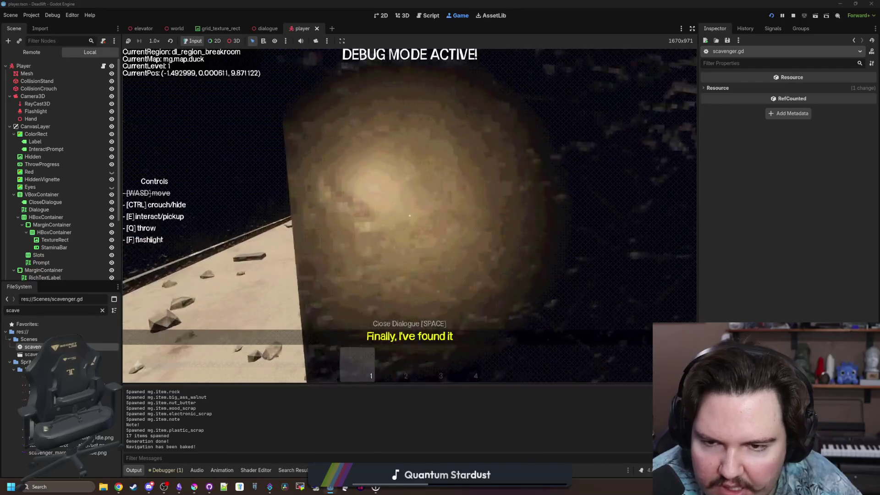
pyautogui.press('e')
# Step: Walk the corridors into the overgrown region up to the red-scarfed scavenger
pyautogui.press('w')
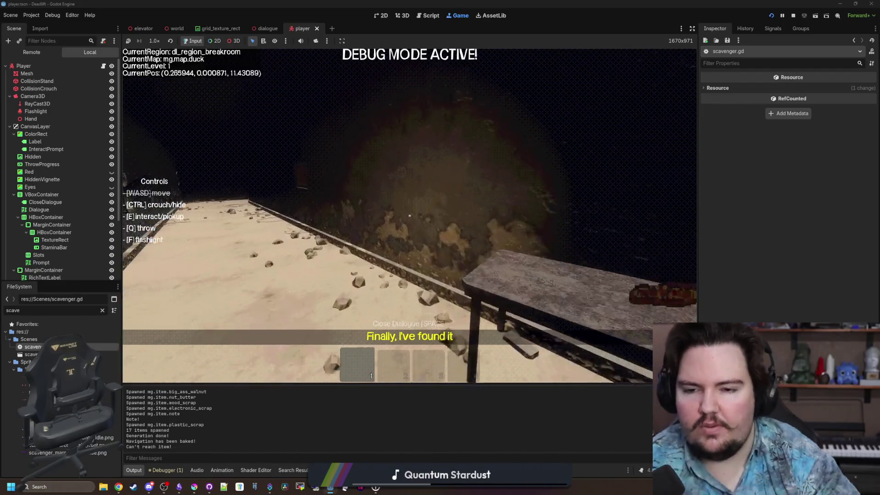
pyautogui.press('w')
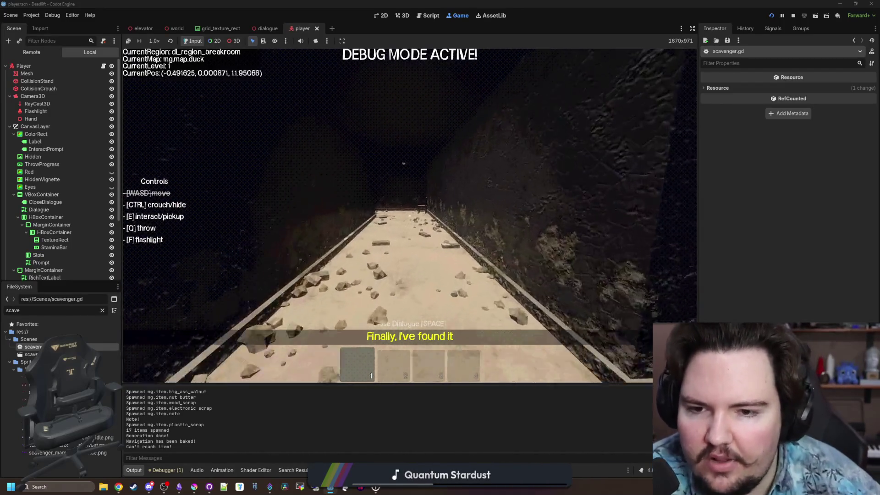
pyautogui.press('w')
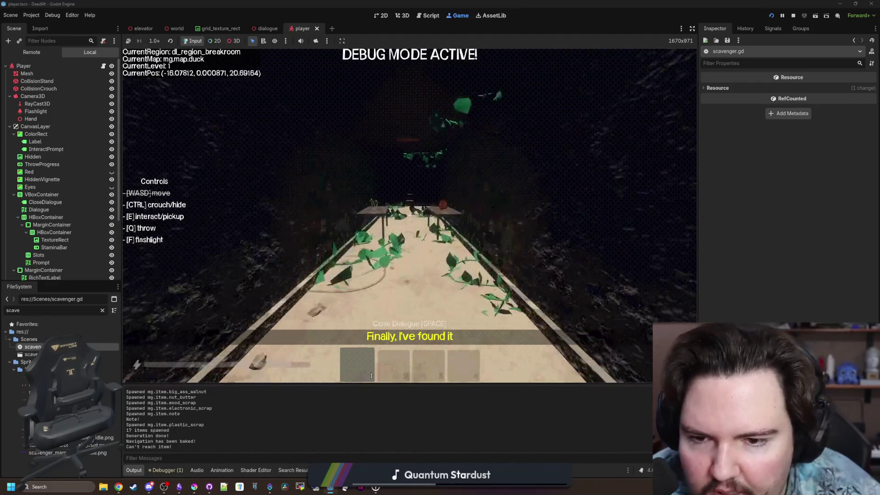
pyautogui.press('w')
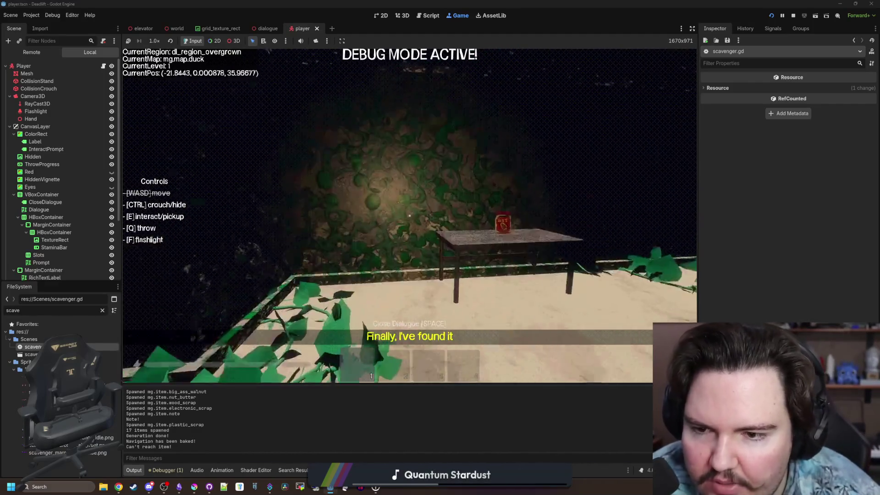
pyautogui.press('w')
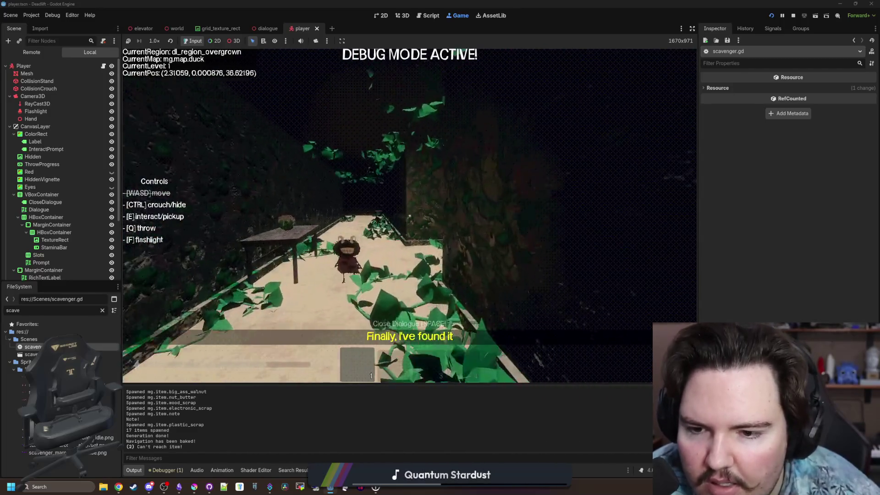
pyautogui.press('w')
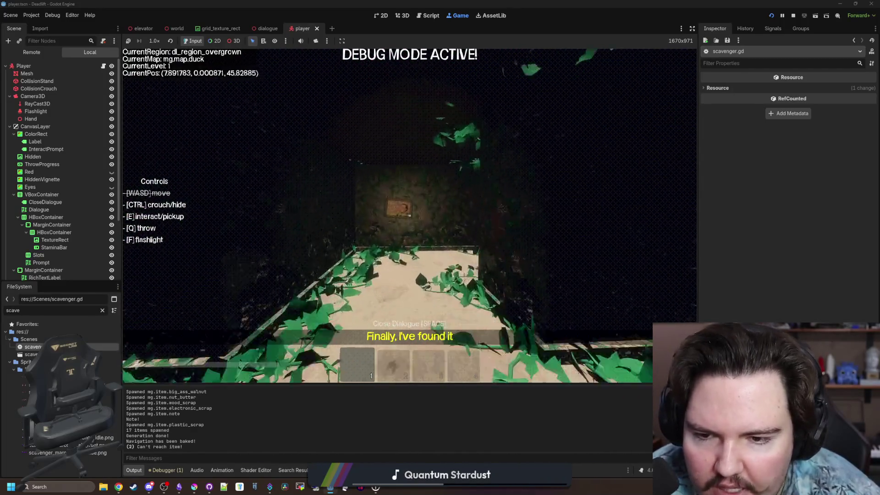
pyautogui.press('w')
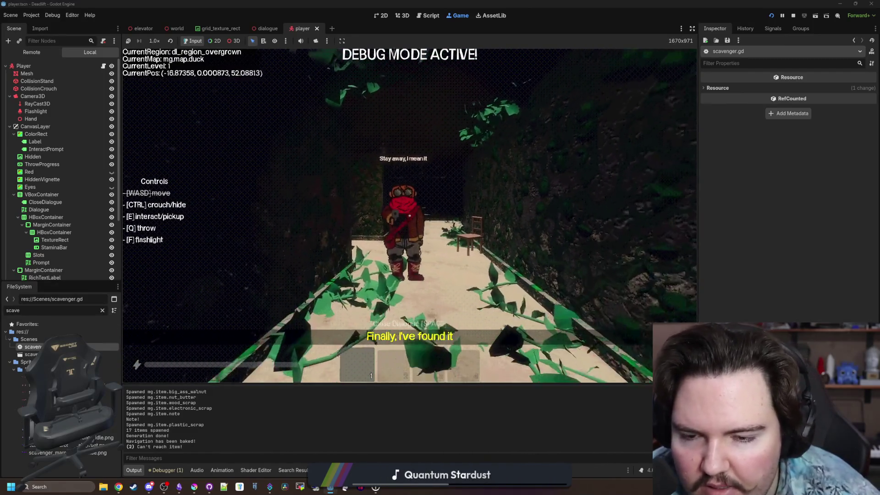
# Step: Back away from the scavenger and head down the breakroom corridor toward the tables
pyautogui.press('s')
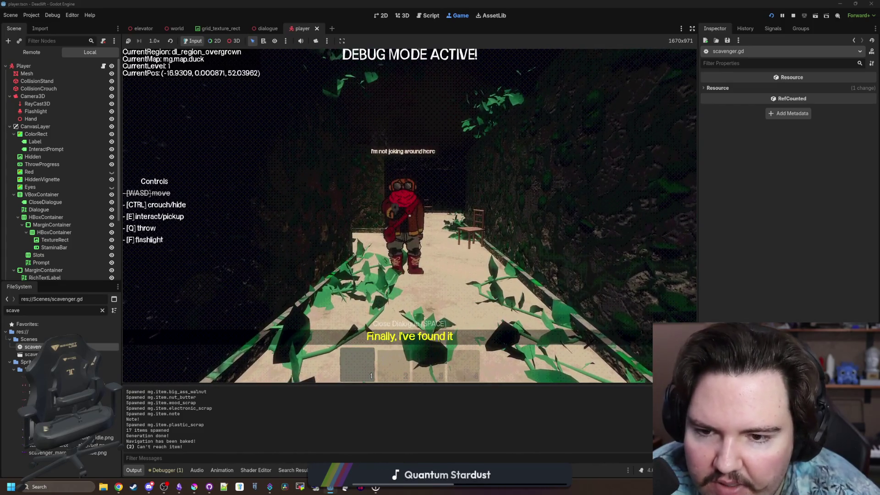
pyautogui.press('w')
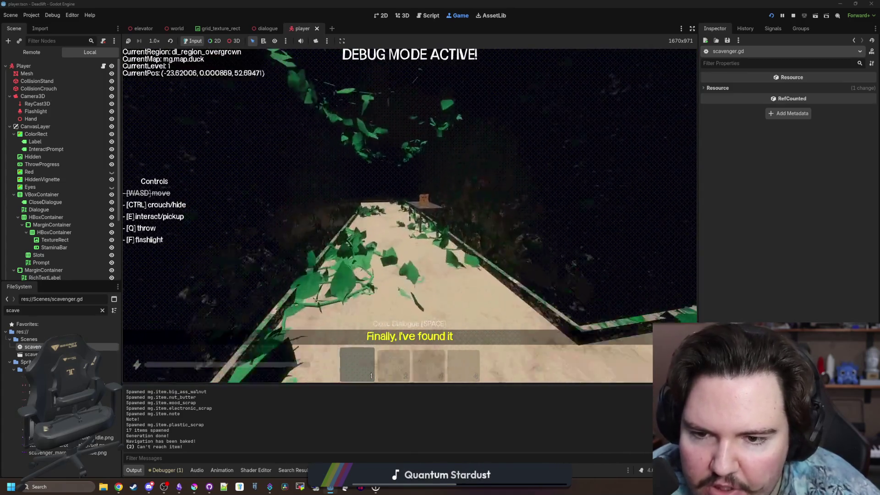
pyautogui.press('w')
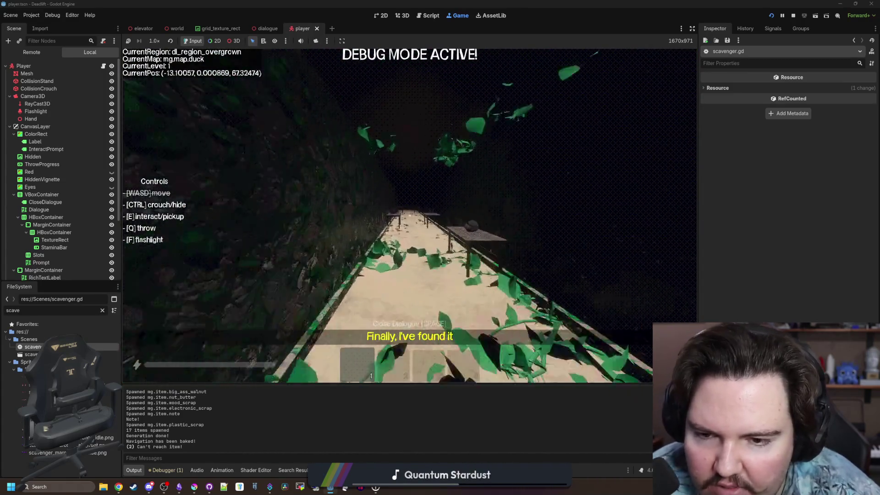
pyautogui.press('w')
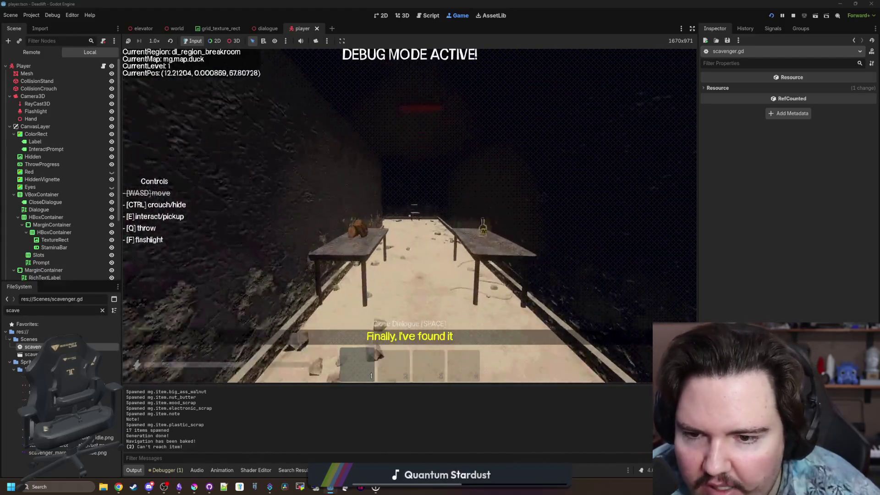
pyautogui.press('w')
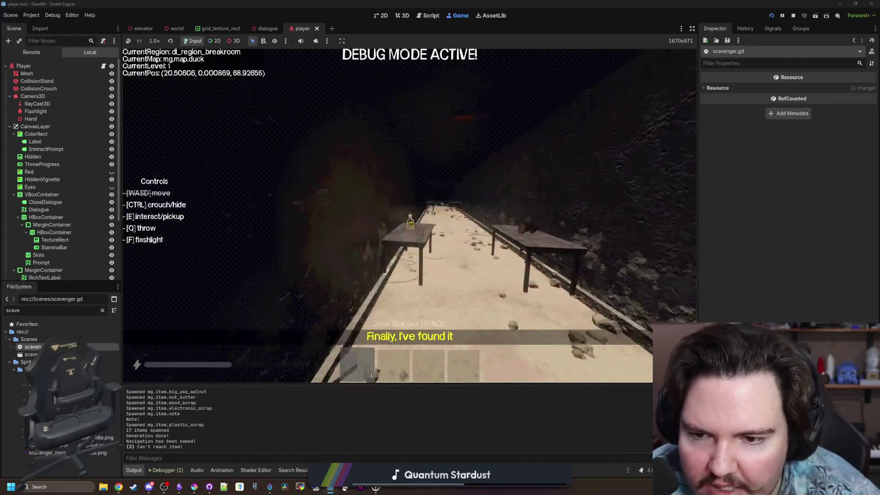
pyautogui.press('w')
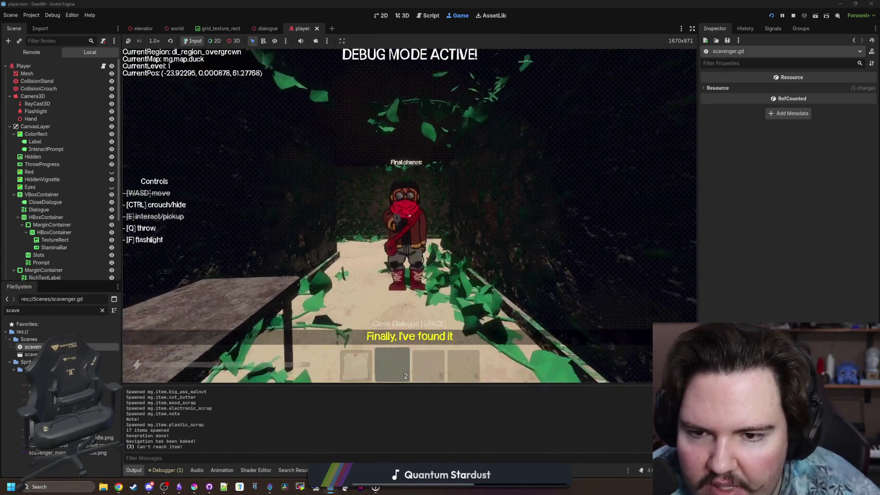
# Step: Turn back to face the scavenger and throw the held item at it with Q
pyautogui.press('w')
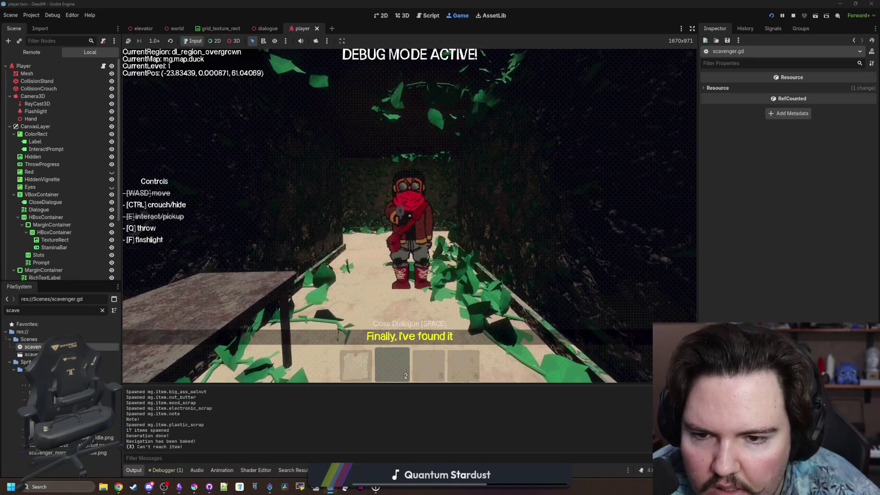
pyautogui.press('w')
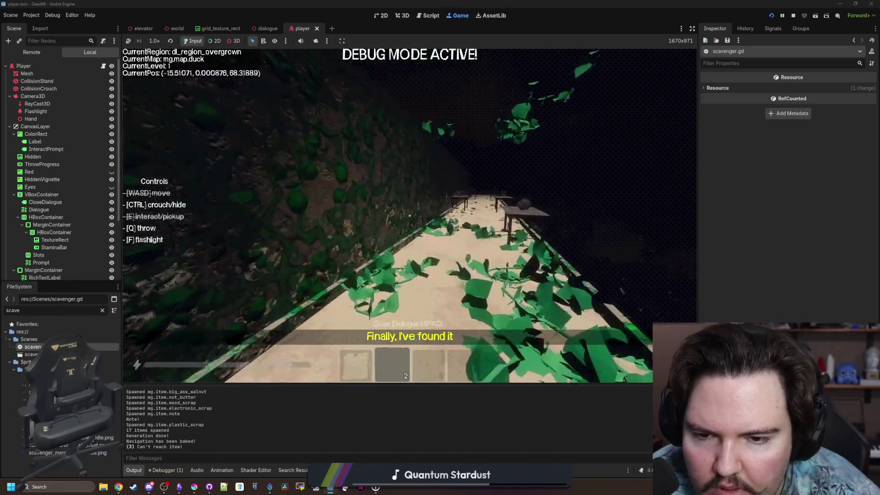
pyautogui.press('w')
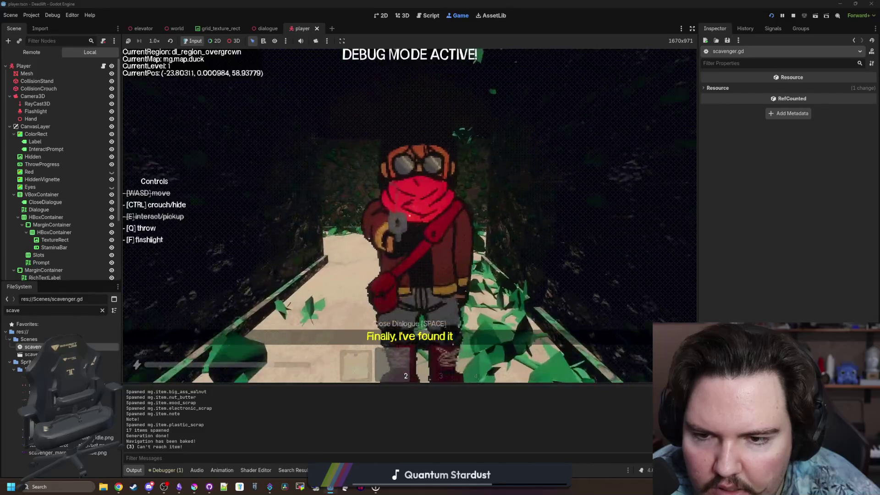
pyautogui.press('q')
# Step: Run off, circle back up to the scavenger again, then pause the game
pyautogui.press('w')
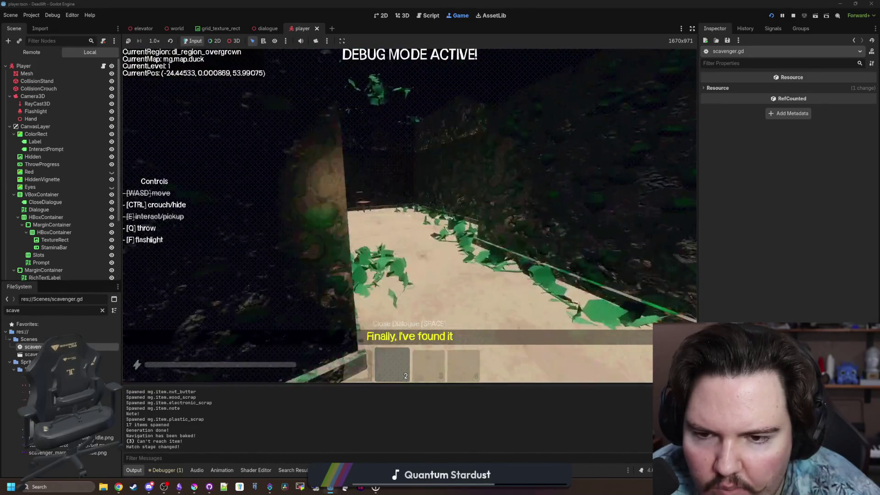
pyautogui.press('w')
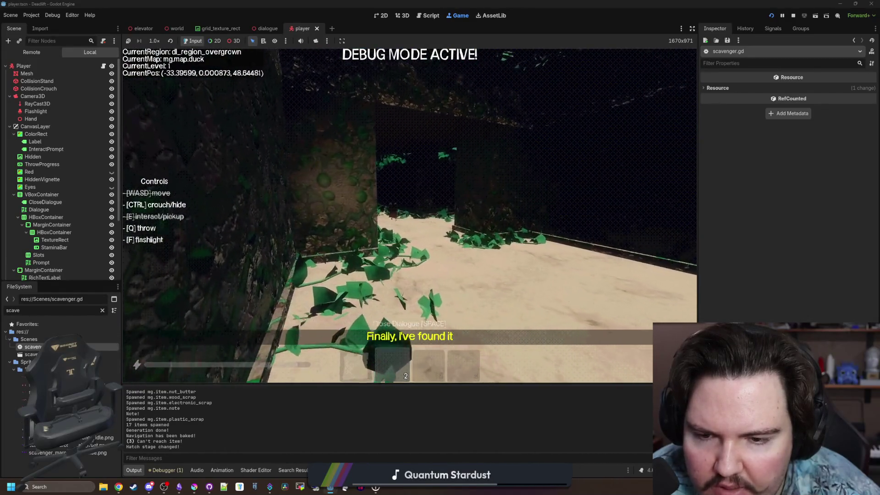
pyautogui.press('w')
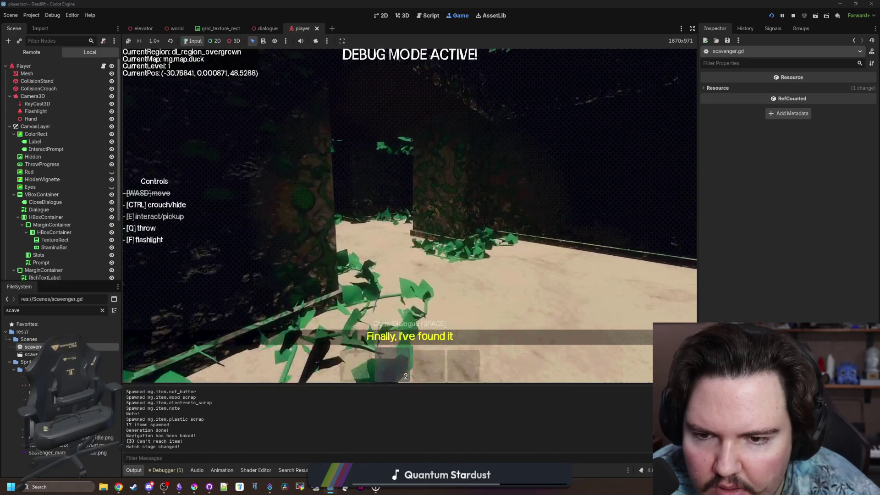
pyautogui.hotkey('shift', 'w')
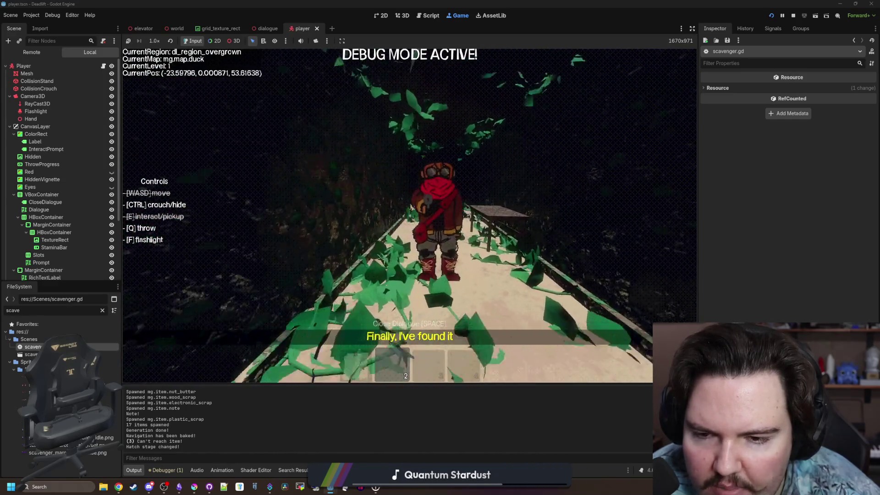
pyautogui.press('w')
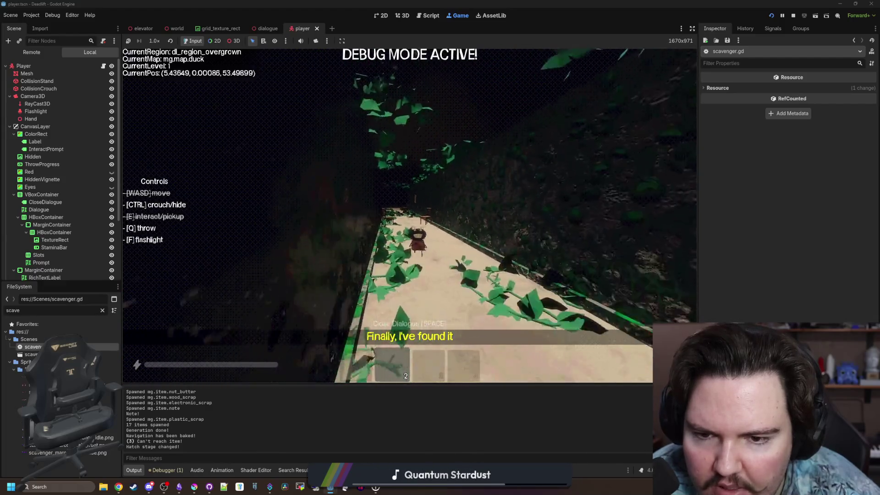
pyautogui.press('w')
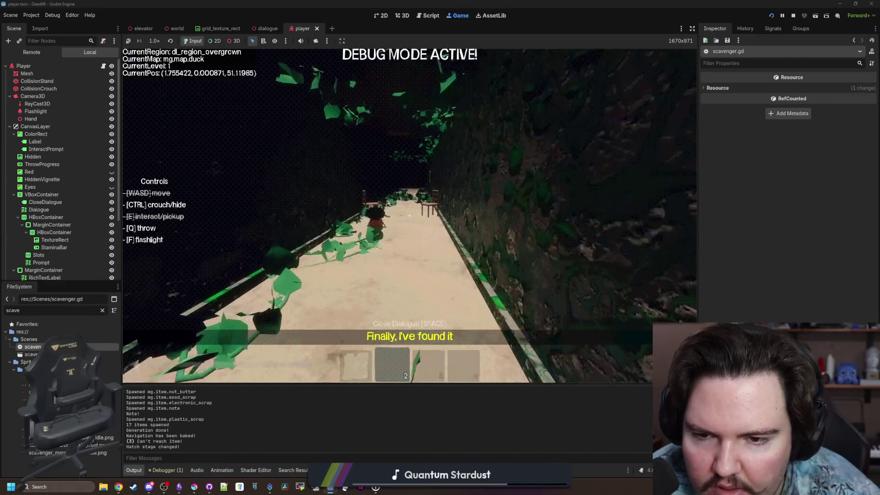
pyautogui.press('w')
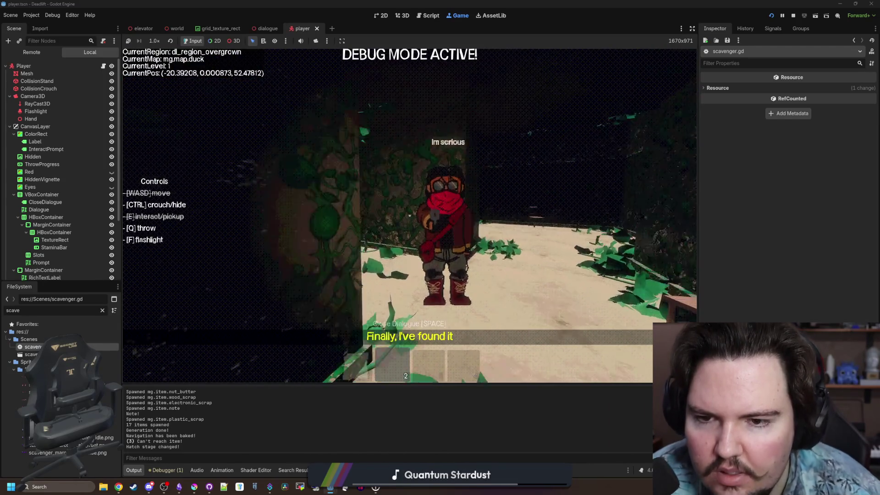
pyautogui.press('w')
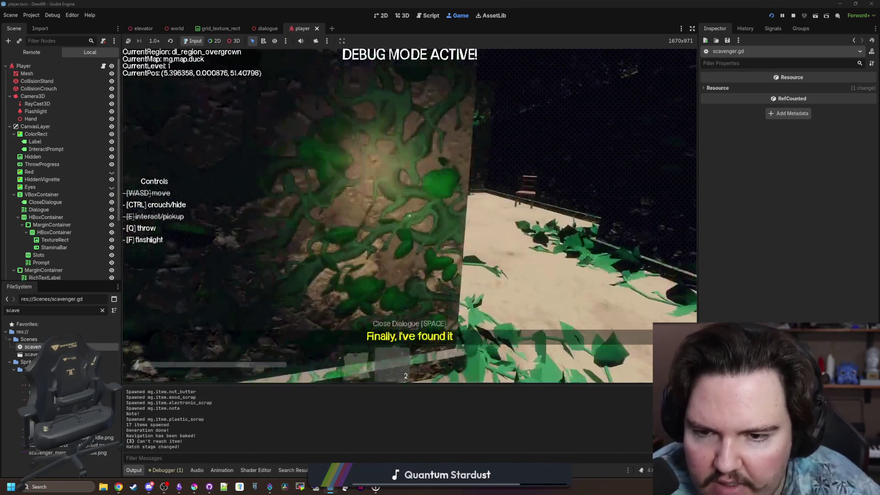
pyautogui.press('Escape')
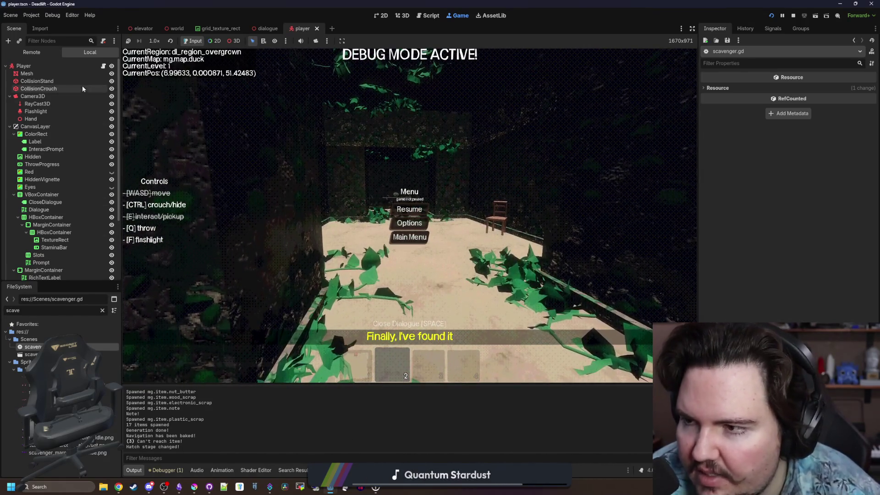
# Step: Bring up scavenger.gd, scroll to the first match case and save the script
pyautogui.hotkey('ctrl', 'F3')
pyautogui.click(435, 203)
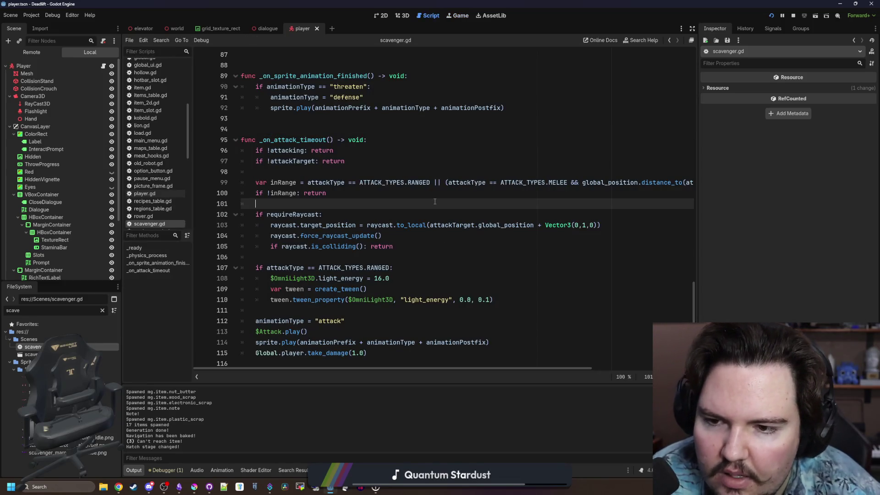
pyautogui.scroll(6, 348, 206)
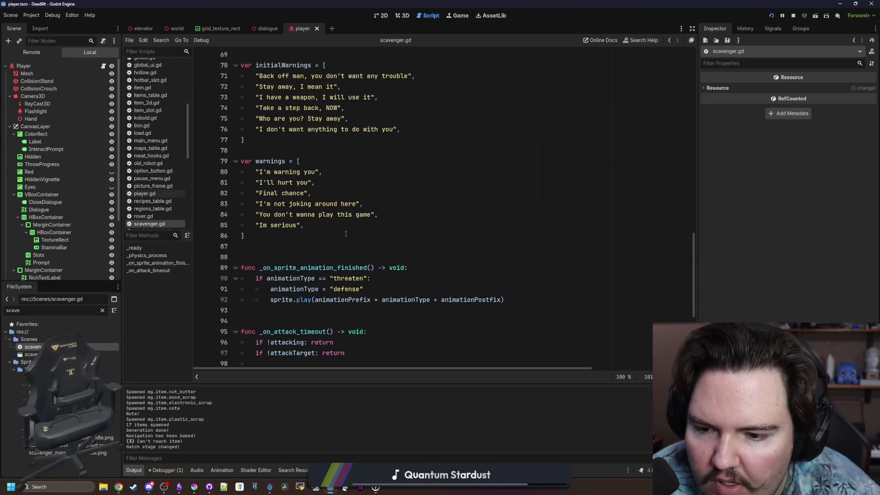
pyautogui.scroll(20, 345, 233)
pyautogui.click(320, 150)
pyautogui.hotkey('ctrl', 's')
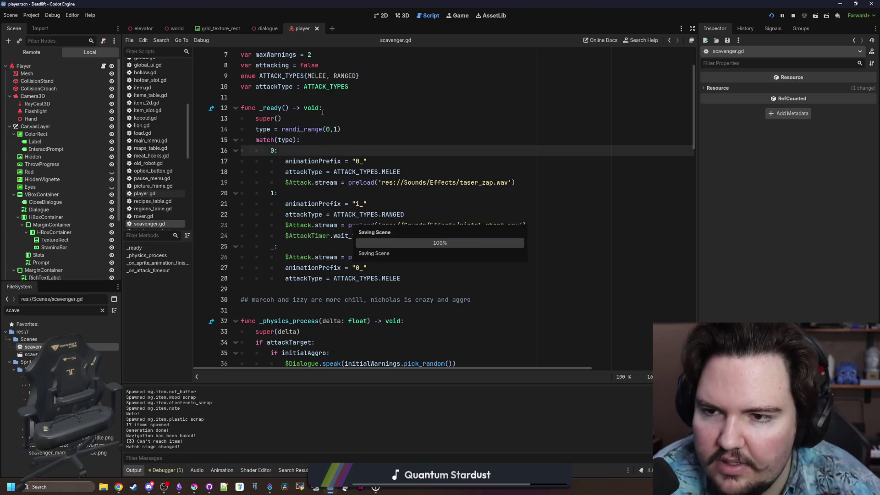
# Step: Check the _ready function and the warningCount = 1 line, then save again
pyautogui.click(326, 100)
pyautogui.click(334, 110)
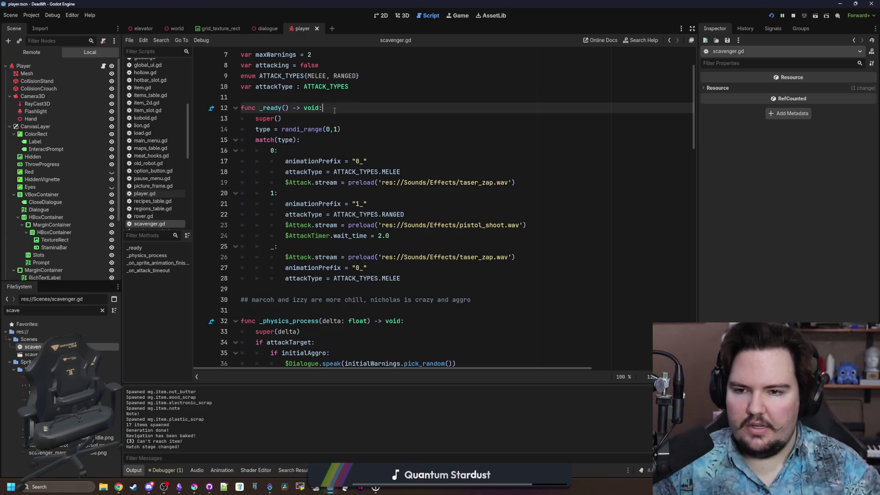
pyautogui.click(316, 145)
pyautogui.scroll(-2, 338, 197)
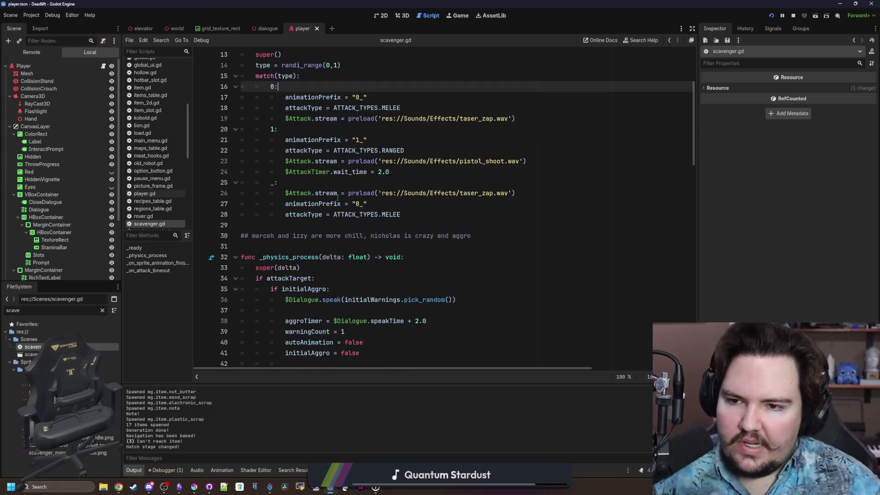
pyautogui.scroll(-5, 338, 197)
pyautogui.click(431, 173)
pyautogui.hotkey('ctrl', 's')
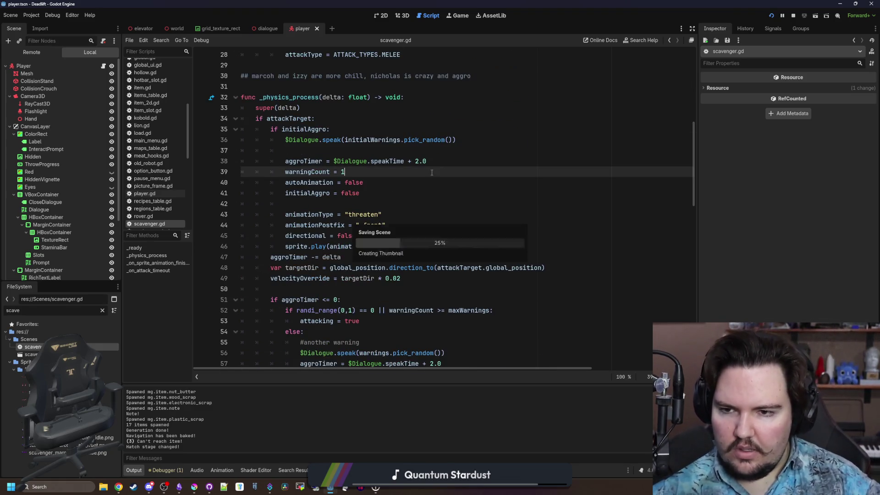
pyautogui.click(403, 153)
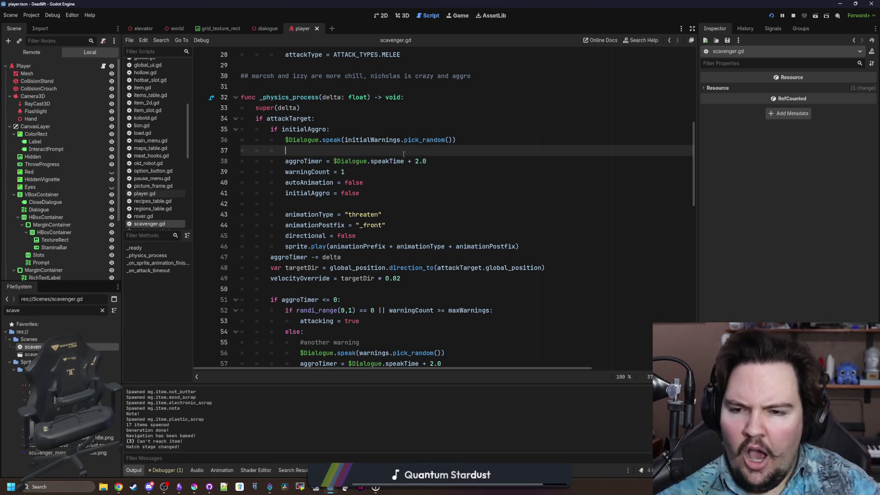
# Step: Resume the game briefly, walk forward, pause, and return to scavenger.gd
pyautogui.click(458, 16)
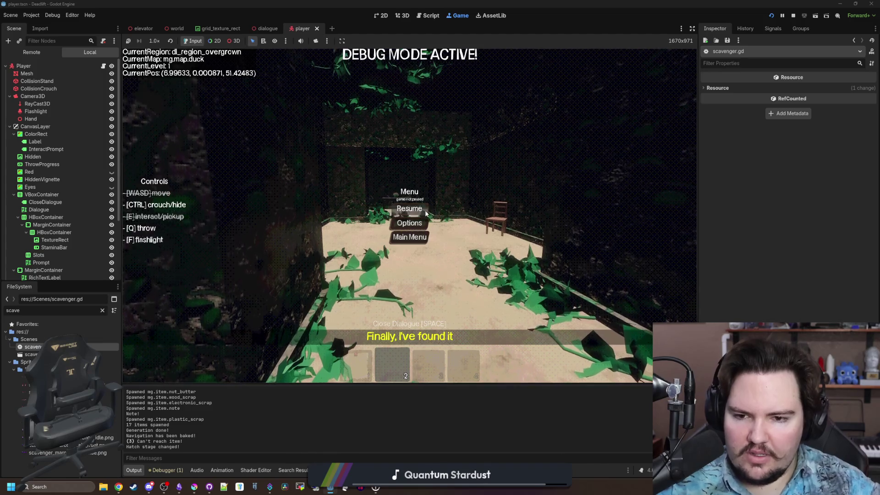
pyautogui.click(425, 213)
pyautogui.press('w')
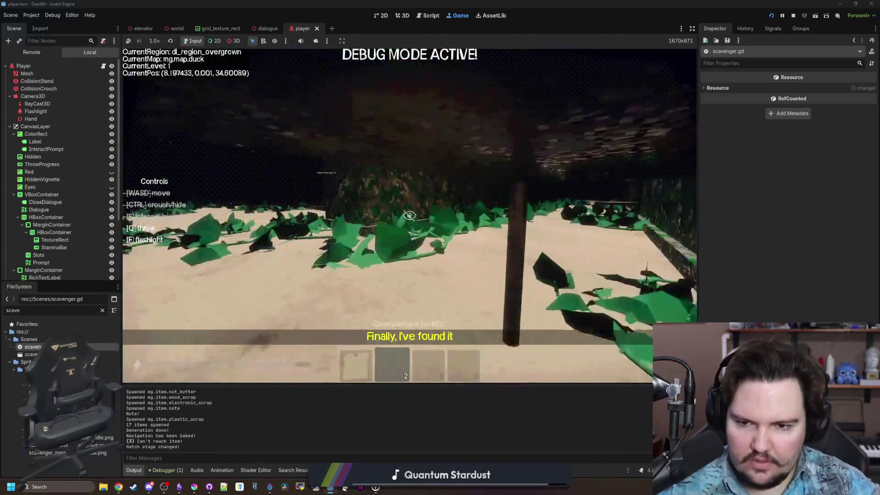
pyautogui.press('Escape')
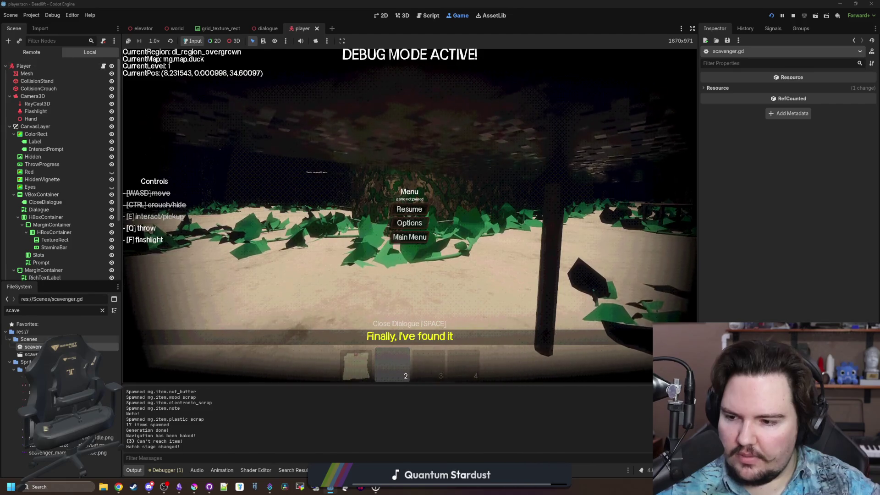
pyautogui.click(428, 16)
pyautogui.click(478, 165)
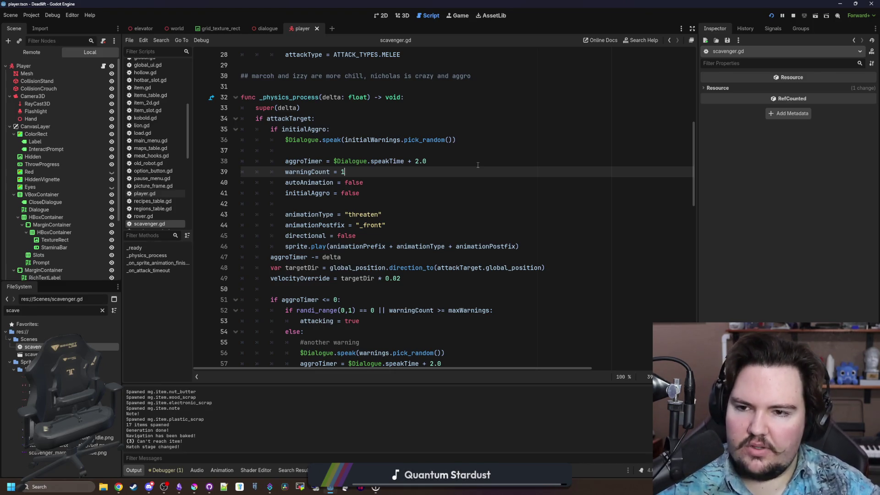
# Step: Look over the aggro code on lines 42–59 around the animationPostfix line
pyautogui.scroll(-4, 477, 164)
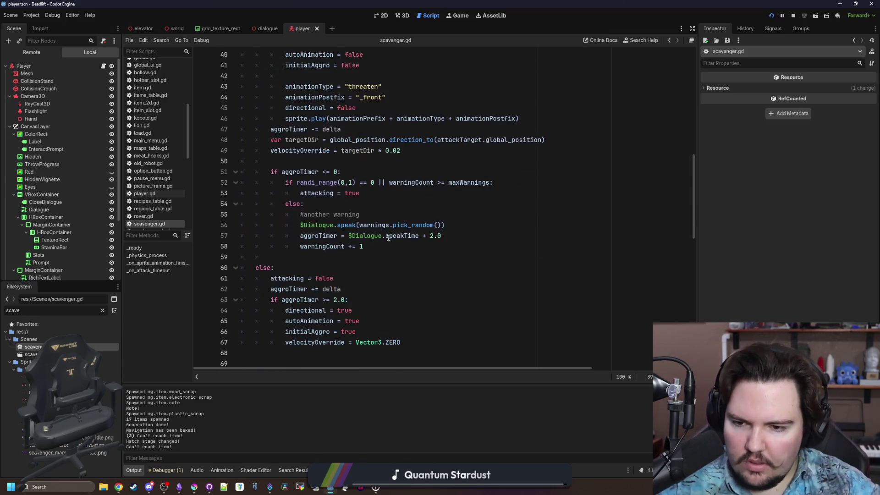
pyautogui.click(362, 333)
pyautogui.click(362, 257)
pyautogui.scroll(2, 398, 229)
pyautogui.click(434, 182)
pyautogui.click(447, 158)
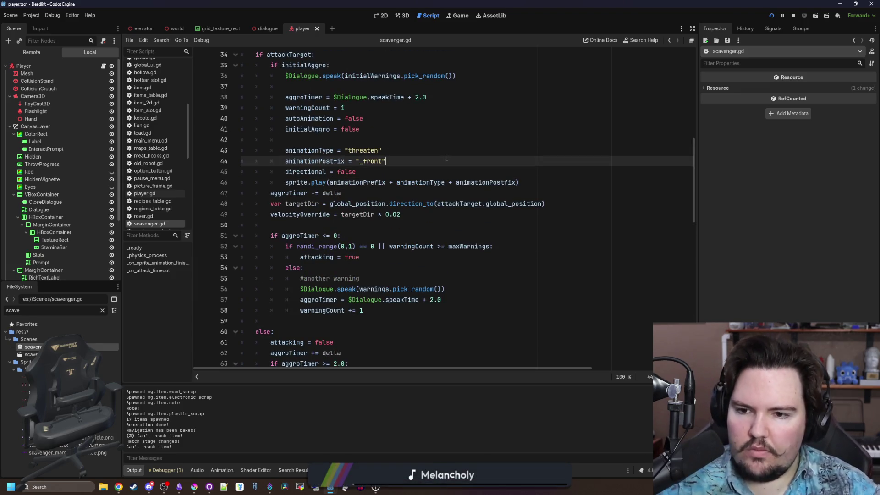
pyautogui.click(349, 143)
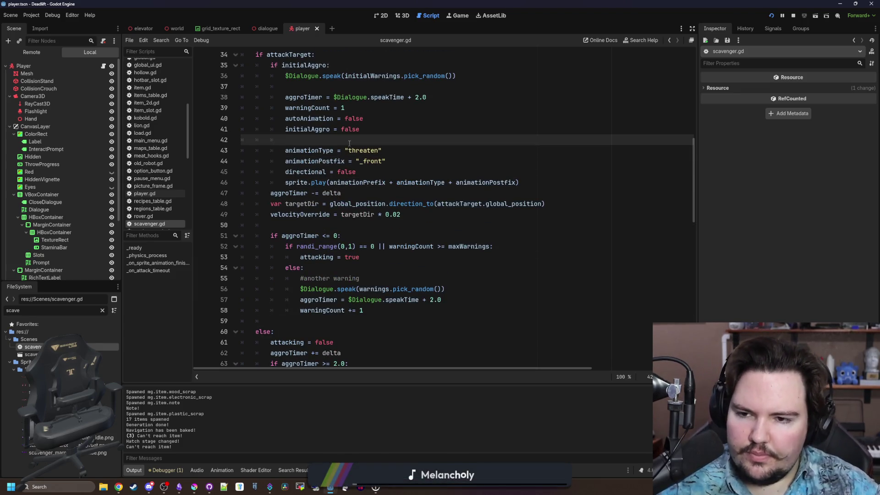
pyautogui.scroll(-2, 473, 182)
pyautogui.scroll(2, 458, 128)
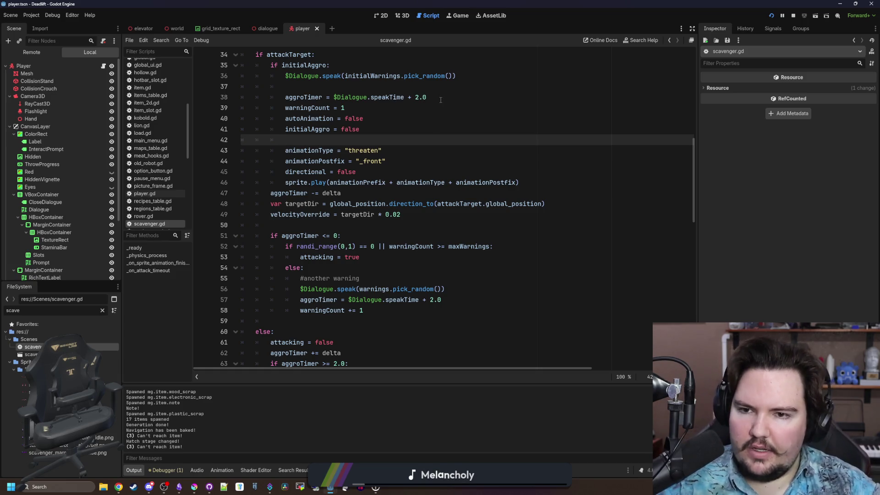
pyautogui.click(436, 156)
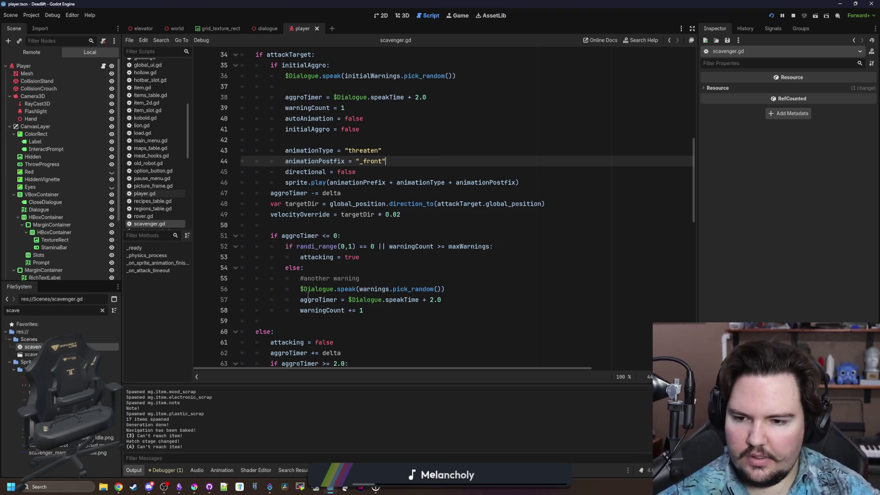
# Step: Inspect the aggroTimer reset on line 57, the aggroTimer -= delta decrement and the inRange check
pyautogui.moveTo(295, 297)
pyautogui.mouseDown()
pyautogui.moveTo(495, 292)
pyautogui.moveTo(441, 300)
pyautogui.mouseUp()
pyautogui.click(458, 300)
pyautogui.click(451, 277)
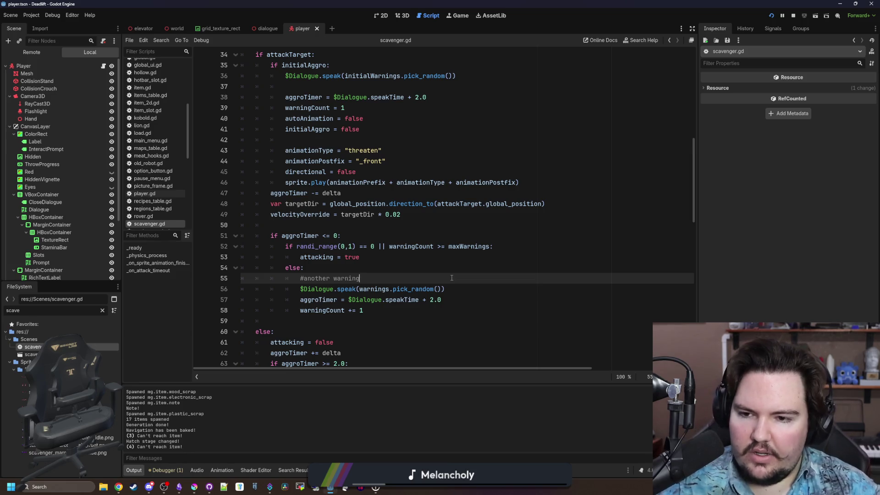
pyautogui.click(365, 194)
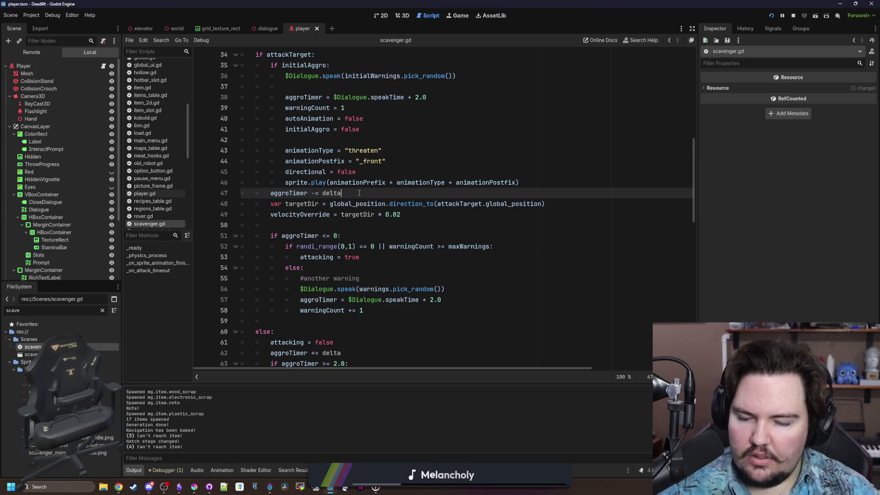
pyautogui.scroll(-5, 359, 193)
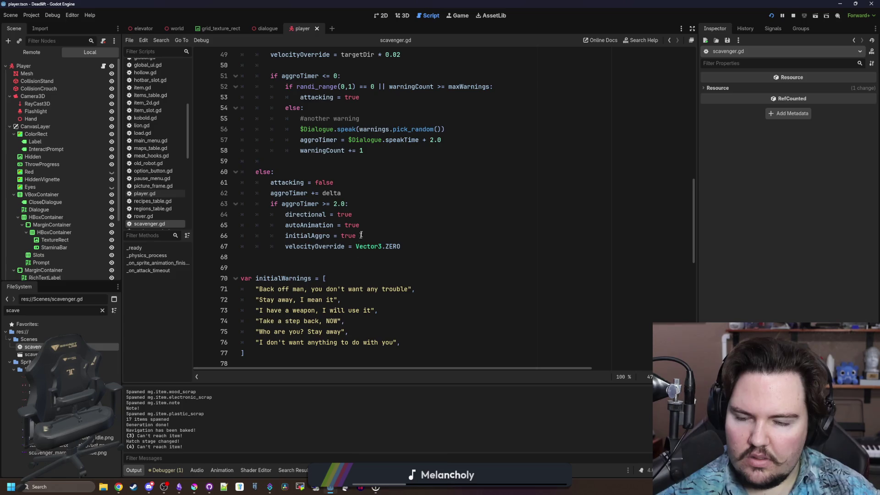
pyautogui.scroll(-10, 372, 210)
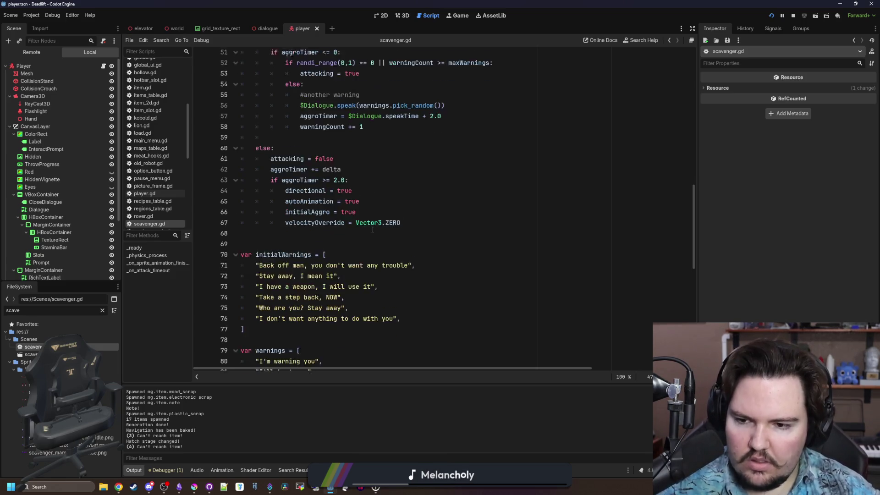
pyautogui.scroll(-3, 366, 246)
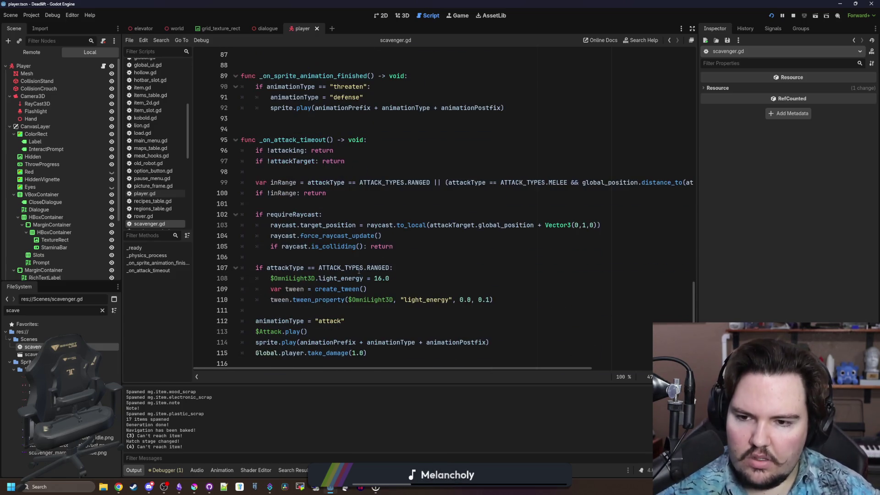
pyautogui.click(398, 196)
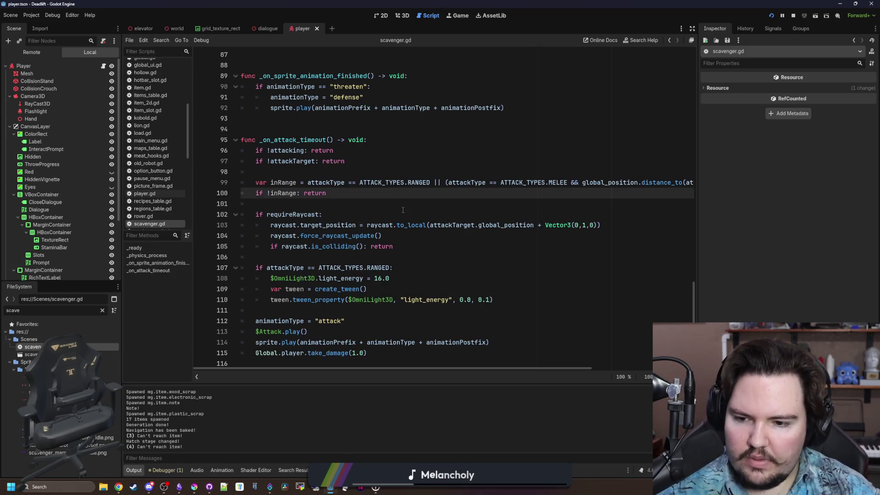
# Step: Add print(aggroTimer) at the top of _physics_process and run the project with F5
pyautogui.scroll(20, 403, 210)
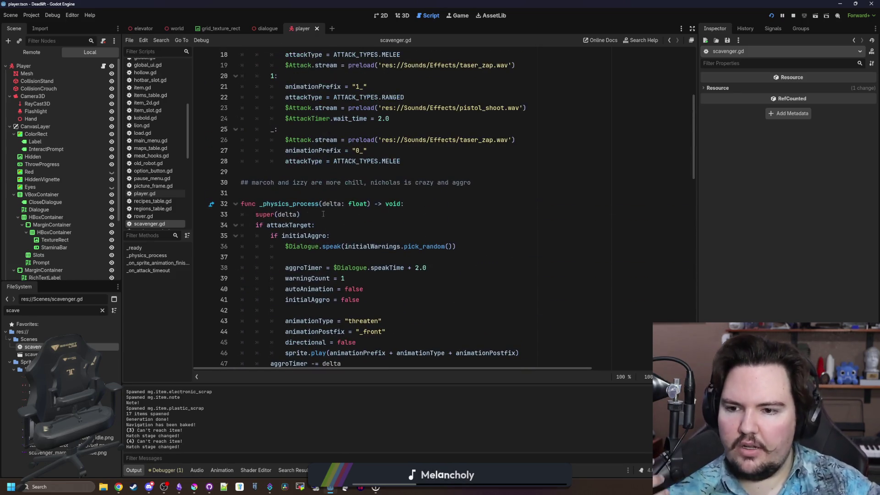
pyautogui.click(427, 203)
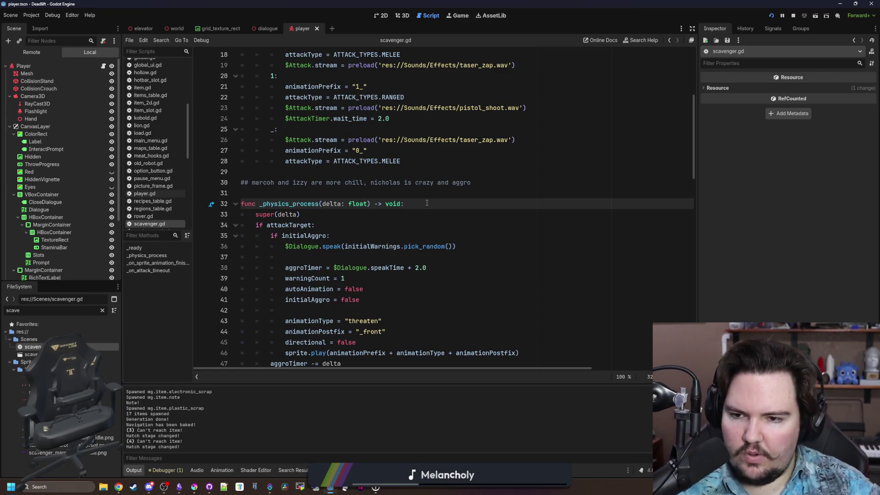
pyautogui.scroll(-2, 426, 203)
pyautogui.press('Return')
pyautogui.write('print(')
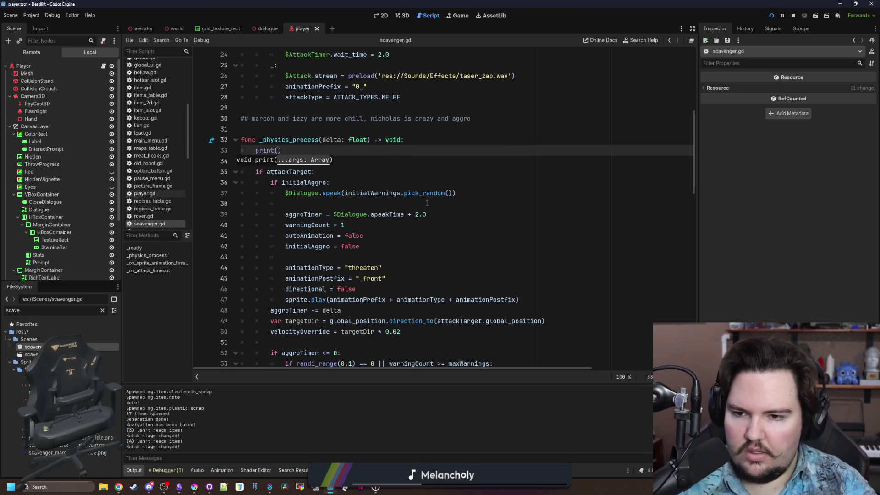
pyautogui.write('aggroTimer')
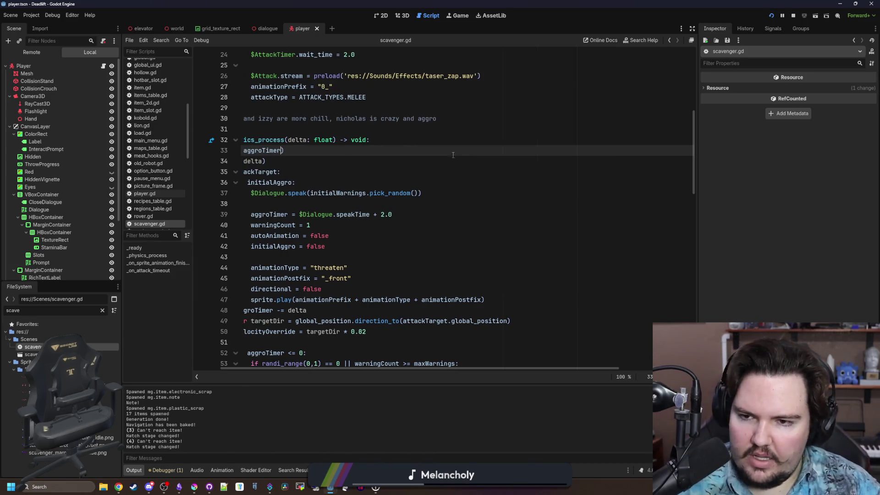
pyautogui.press('F5')
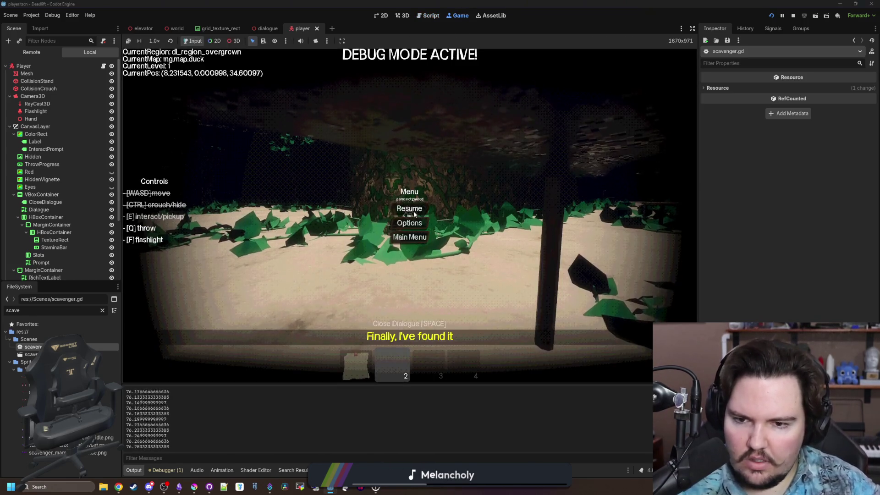
# Step: Resume the game and walk the corridors toward the scavenger
pyautogui.click(414, 213)
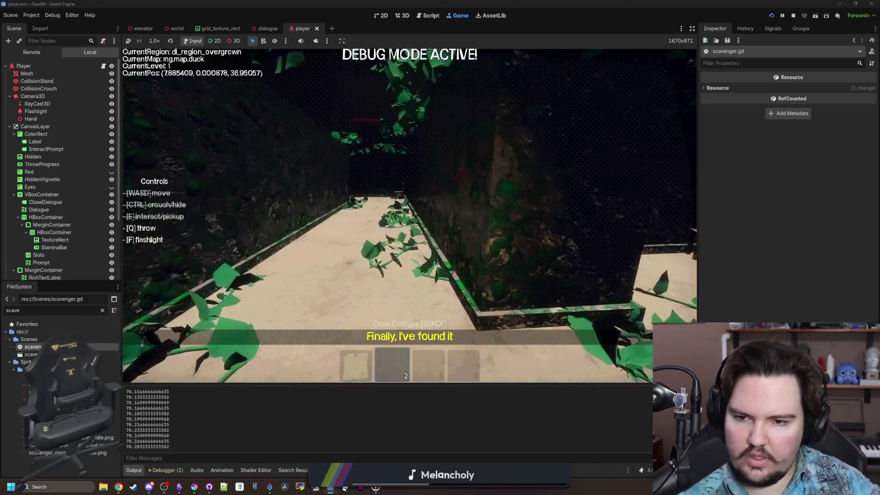
pyautogui.press('w')
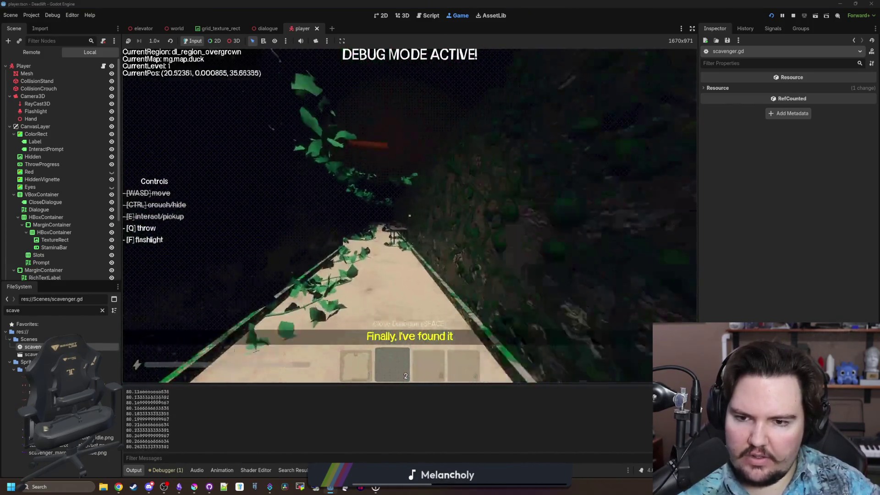
pyautogui.press('w')
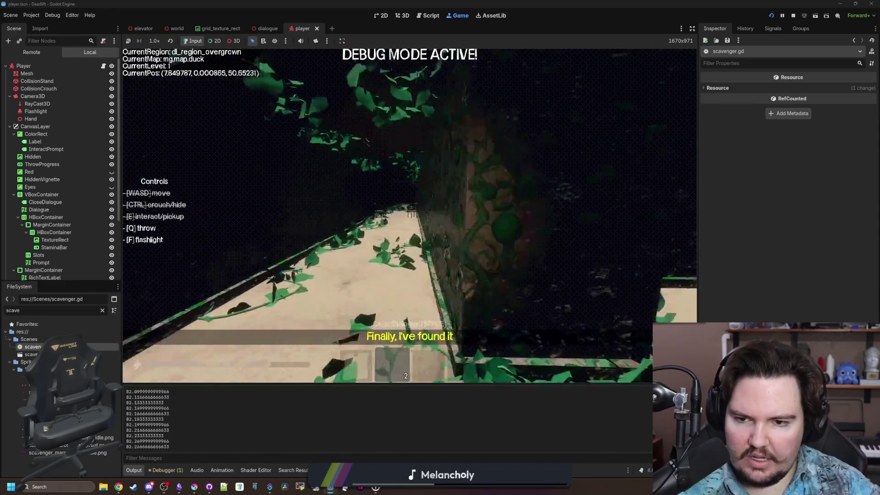
pyautogui.press('w')
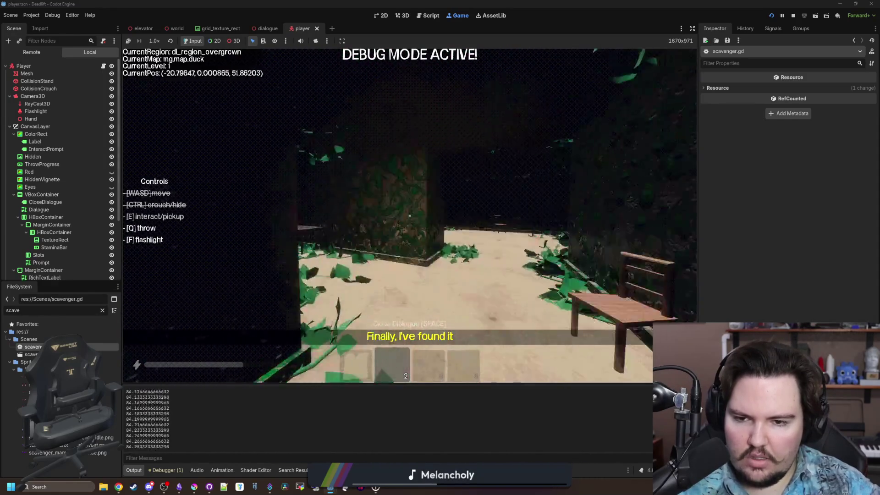
pyautogui.press('w')
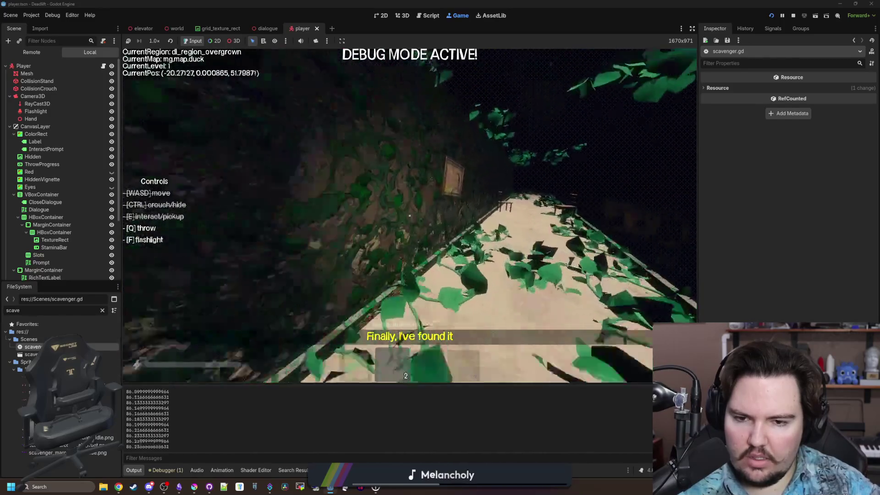
pyautogui.press('w')
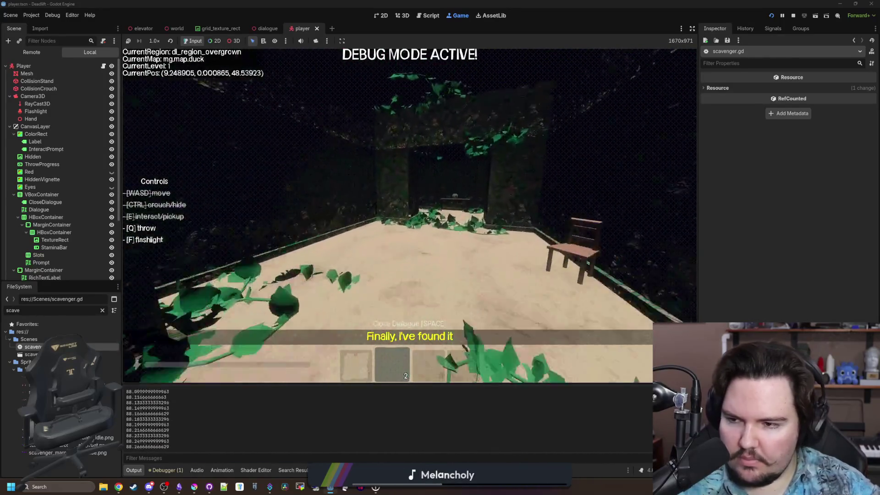
pyautogui.press('w')
pyautogui.press('w')
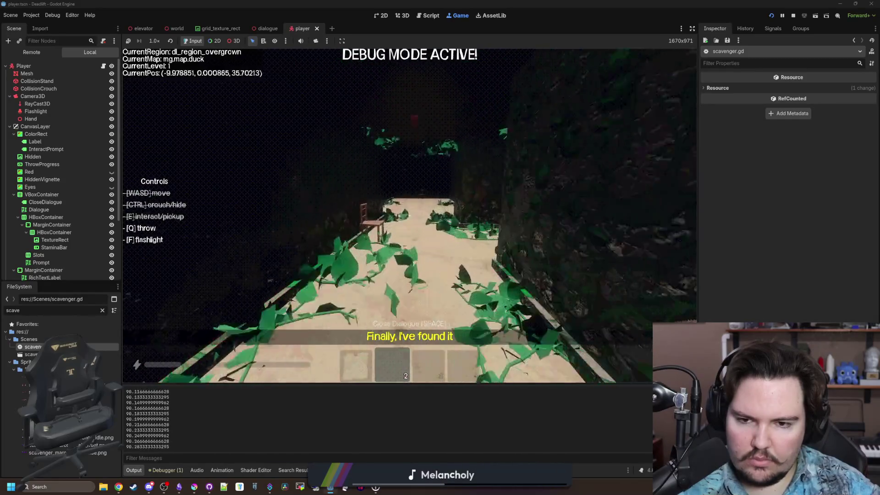
pyautogui.press('w')
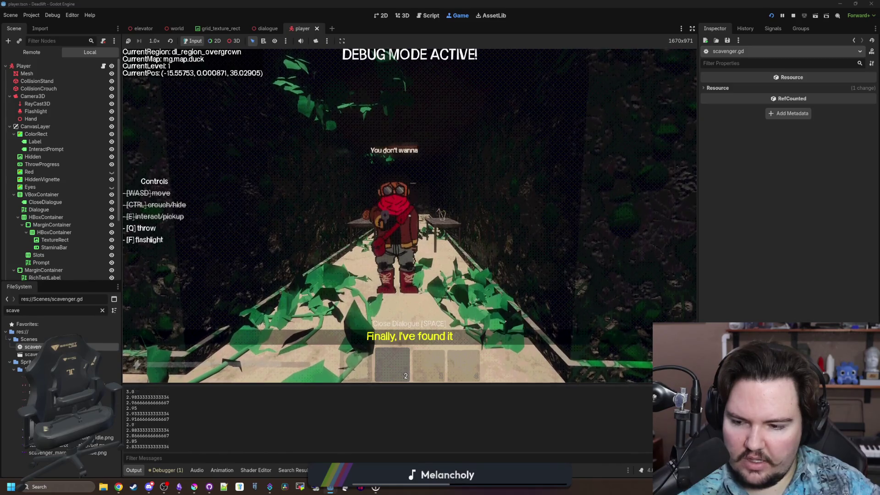
pyautogui.press('w')
pyautogui.press('w')
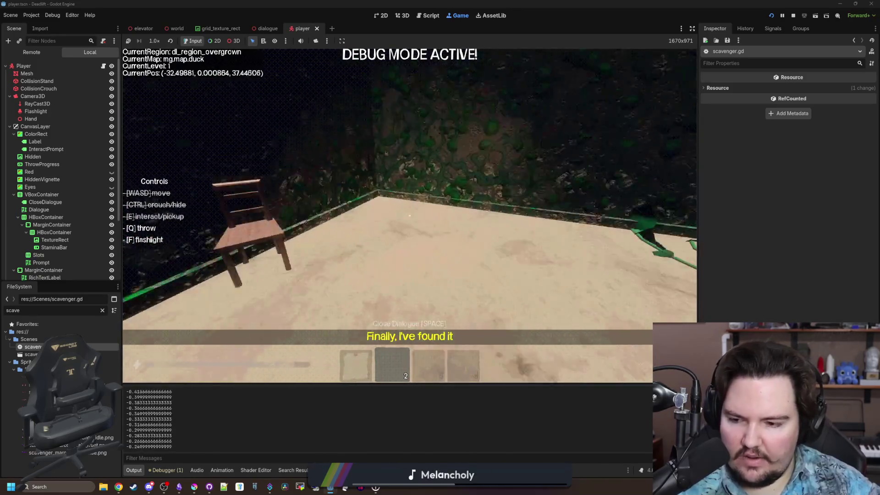
# Step: Approach the scavenger to trigger its warning, then stop the game with F8 and reopen the aggro code
pyautogui.press('Escape')
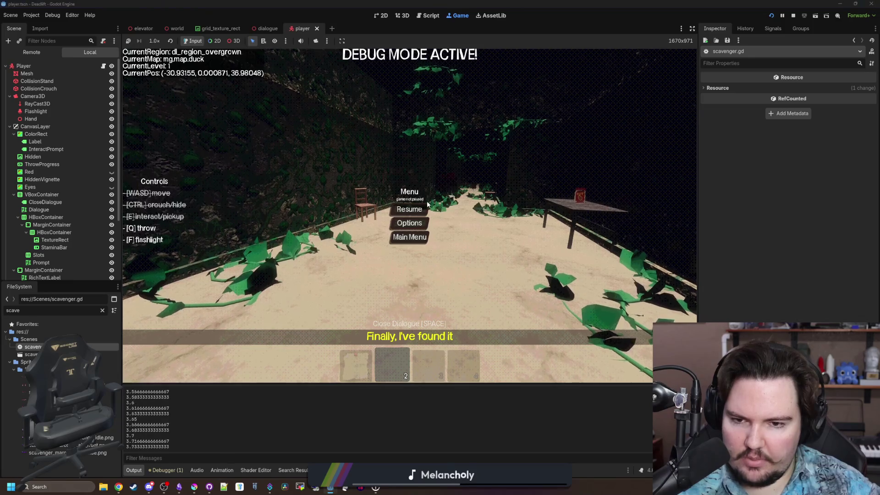
pyautogui.press('Escape')
pyautogui.press('w')
pyautogui.press('Escape')
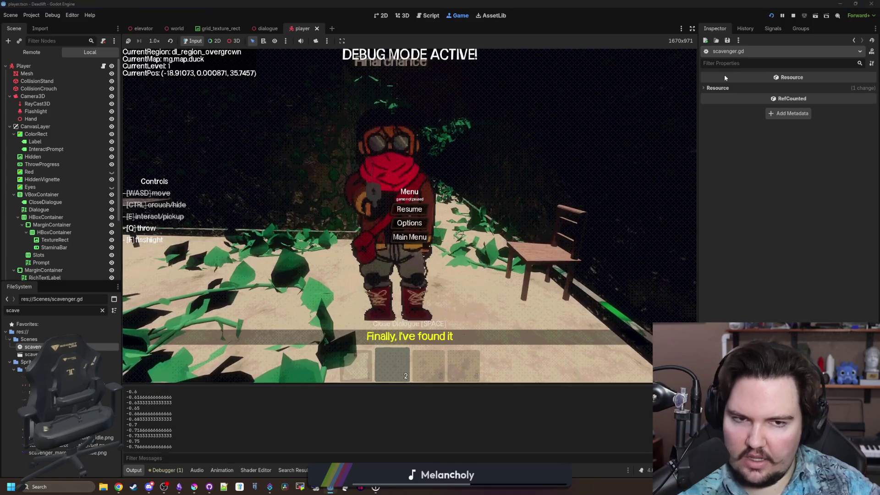
pyautogui.press('F8')
pyautogui.click(427, 235)
pyautogui.scroll(-4, 412, 230)
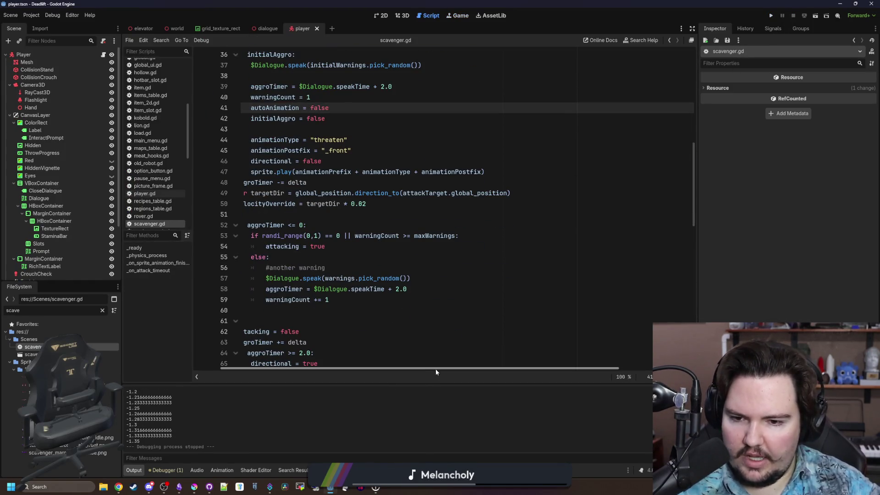
# Step: Review the aggroTimer check, else branch and warning lines 52–59 in scavenger.gd
pyautogui.moveTo(435, 368); pyautogui.dragTo(408, 368)
pyautogui.click(382, 289)
pyautogui.click(379, 297)
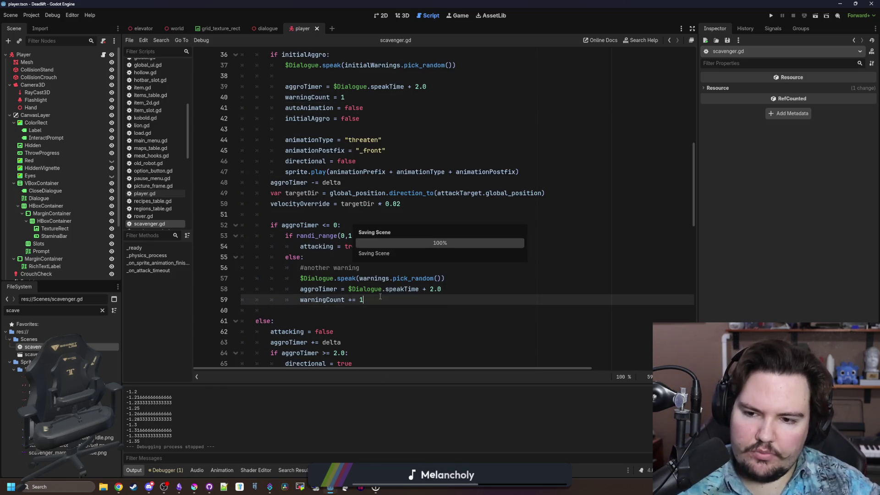
pyautogui.click(369, 257)
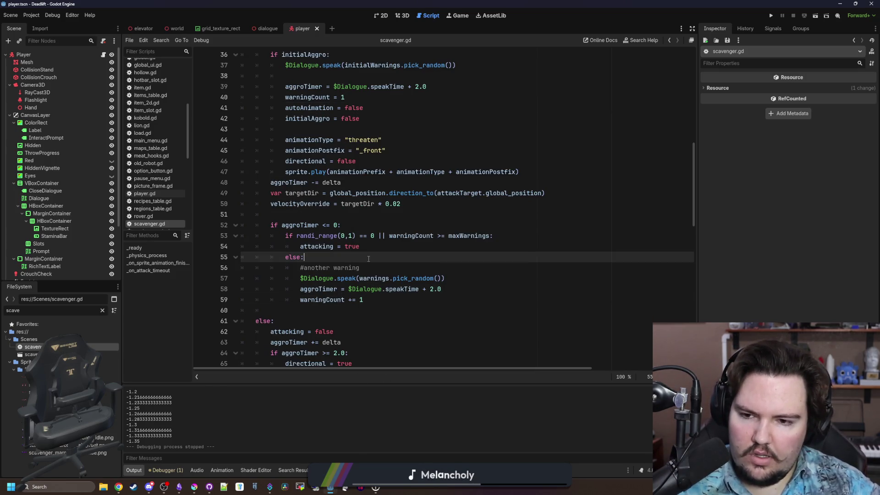
pyautogui.click(363, 224)
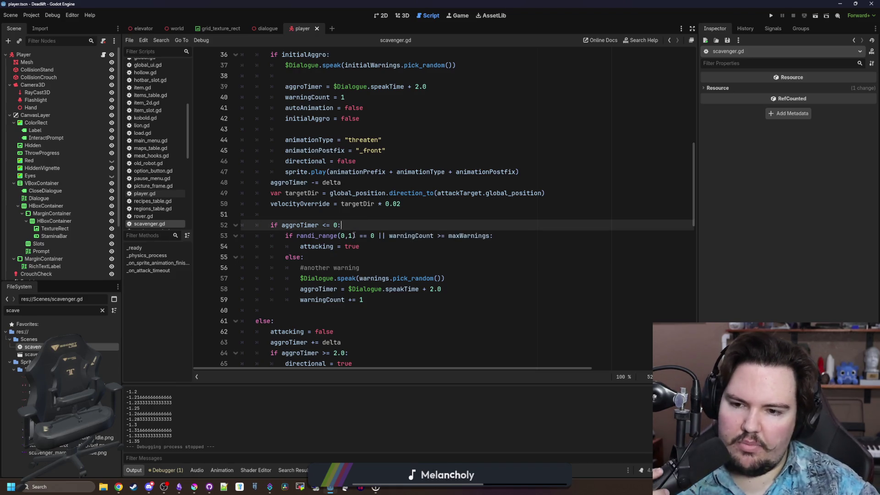
pyautogui.click(312, 255)
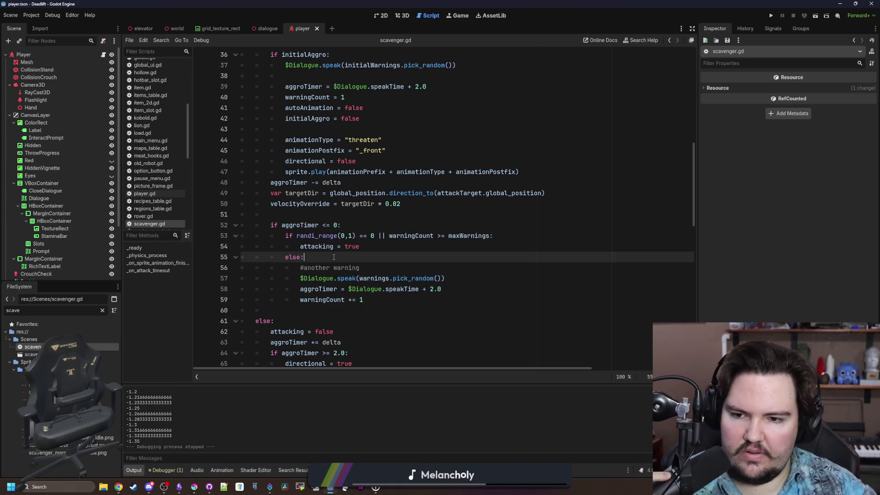
pyautogui.click(377, 225)
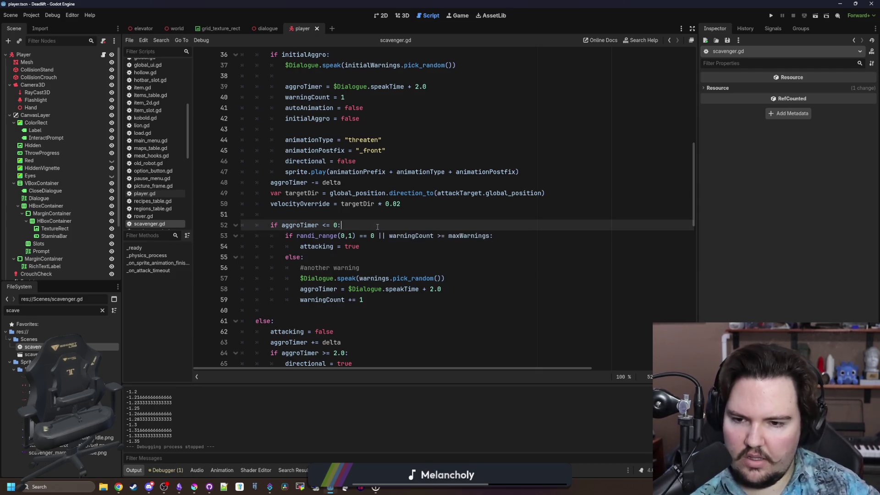
pyautogui.click(318, 256)
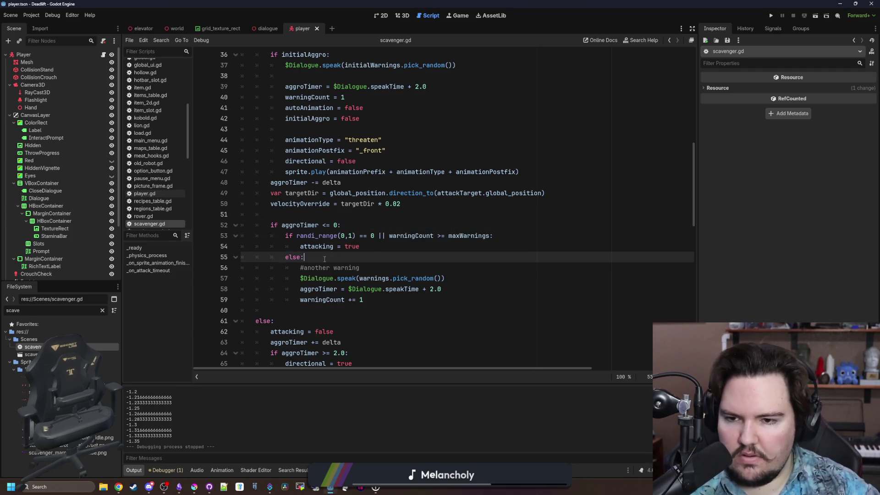
pyautogui.scroll(1, 324, 259)
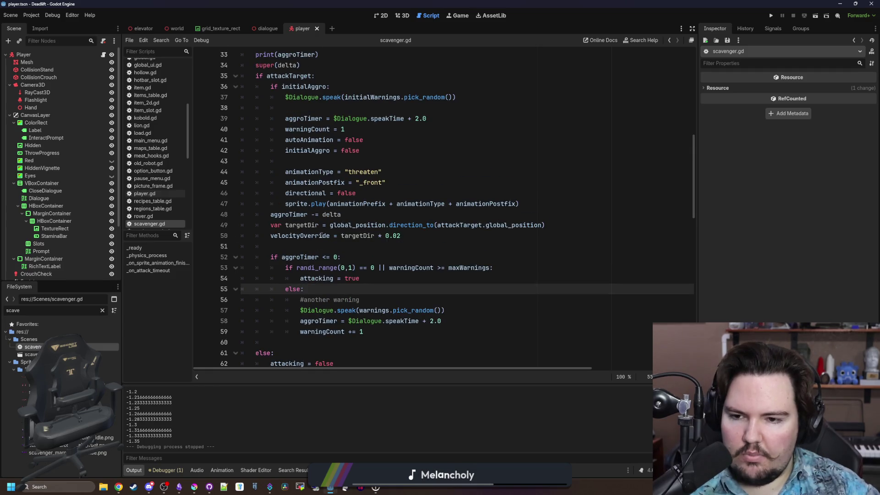
# Step: Append '&& !attacking' to the line 52 aggroTimer check, save, and relaunch the game
pyautogui.click(344, 258)
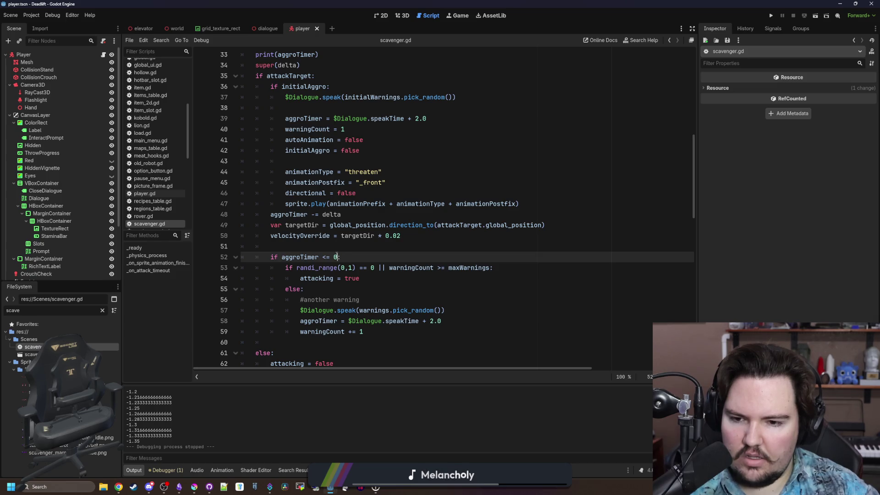
pyautogui.write('&& !a')
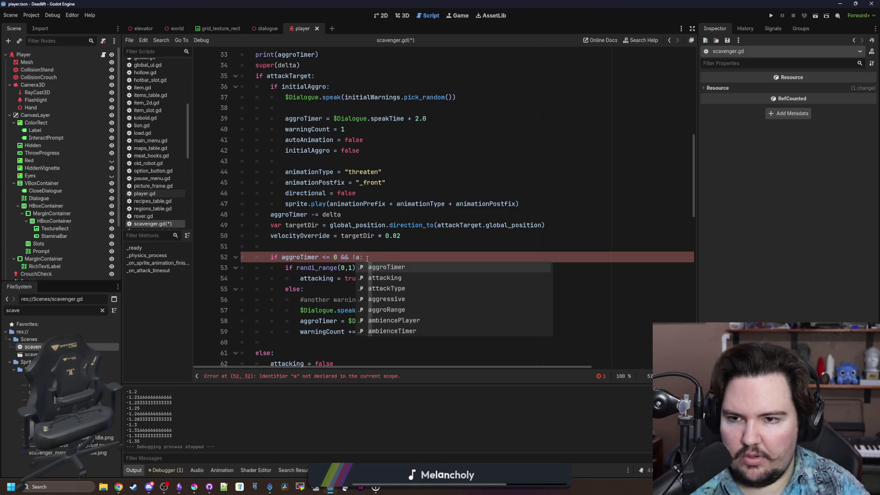
pyautogui.write('t')
pyautogui.press('Return')
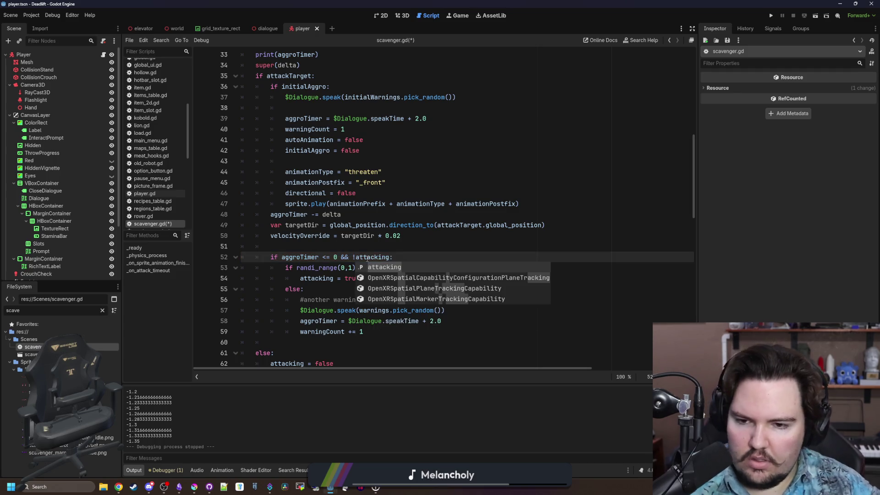
pyautogui.click(395, 250)
pyautogui.hotkey('ctrl', 's')
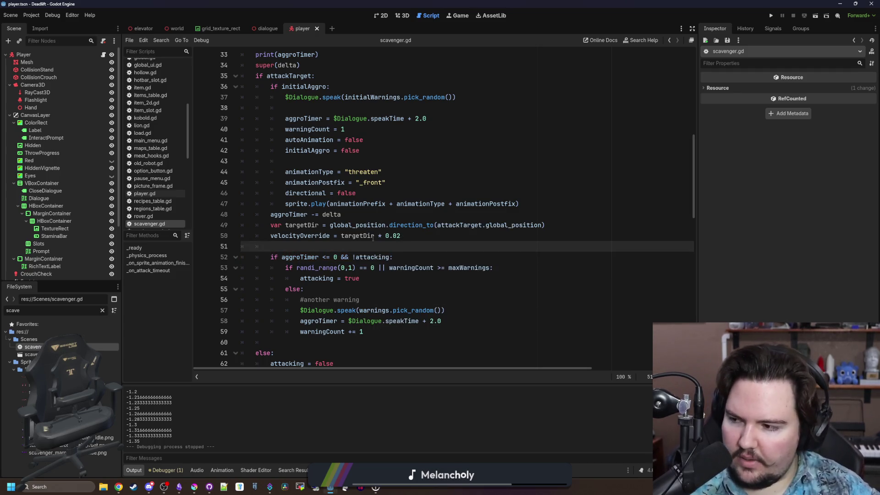
pyautogui.click(164, 487)
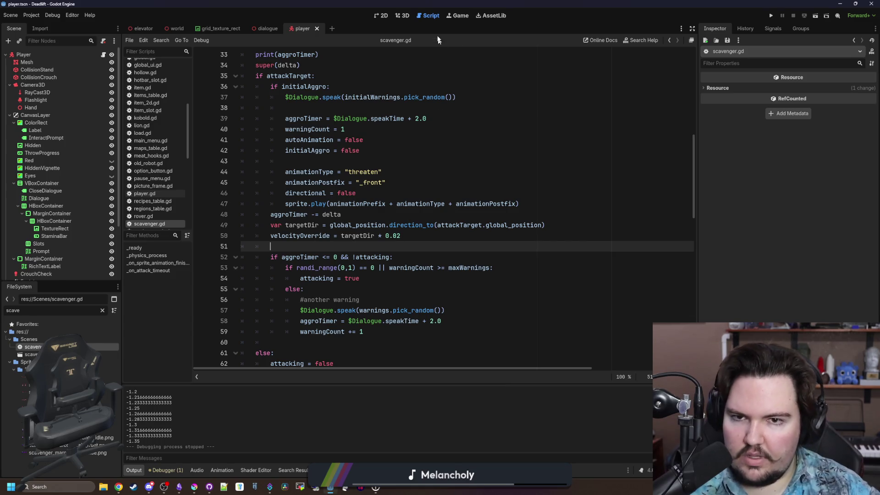
pyautogui.hotkey('ctrl', 'F4')
pyautogui.click(770, 15)
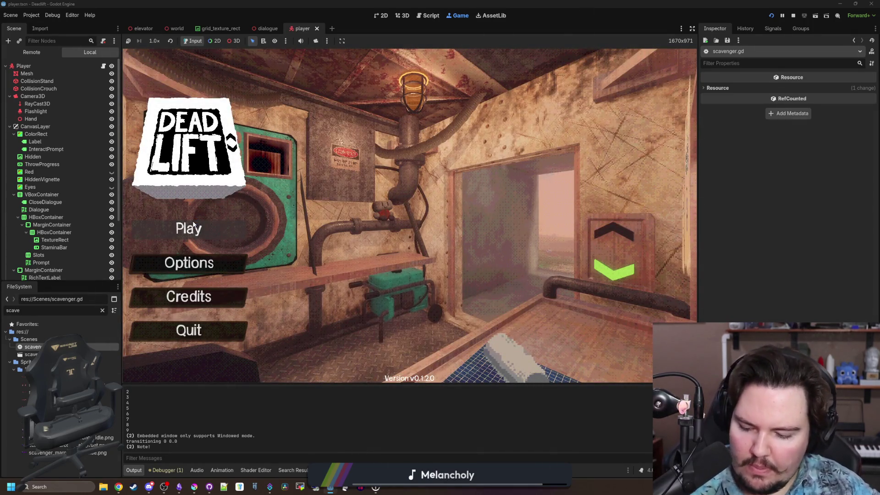
# Step: Start a new game and walk through the breakroom and overgrown corridor to face the scavenger
pyautogui.click(221, 224)
pyautogui.click(404, 251)
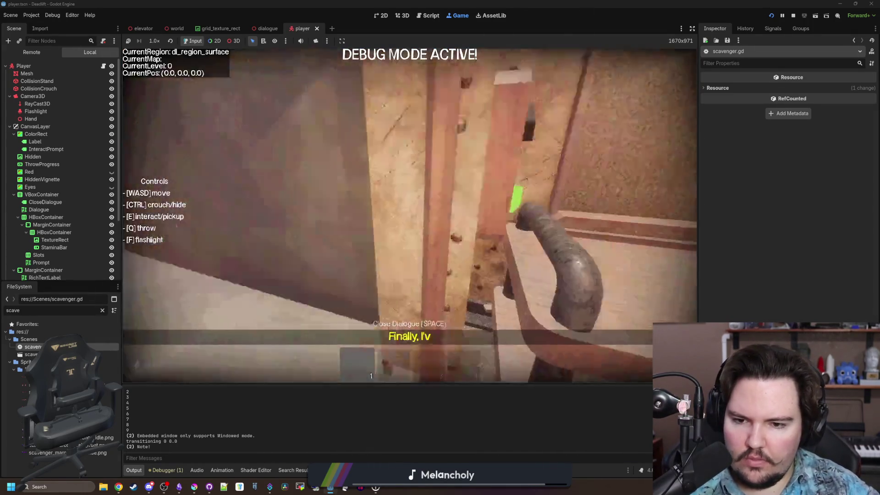
pyautogui.press('w')
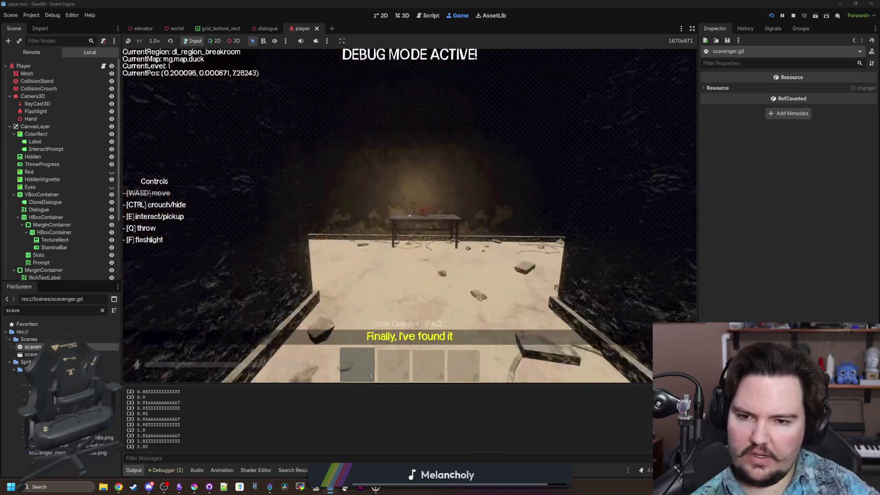
pyautogui.press('w')
pyautogui.press('w')
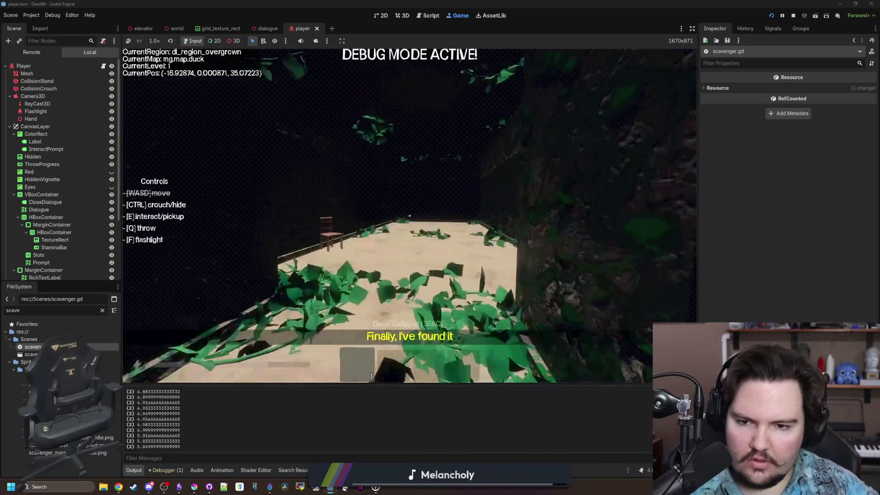
pyautogui.press('w')
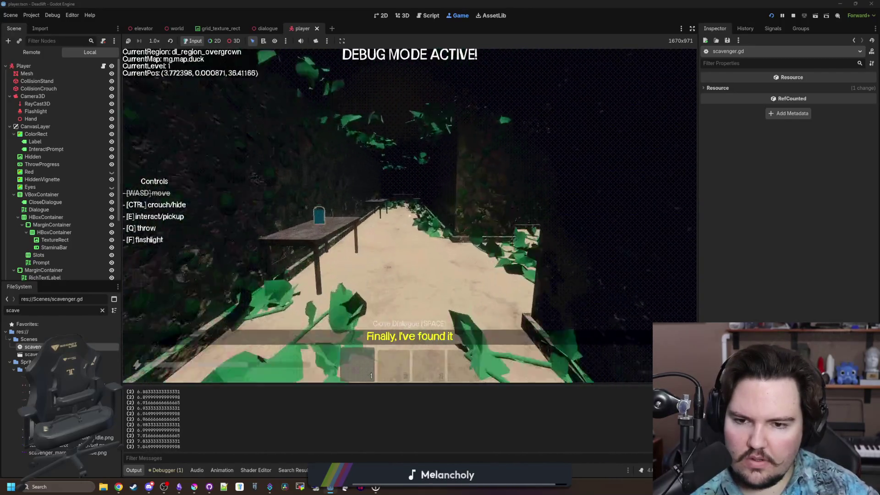
pyautogui.press('w')
pyautogui.press('w')
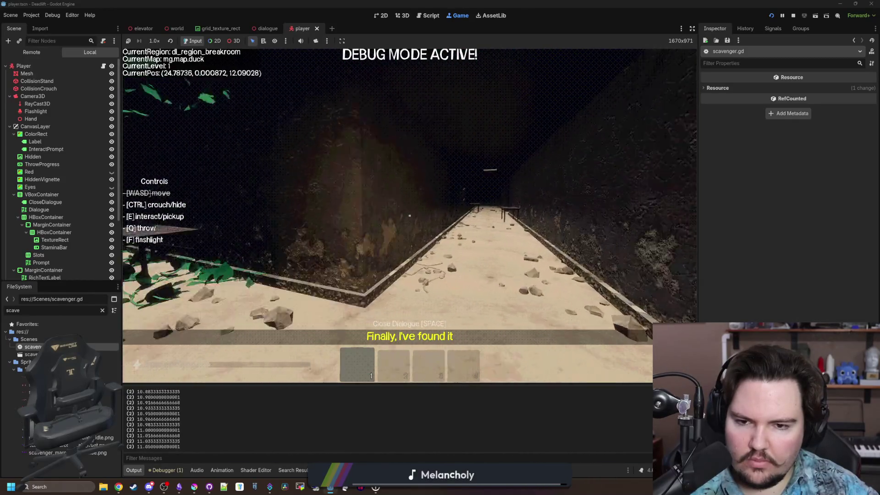
pyautogui.press('w')
pyautogui.press('w')
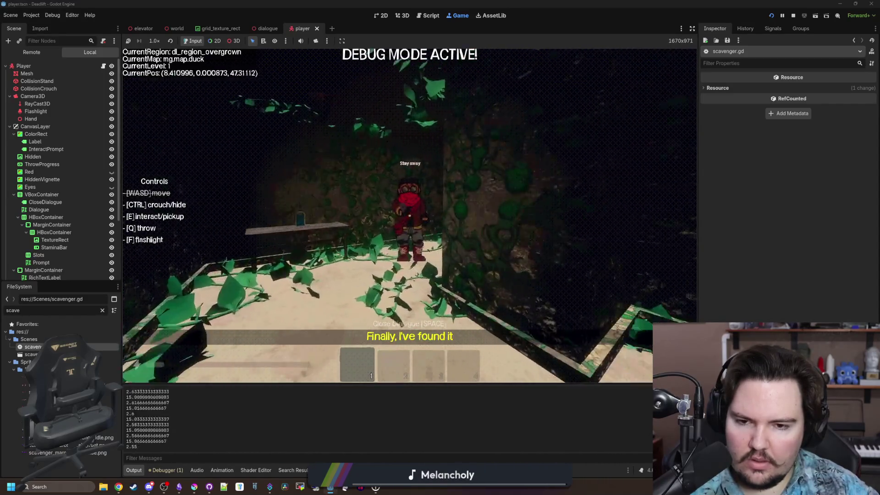
pyautogui.press('w')
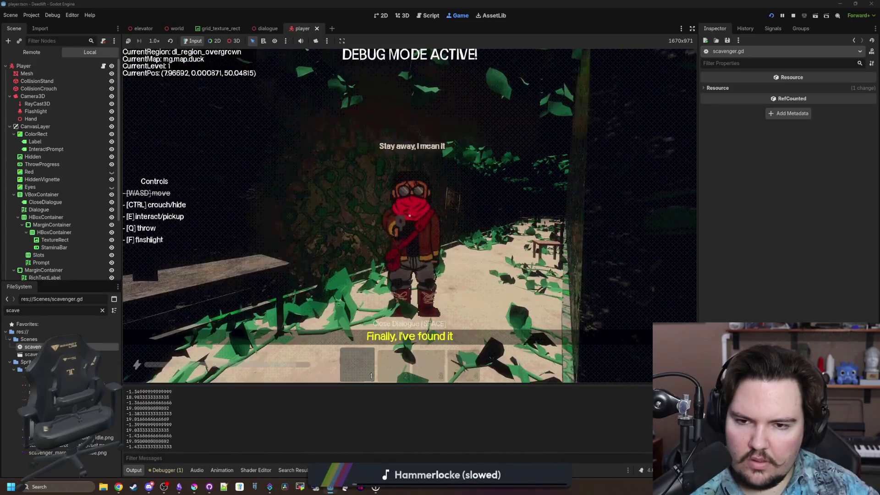
# Step: Crouch under the table with logs to hide from the scavenger
pyautogui.press('w')
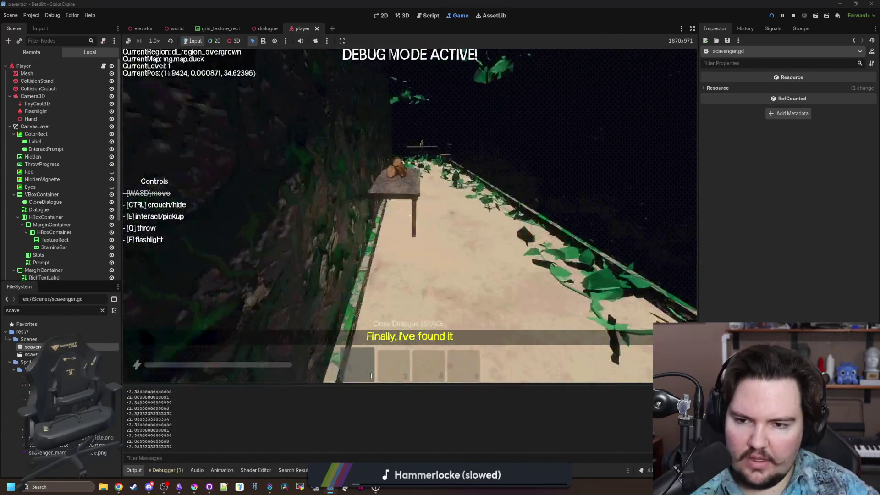
pyautogui.press('ctrl')
pyautogui.press('w')
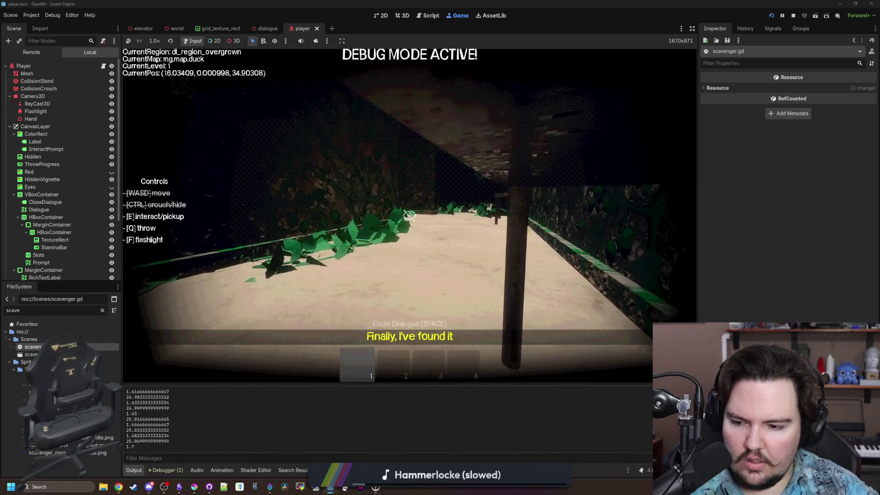
pyautogui.press('w')
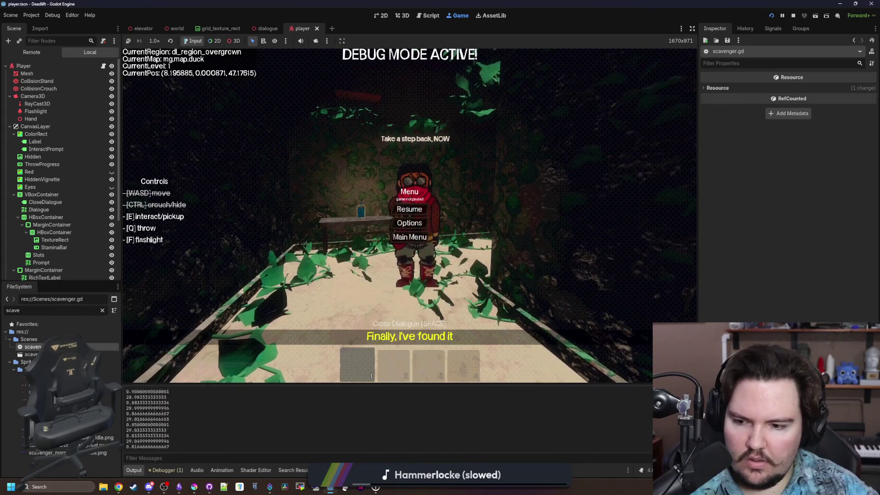
pyautogui.press('Escape')
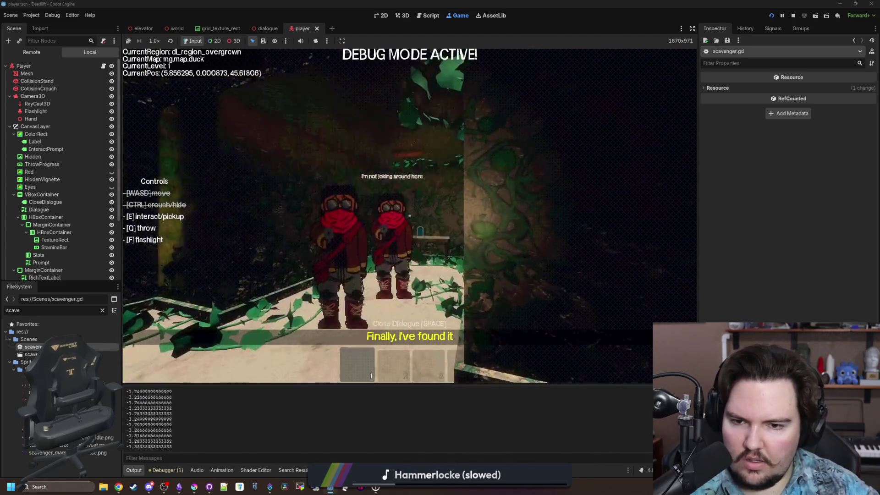
# Step: Walk down the corridor into the elevator, pause to glance at scavenger.gd, then resume
pyautogui.press('w')
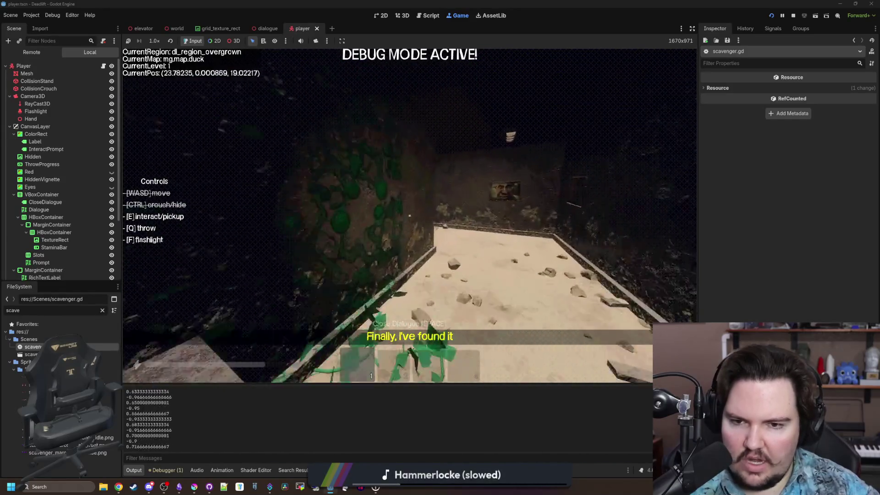
pyautogui.press('w')
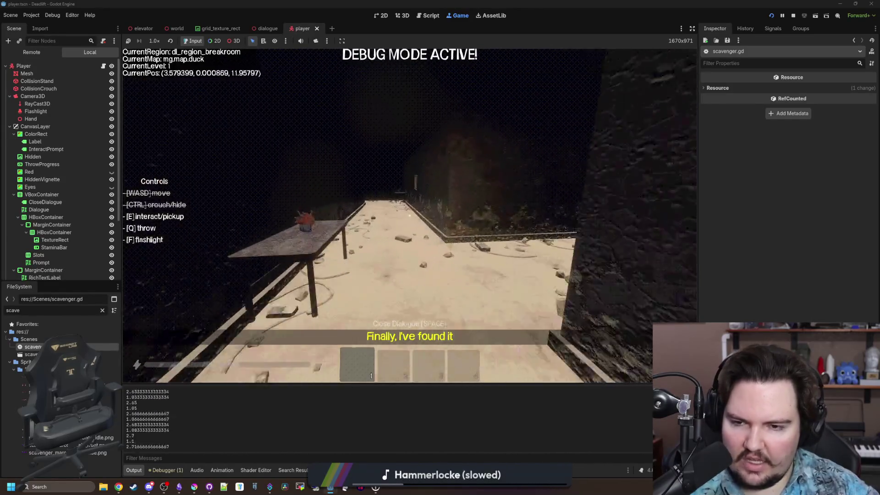
pyautogui.press('w')
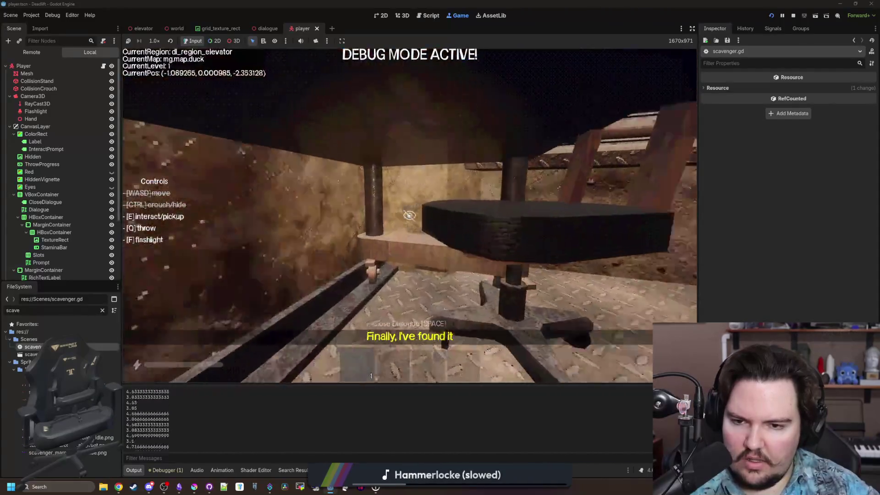
pyautogui.press('Escape')
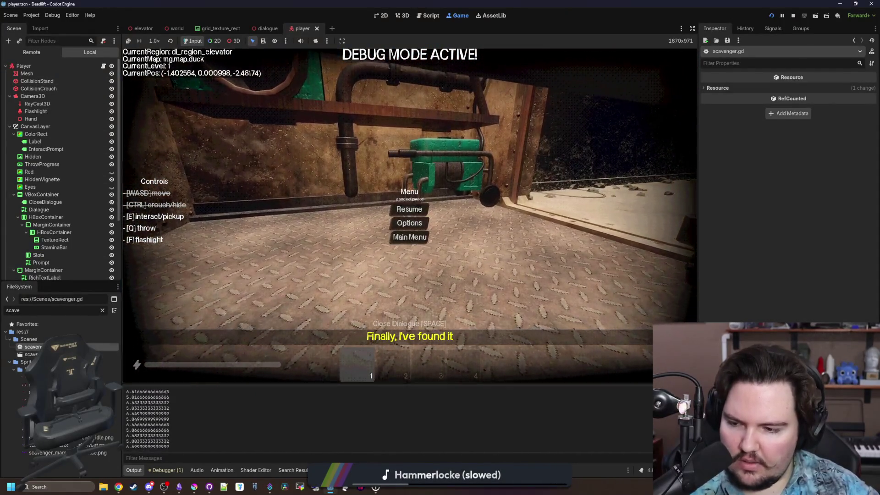
pyautogui.hotkey('ctrl', 'F3')
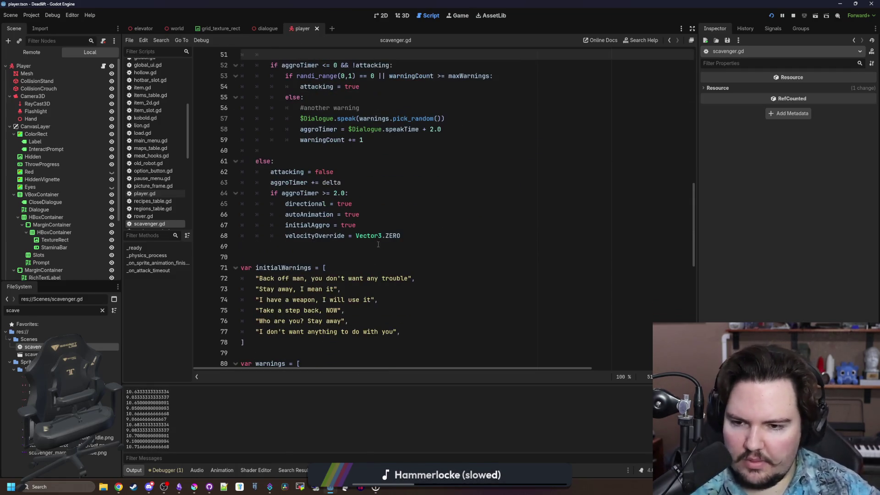
pyautogui.click(458, 15)
pyautogui.click(410, 213)
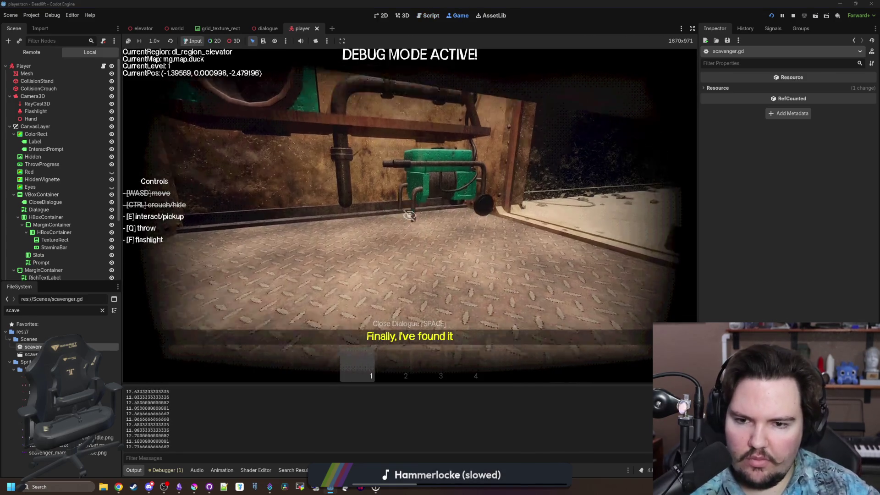
pyautogui.press('e')
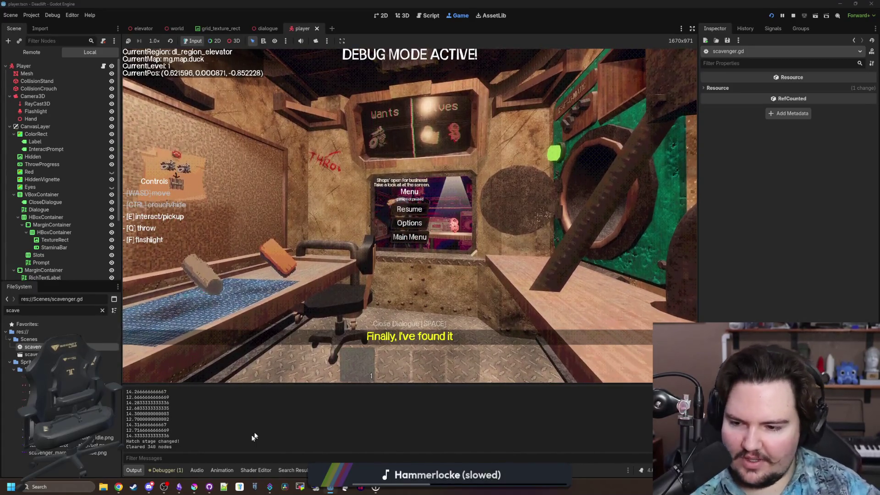
# Step: Open shops_table.gd via a 'shop' filter, set Metalhead's VoicePitch to 1.5, and run with F5
pyautogui.doubleClick(94, 311)
pyautogui.write('shop')
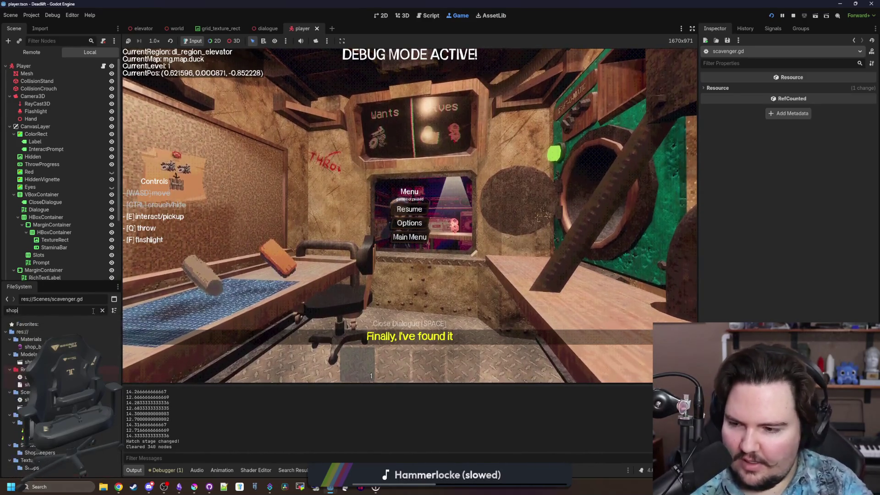
pyautogui.doubleClick(28, 377)
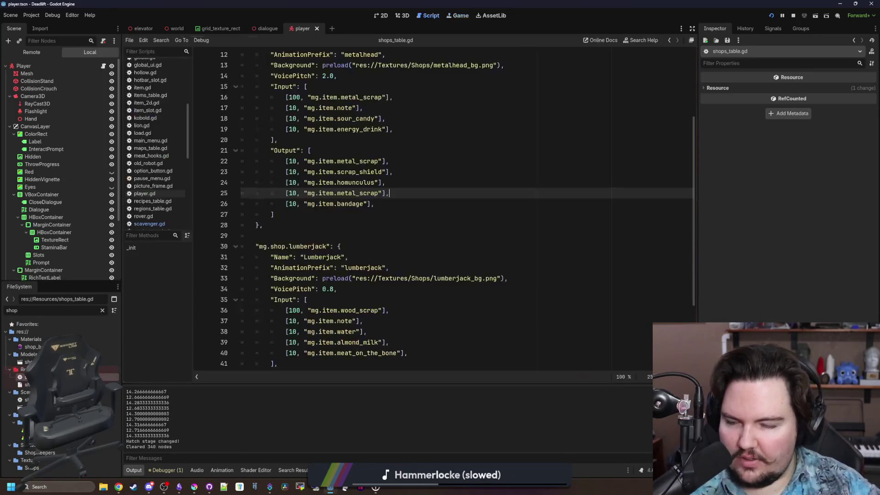
pyautogui.scroll(4, 369, 201)
pyautogui.click(330, 193)
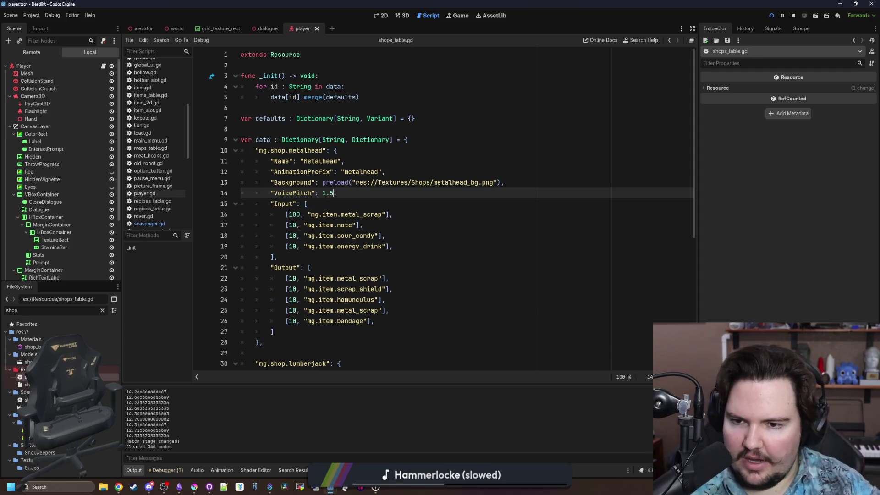
pyautogui.press('F5')
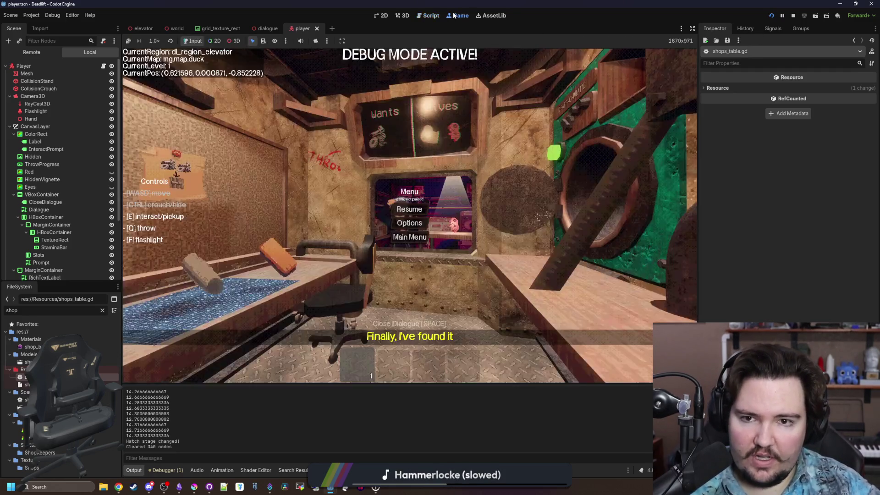
# Step: Resume the game, skip the no-food prompt to descend, and walk up to the shopkeeper's window
pyautogui.click(409, 208)
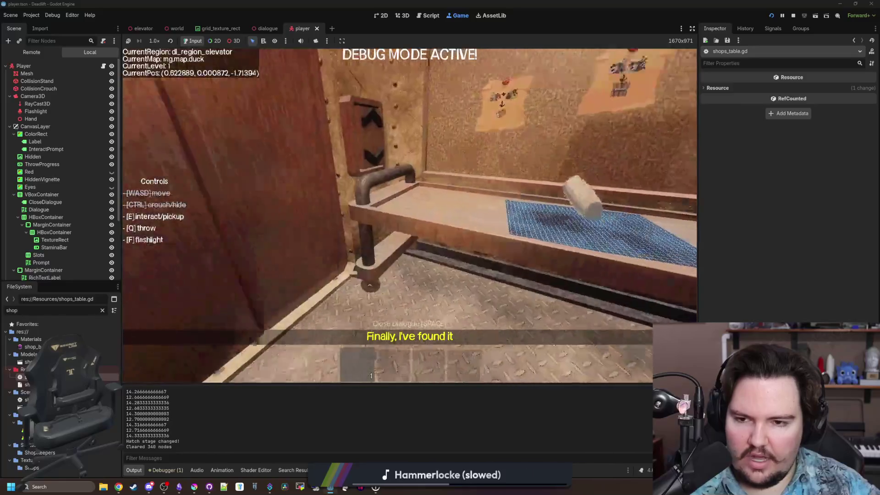
pyautogui.press('w')
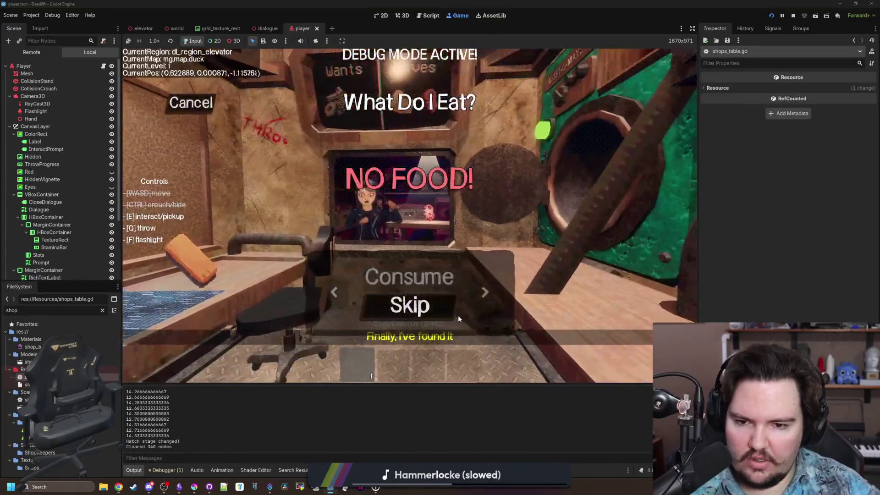
pyautogui.click(430, 322)
pyautogui.press('w')
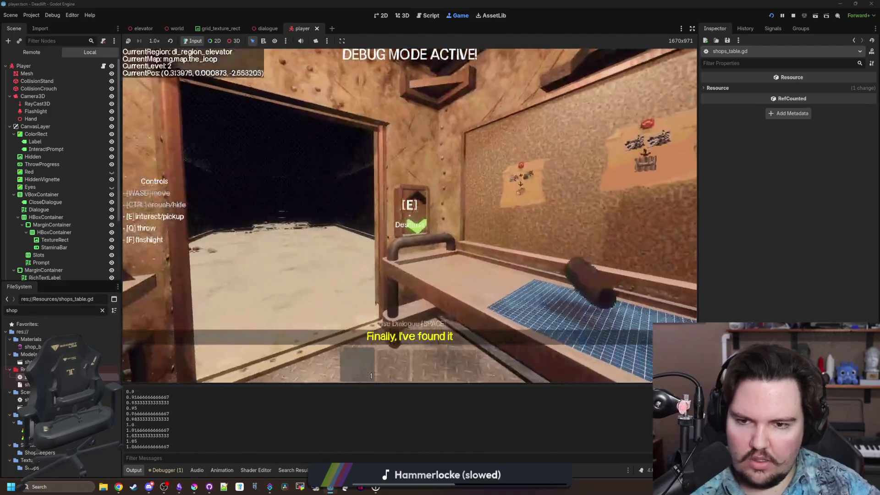
pyautogui.press('w')
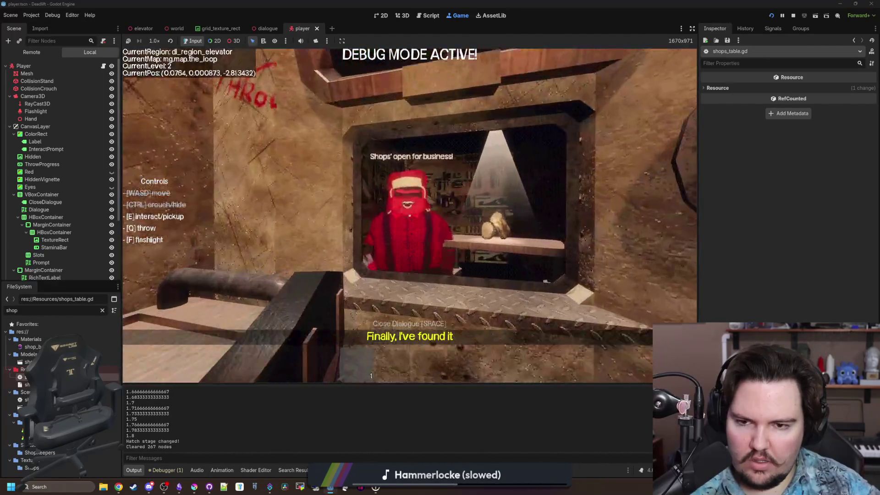
pyautogui.press('s')
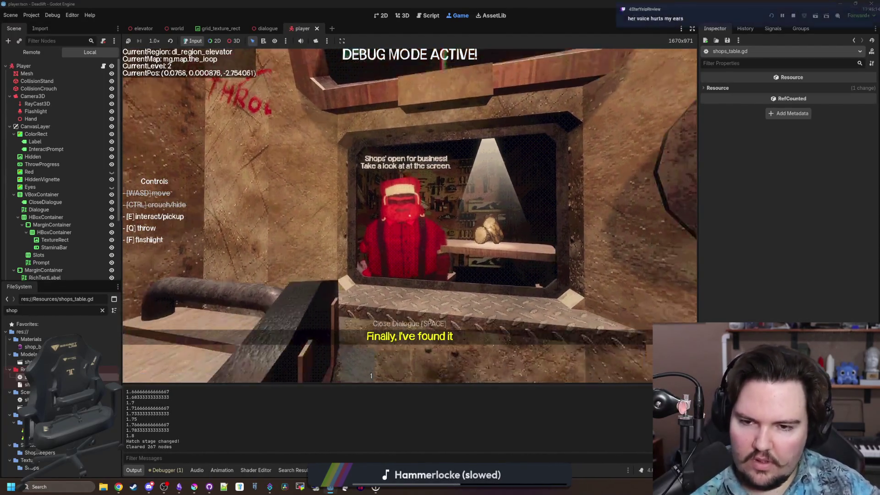
pyautogui.press('w')
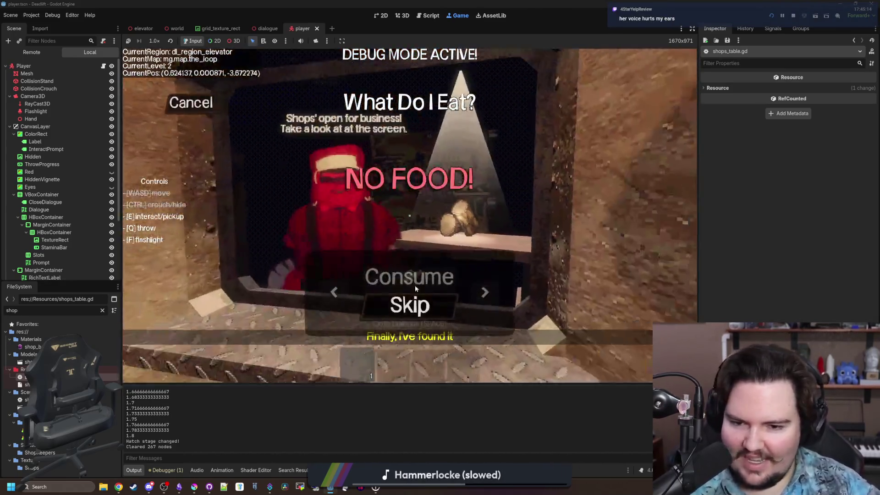
# Step: Skip the no-food and no-water prompts, step back, then pause and stop the game with F8
pyautogui.click(417, 301)
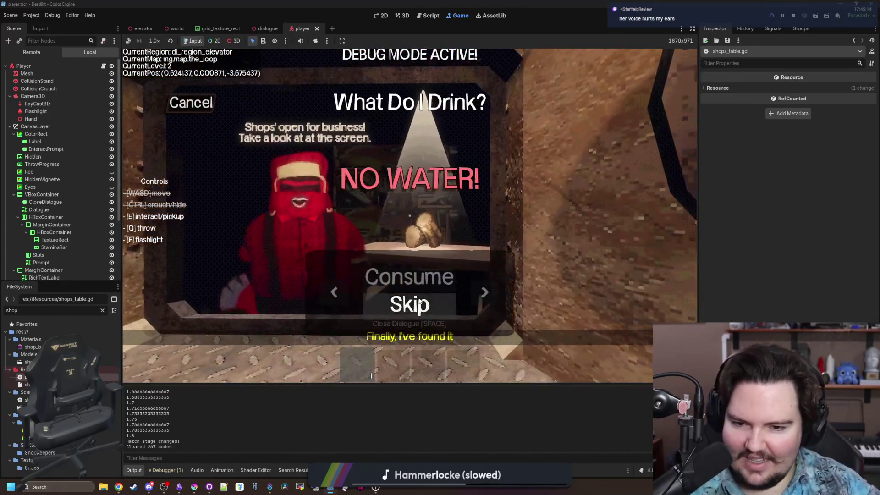
pyautogui.click(417, 300)
pyautogui.press('s')
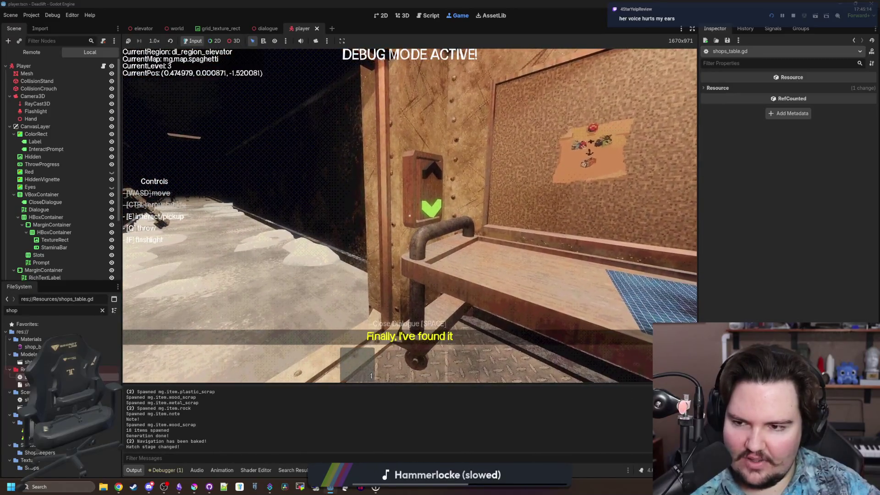
pyautogui.press('Escape')
pyautogui.press('F8')
pyautogui.hotkey('ctrl', 's')
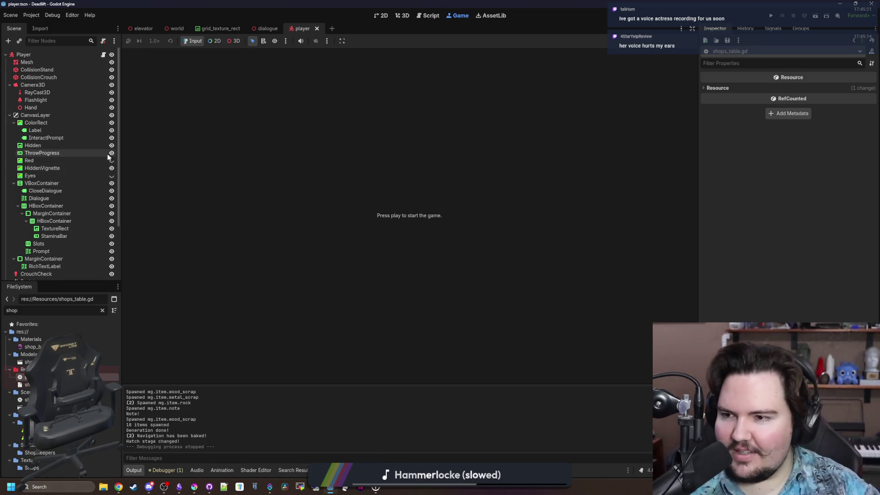
# Step: Open player.gd, save, and review the commented-out take_damage lines 177–179
pyautogui.click(102, 54)
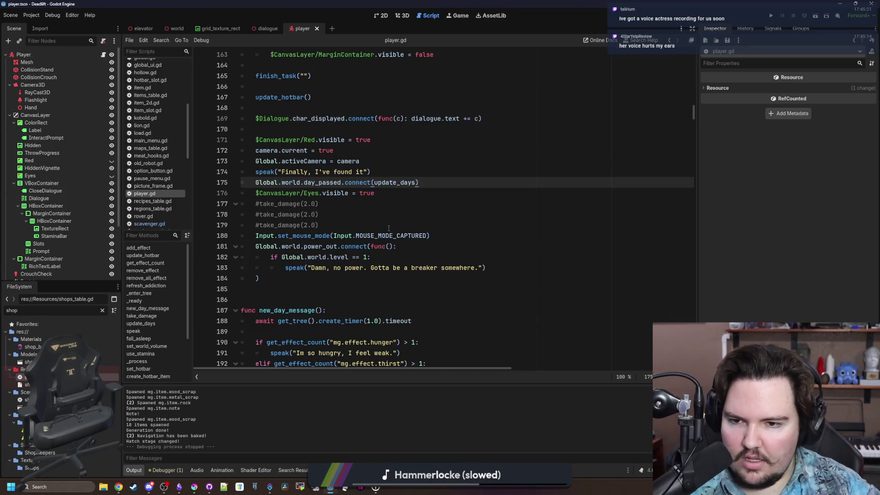
pyautogui.click(342, 222)
pyautogui.hotkey('ctrl', 's')
pyautogui.hotkey('ctrl', 's')
pyautogui.hotkey('ctrl', 's')
pyautogui.hotkey('ctrl', 's')
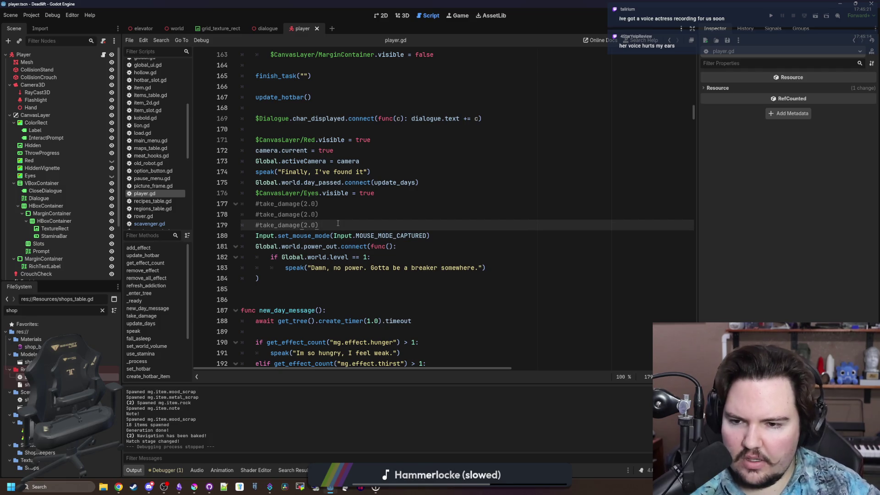
pyautogui.moveTo(338, 223); pyautogui.dragTo(207, 199)
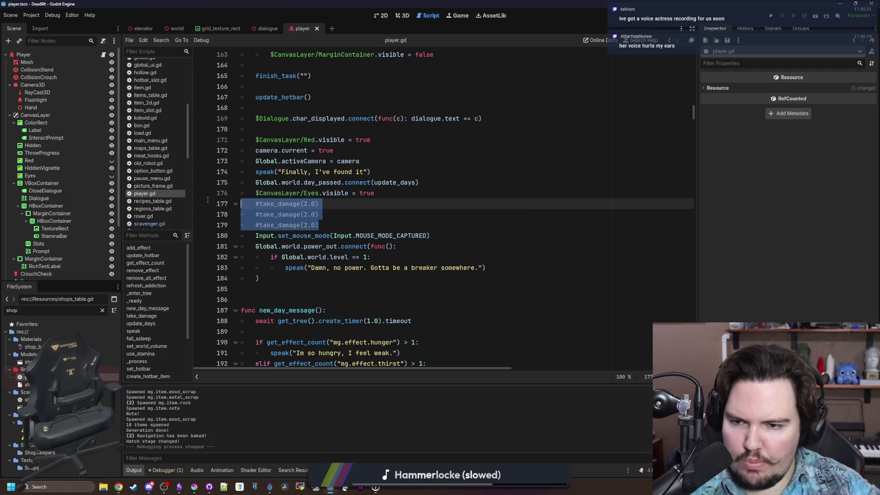
pyautogui.click(339, 206)
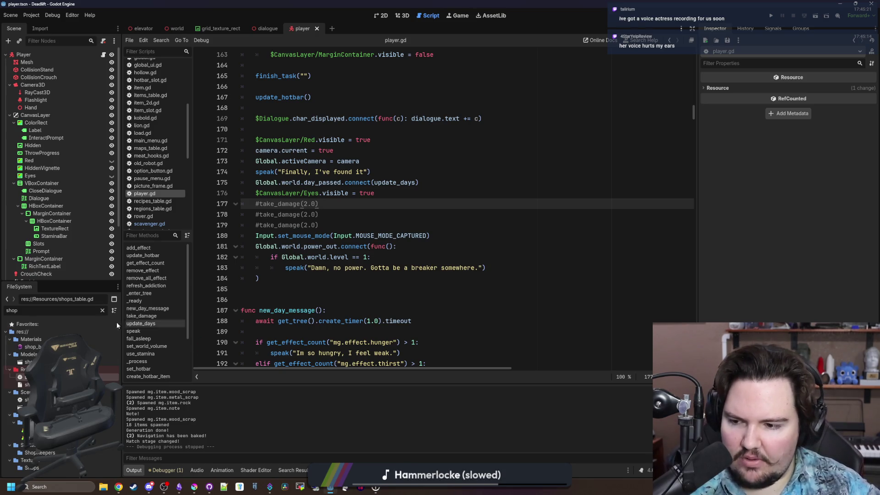
# Step: Clear the FileSystem filter, widen the left dock, and collapse the Resources folder
pyautogui.click(102, 310)
pyautogui.moveTo(121, 311); pyautogui.dragTo(270, 310)
pyautogui.scroll(2, 19, 367)
pyautogui.click(10, 377)
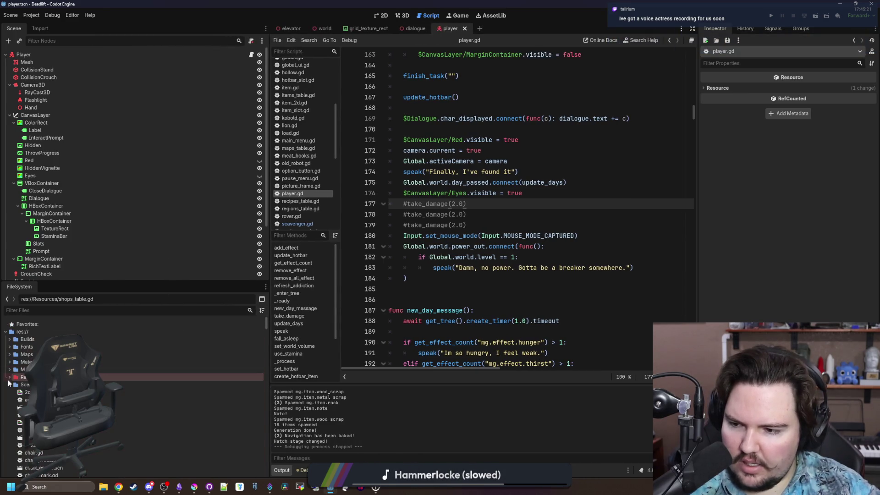
# Step: Expand the Sounds folder and preview the testmale_0.ogg and testmale_1.ogg voice clips
pyautogui.click(10, 392)
pyautogui.doubleClick(50, 422)
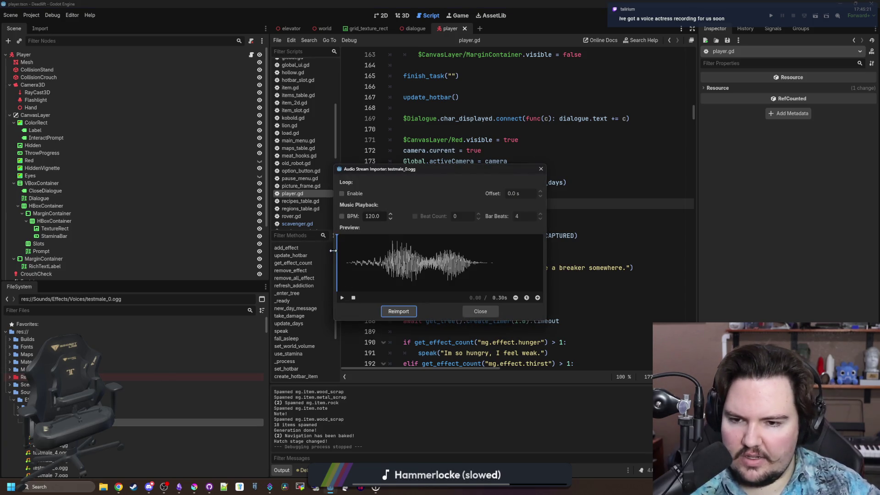
pyautogui.moveTo(338, 254); pyautogui.dragTo(438, 275)
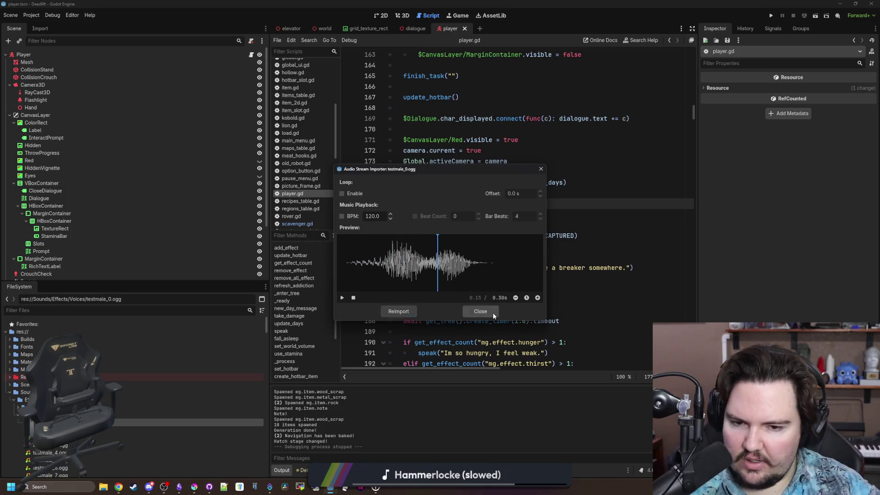
pyautogui.click(490, 312)
pyautogui.doubleClick(128, 430)
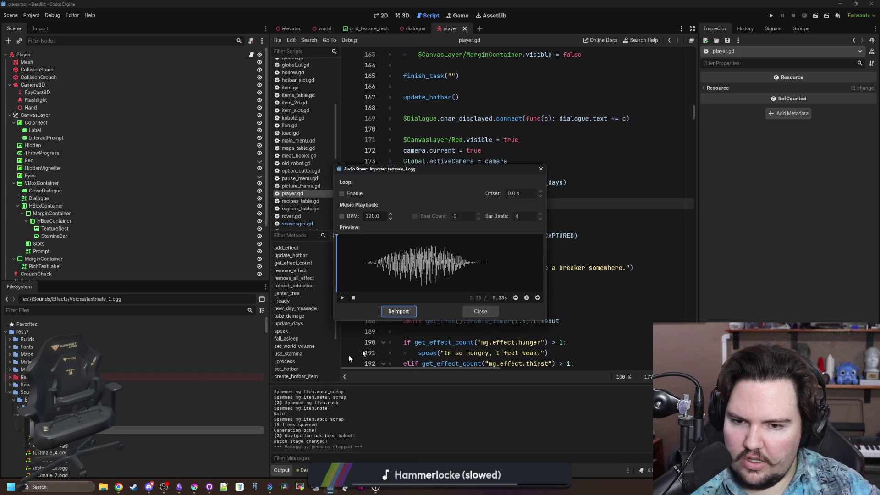
pyautogui.moveTo(353, 266); pyautogui.dragTo(363, 267)
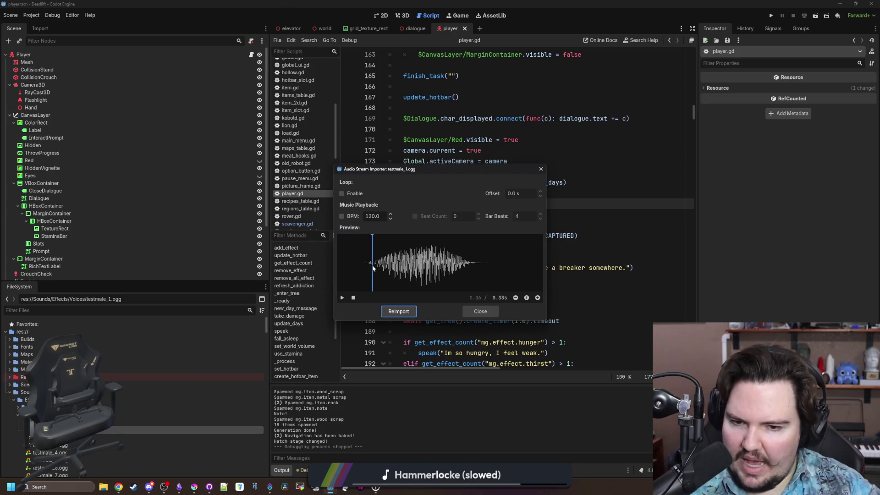
pyautogui.moveTo(371, 270); pyautogui.dragTo(376, 271)
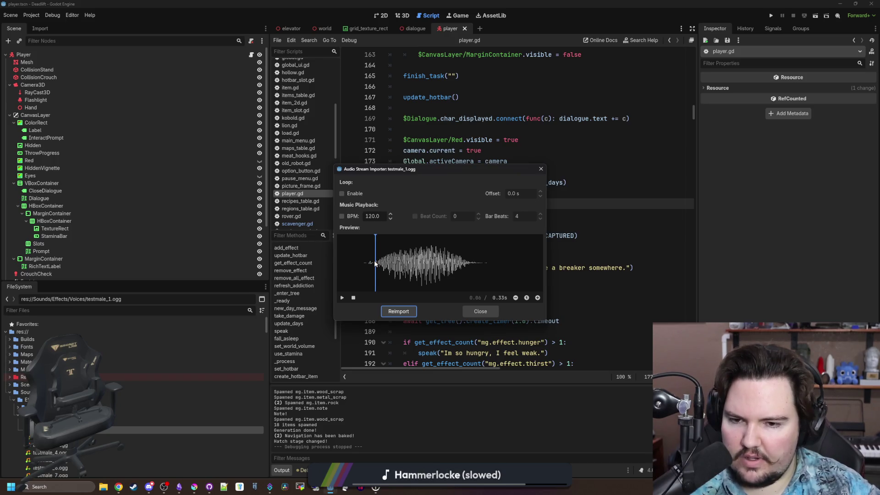
pyautogui.click(494, 311)
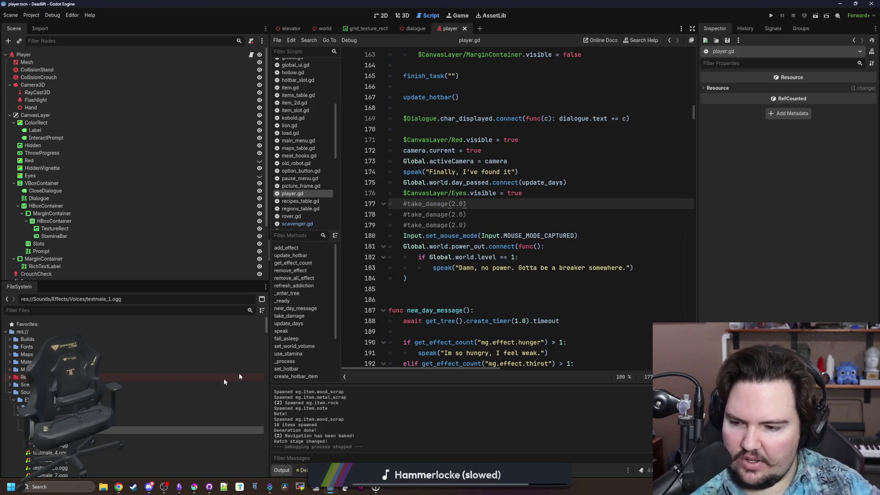
# Step: Open import previews for testmale_2 through testmale_5, playing clips 4 and 5
pyautogui.doubleClick(128, 437)
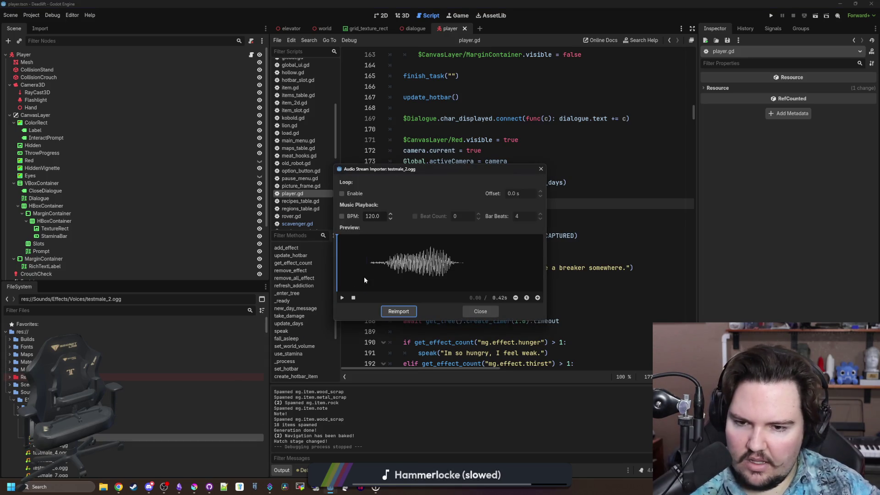
pyautogui.click(480, 311)
pyautogui.doubleClick(91, 445)
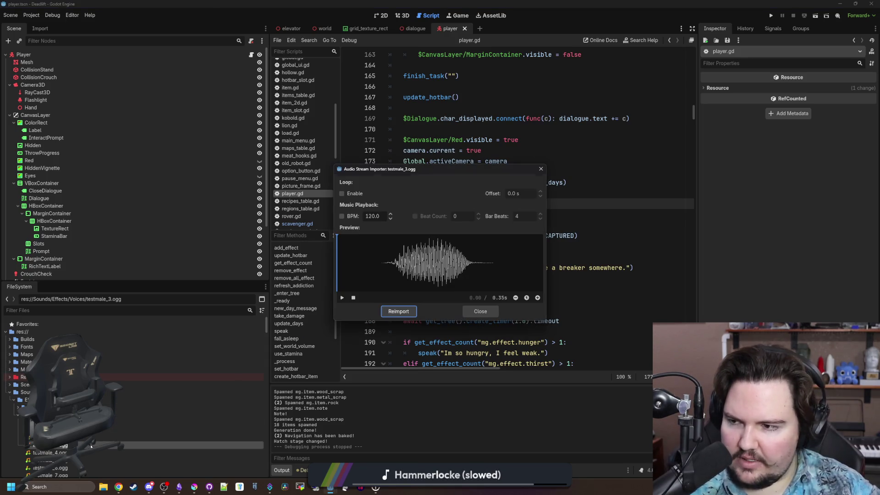
pyautogui.click(480, 312)
pyautogui.doubleClick(91, 452)
pyautogui.click(341, 298)
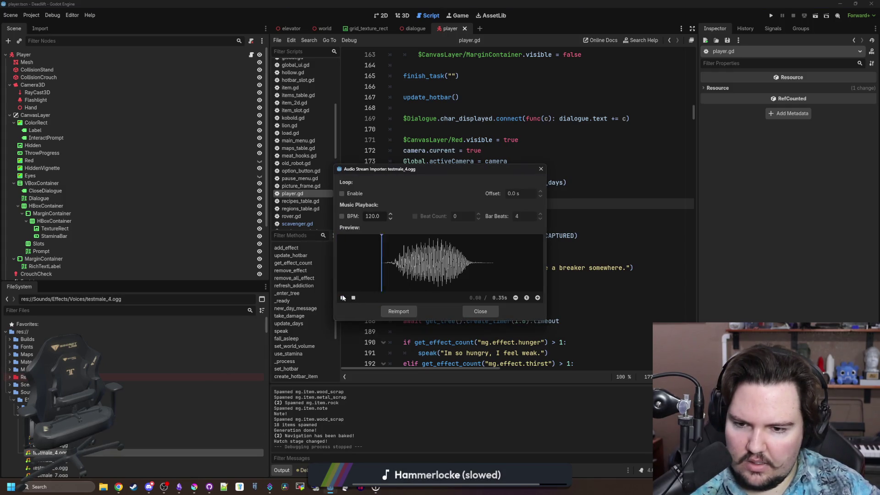
pyautogui.click(480, 311)
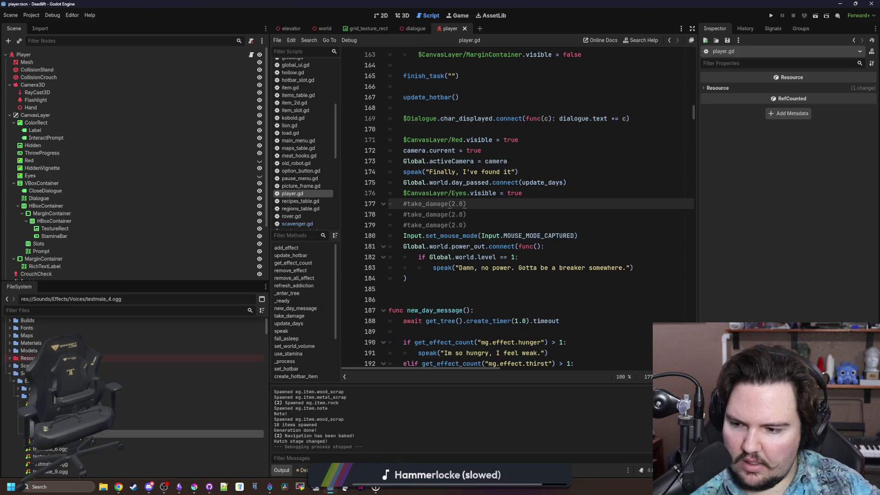
pyautogui.doubleClick(137, 441)
pyautogui.click(342, 298)
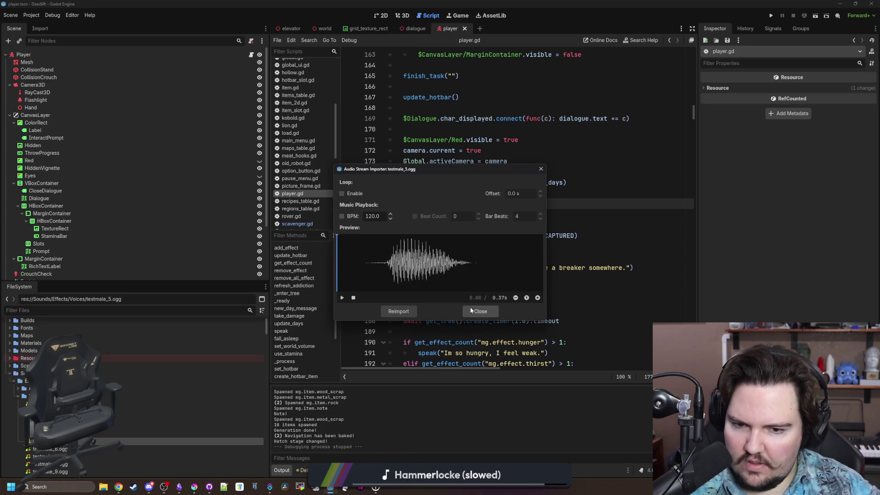
pyautogui.click(481, 311)
# Step: Preview and play the testmale_6, testmale_7 and testmale_G voice clips
pyautogui.scroll(-1, 125, 411)
pyautogui.doubleClick(133, 429)
pyautogui.click(342, 298)
pyautogui.click(481, 311)
pyautogui.scroll(-1, 137, 412)
pyautogui.doubleClick(137, 418)
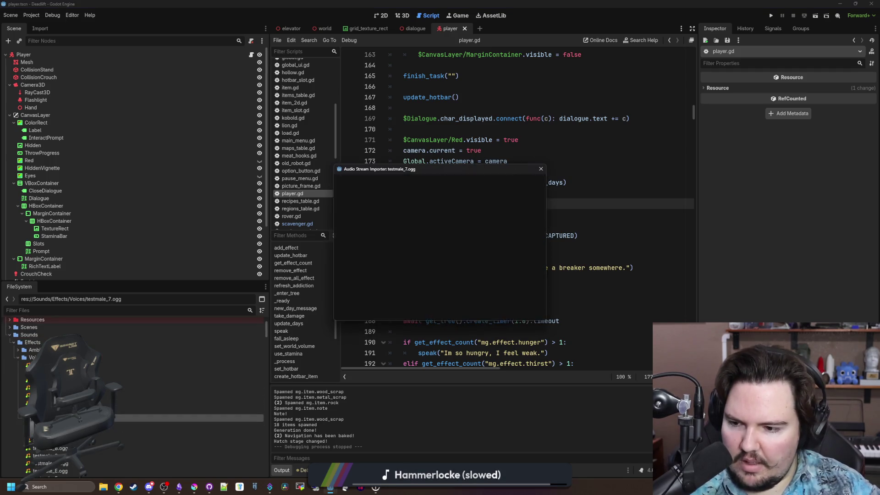
pyautogui.click(341, 298)
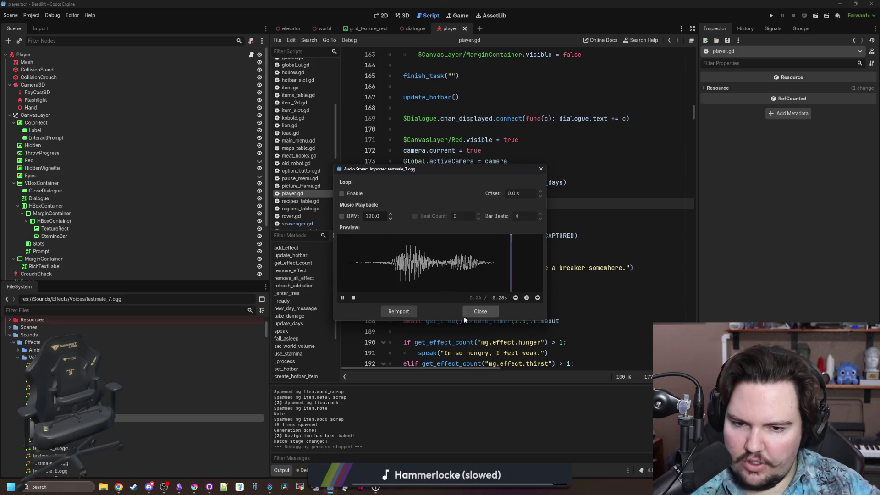
pyautogui.click(481, 311)
pyautogui.scroll(-1, 138, 412)
pyautogui.scroll(-1, 138, 390)
pyautogui.doubleClick(137, 410)
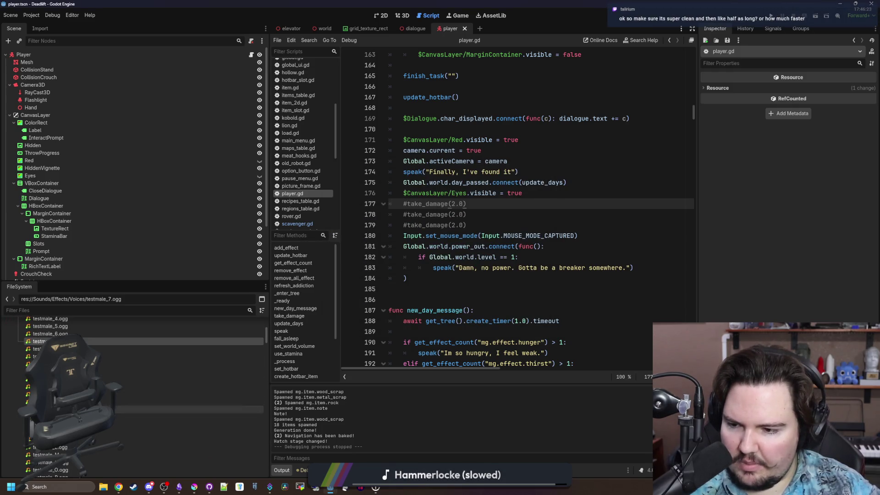
pyautogui.click(342, 298)
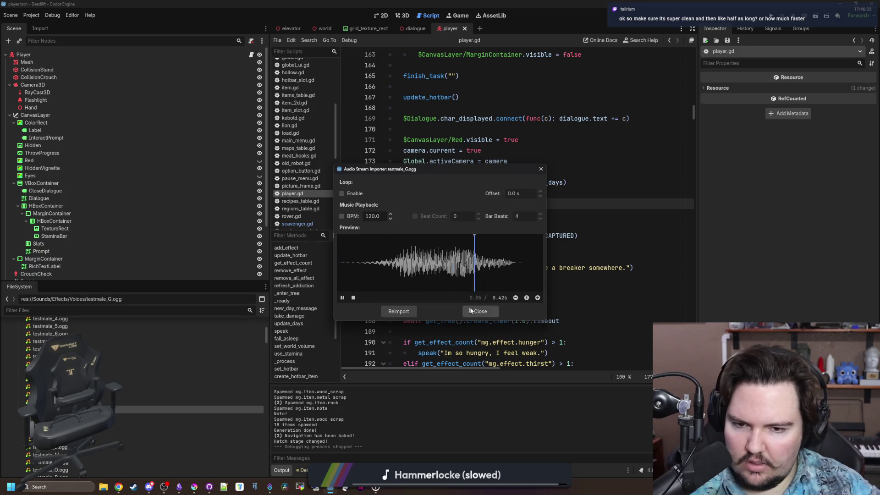
pyautogui.click(481, 311)
# Step: Play testmale_H, replay testmale_G, and play testmale_K in their import previews
pyautogui.doubleClick(138, 416)
pyautogui.click(342, 297)
pyautogui.click(476, 311)
pyautogui.doubleClick(137, 409)
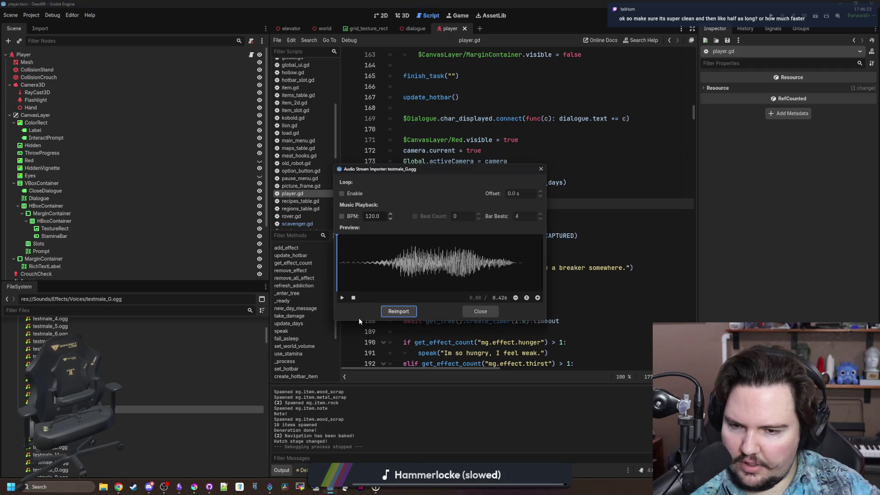
pyautogui.click(342, 298)
pyautogui.click(477, 307)
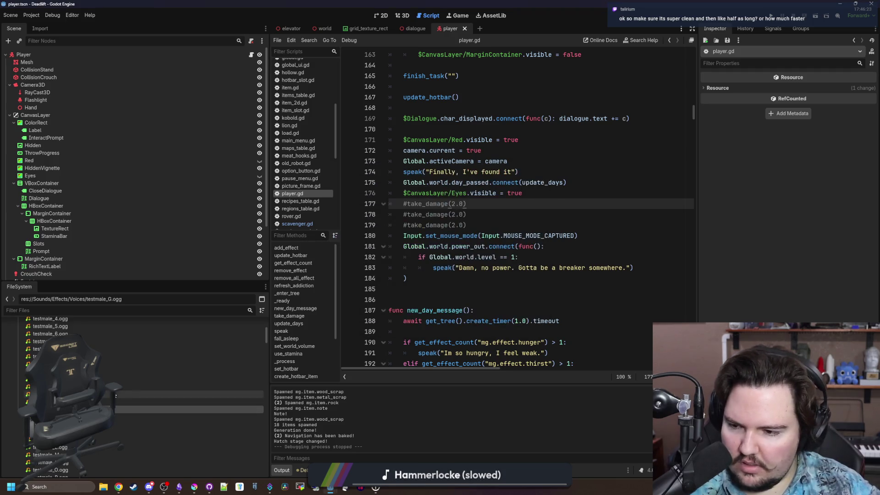
pyautogui.scroll(-3, 138, 394)
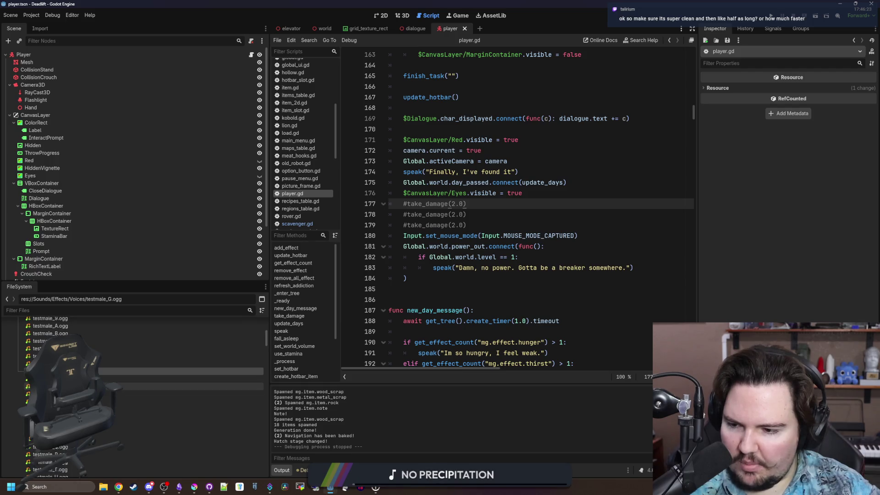
pyautogui.doubleClick(138, 401)
pyautogui.click(342, 298)
pyautogui.click(476, 311)
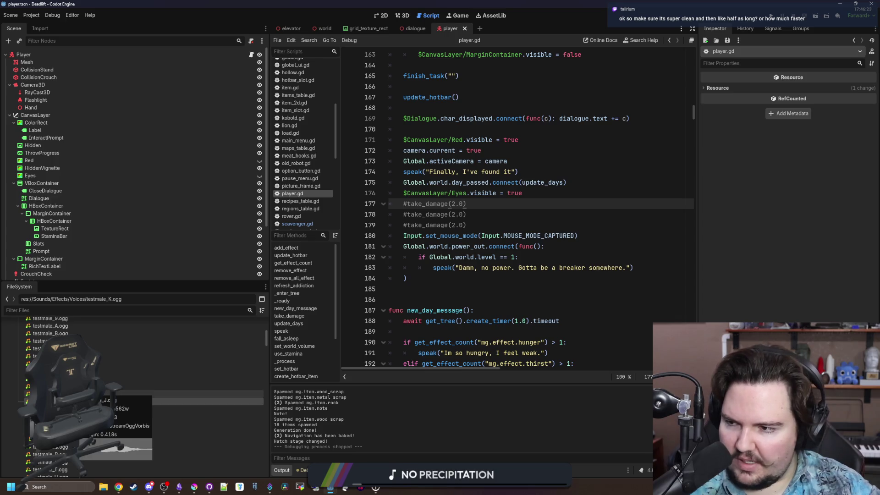
# Step: Check testmale_M's import settings, then play the testmale_V clip
pyautogui.moveTo(105, 369)
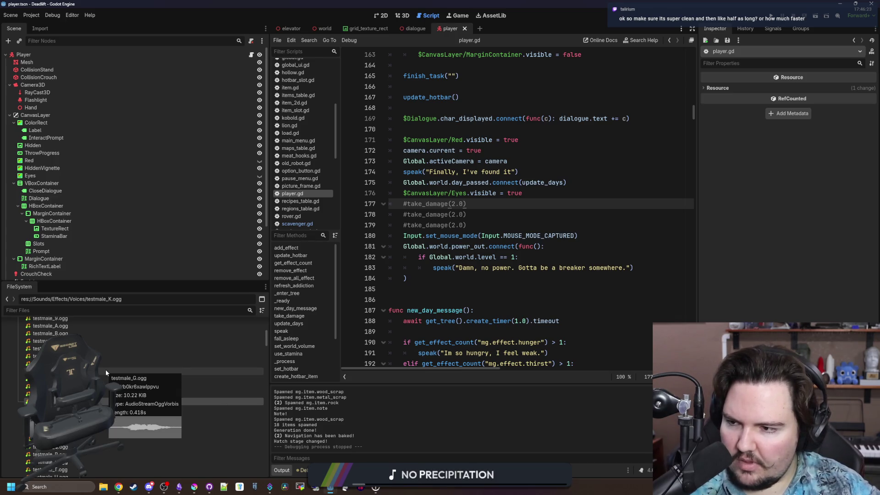
pyautogui.scroll(-1, 105, 369)
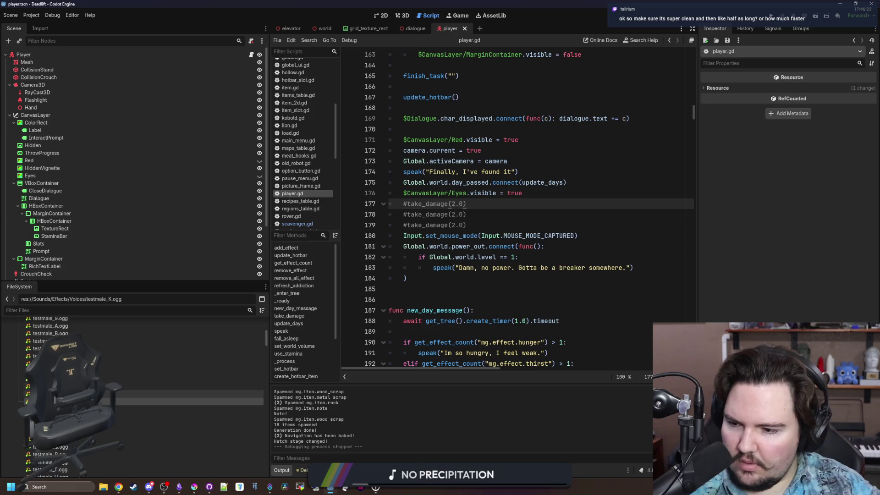
pyautogui.doubleClick(137, 397)
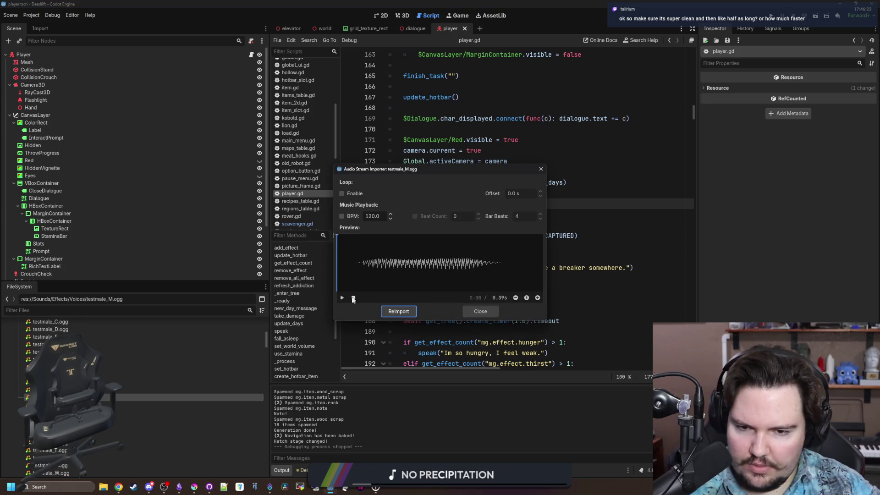
pyautogui.click(481, 311)
pyautogui.moveTo(110, 406)
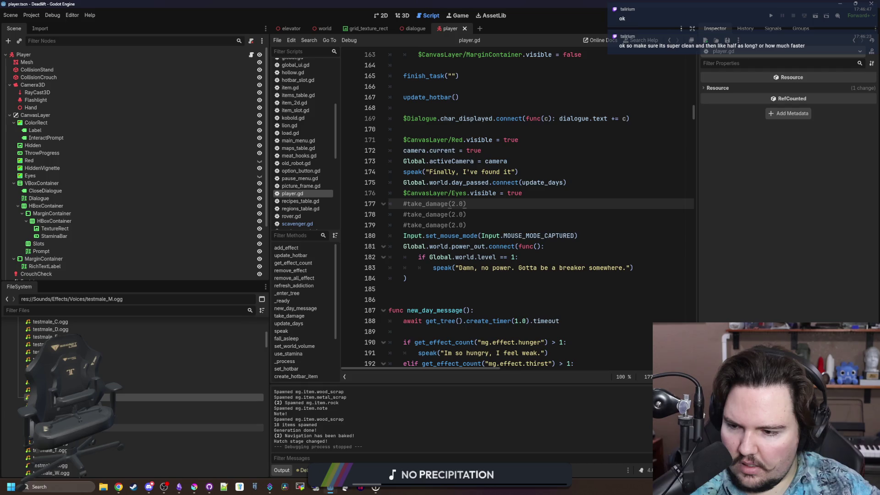
pyautogui.moveTo(68, 365)
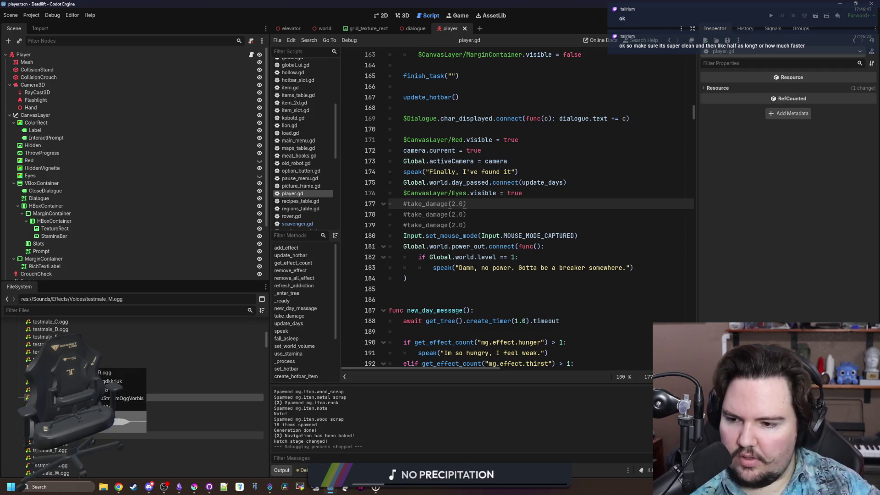
pyautogui.scroll(-3, 69, 364)
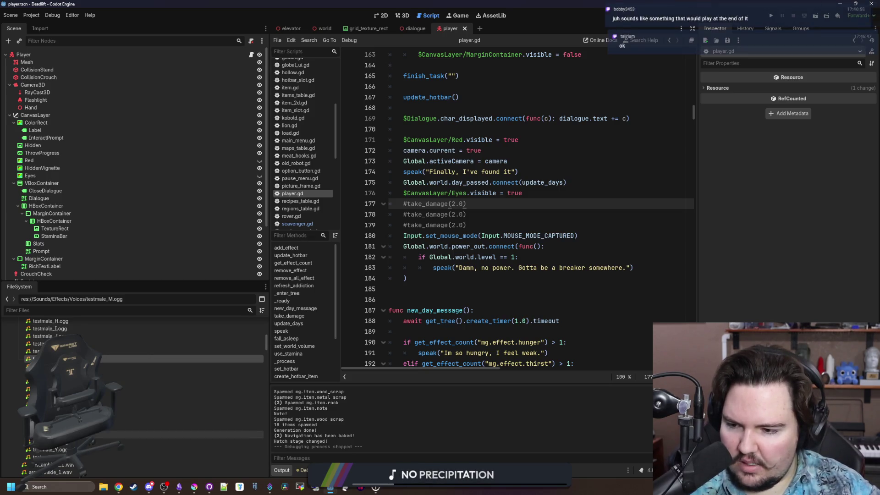
pyautogui.doubleClick(68, 427)
pyautogui.click(342, 297)
pyautogui.click(482, 310)
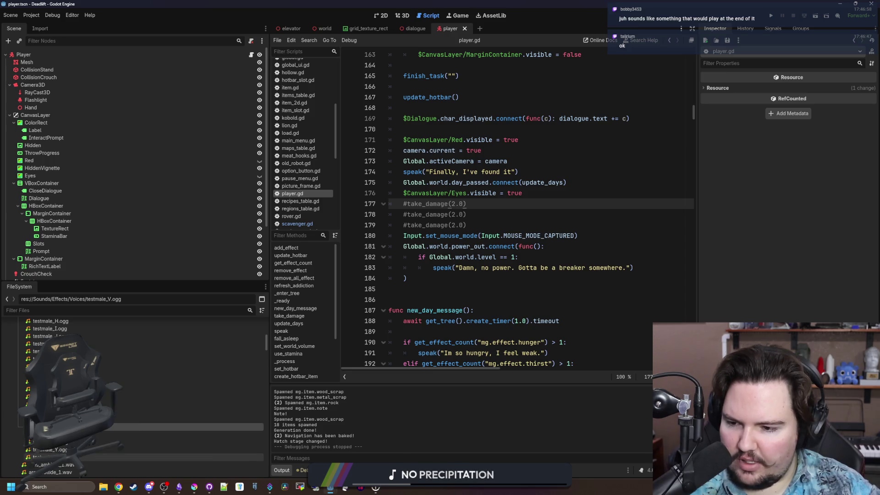
# Step: Play testmale_Z, reopen testmale_G, and play testmale_H in the importer
pyautogui.doubleClick(55, 457)
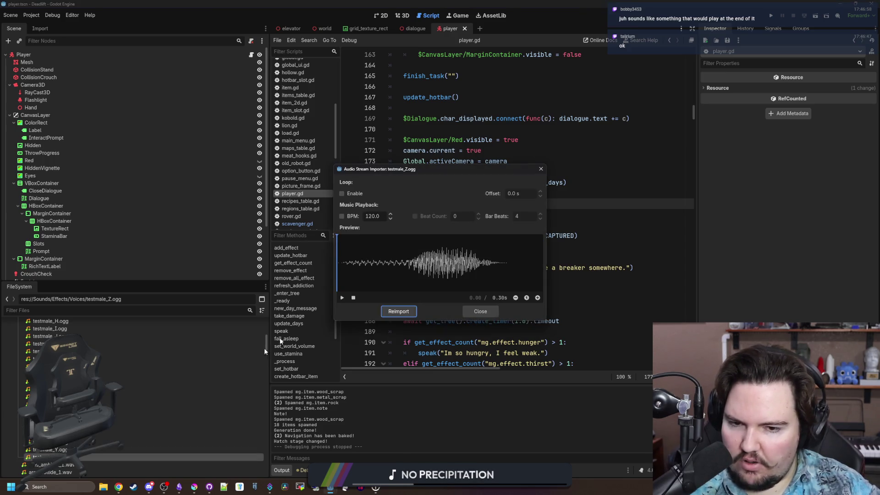
pyautogui.click(342, 297)
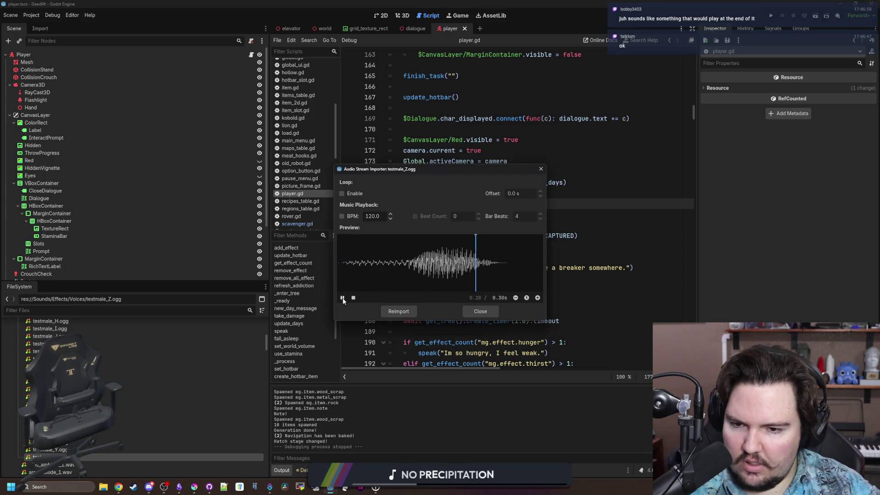
pyautogui.click(469, 309)
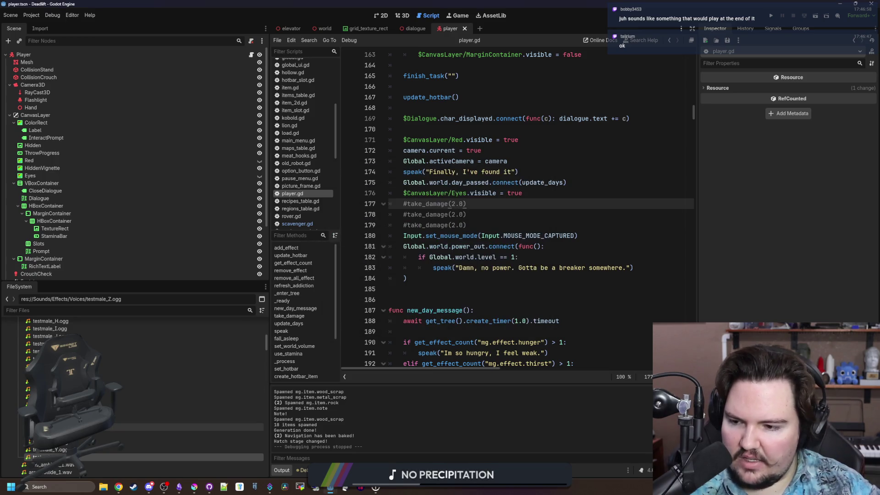
pyautogui.scroll(-3, 138, 447)
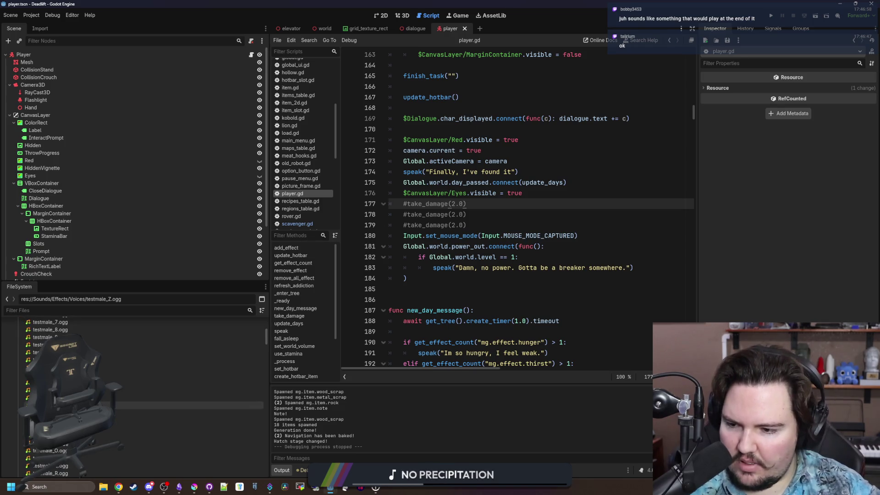
pyautogui.doubleClick(138, 390)
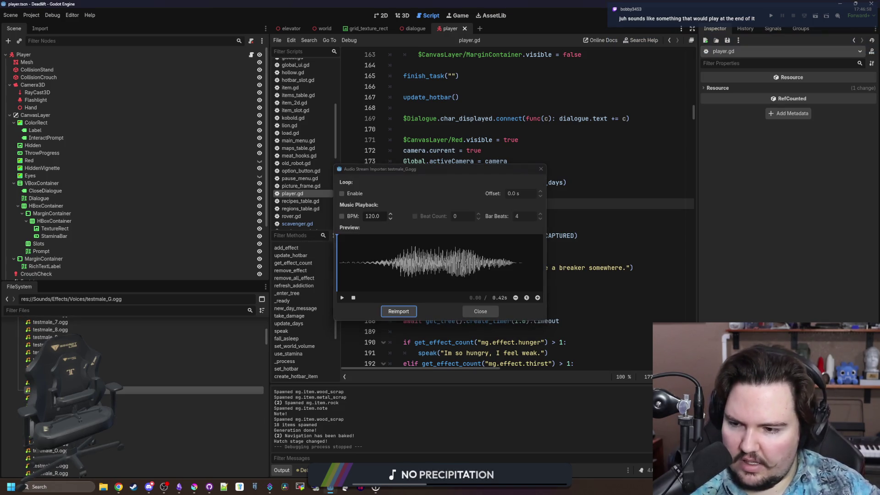
pyautogui.click(483, 312)
pyautogui.click(102, 397)
pyautogui.doubleClick(102, 398)
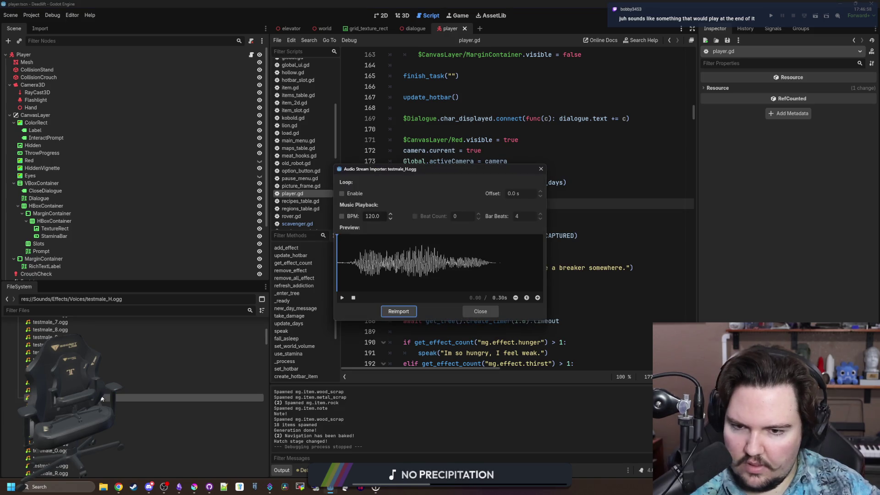
pyautogui.click(342, 297)
pyautogui.click(480, 312)
# Step: Open testmale_I and testmale_J, then play testmale_K from 0.38 s after moving its playhead
pyautogui.doubleClick(102, 405)
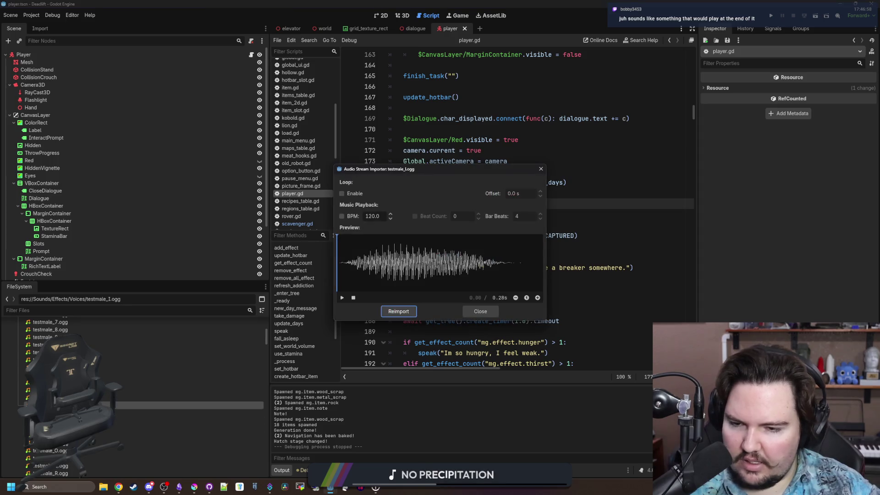
pyautogui.click(488, 314)
pyautogui.doubleClick(101, 413)
pyautogui.click(490, 315)
pyautogui.doubleClick(101, 420)
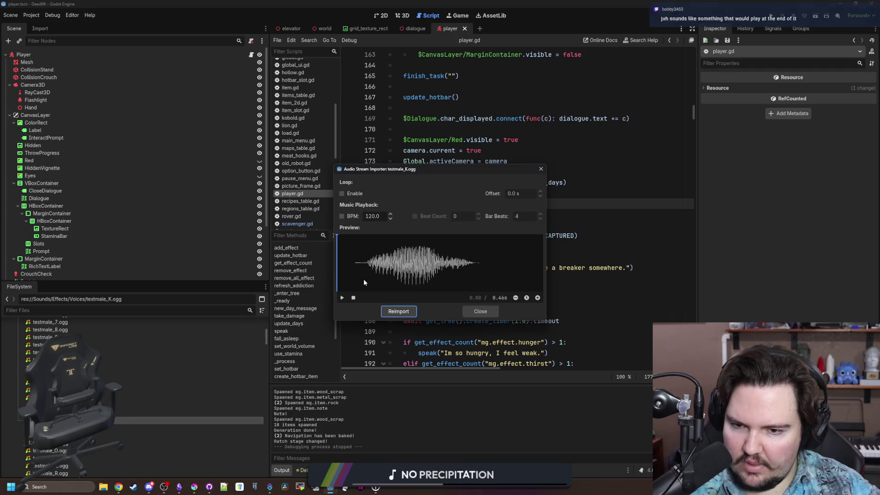
pyautogui.click(342, 297)
pyautogui.moveTo(342, 271); pyautogui.dragTo(366, 270)
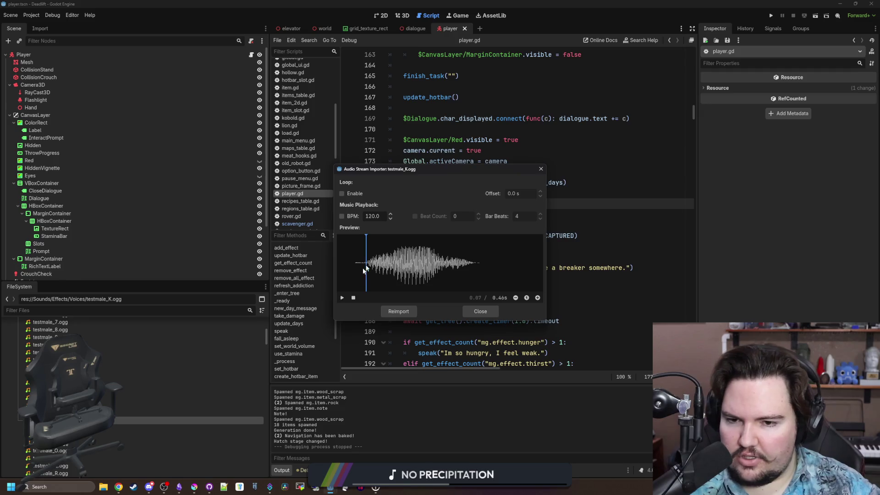
pyautogui.click(474, 264)
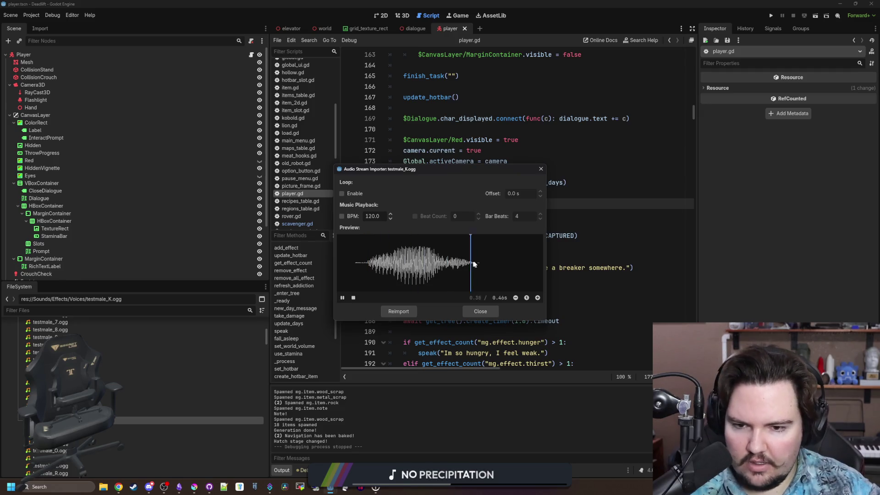
pyautogui.click(480, 311)
# Step: Play the testmale_N clip preview twice, close it, and place the caret on line 182 of player.gd
pyautogui.doubleClick(85, 443)
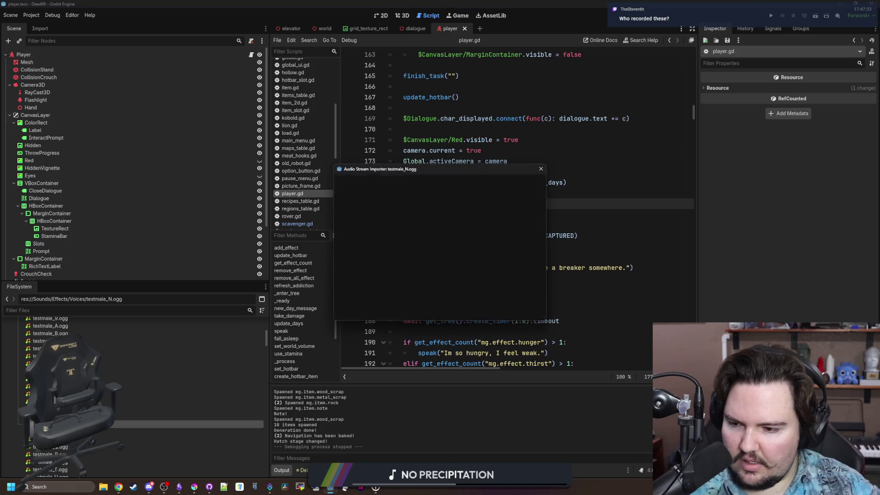
pyautogui.click(343, 298)
pyautogui.click(372, 270)
pyautogui.click(343, 298)
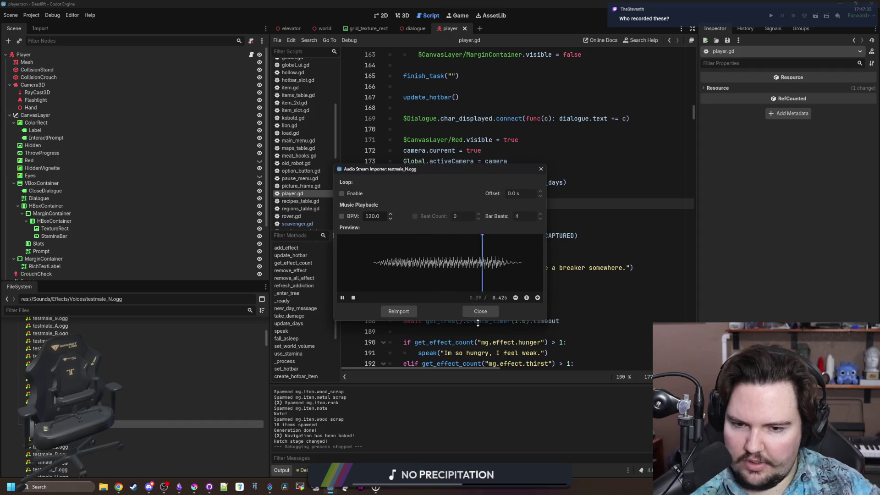
pyautogui.click(480, 311)
pyautogui.click(500, 257)
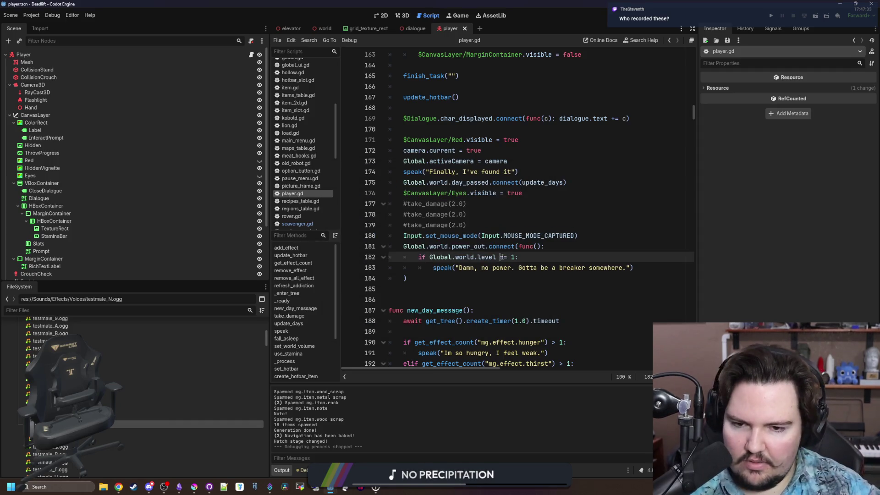
# Step: Change the line 182 level check from != to == so it tests level equals 1
pyautogui.press('Delete')
pyautogui.write('=')
pyautogui.click(454, 285)
pyautogui.press('Up')
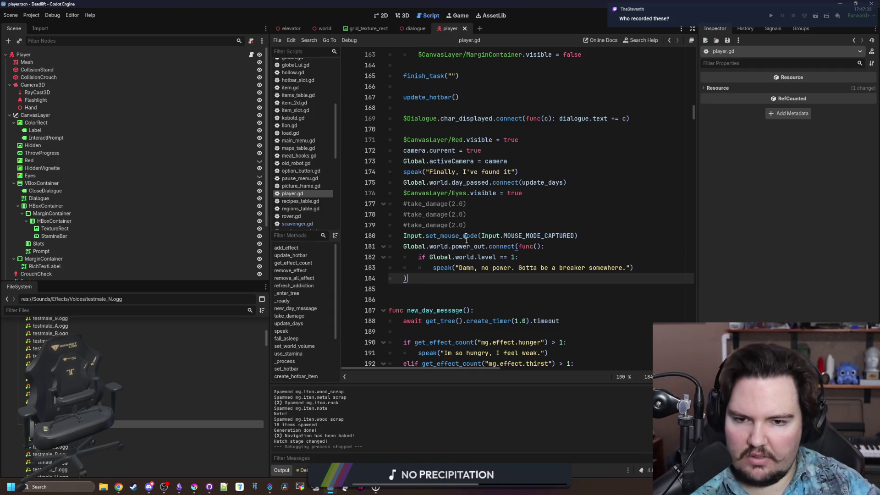
# Step: Move the caret to empty line 185 and open the testmale_F.ogg import preview
pyautogui.click(466, 214)
pyautogui.press('Down')
pyautogui.click(426, 278)
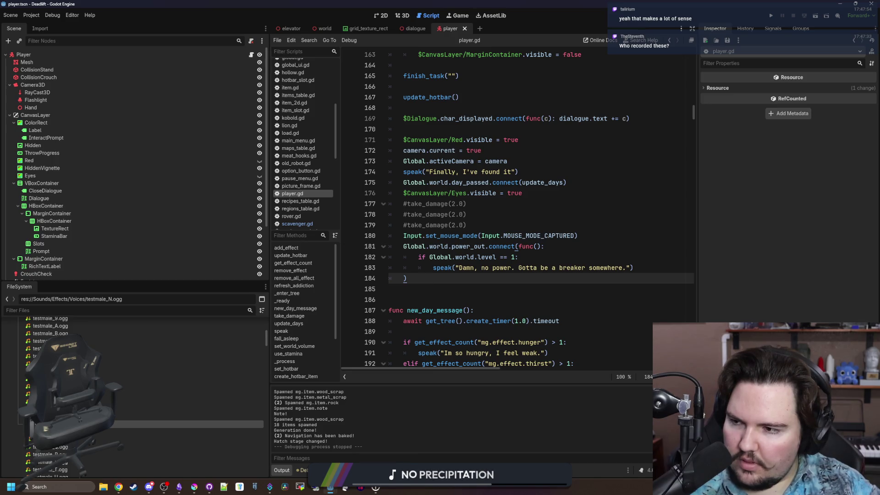
pyautogui.press('Down')
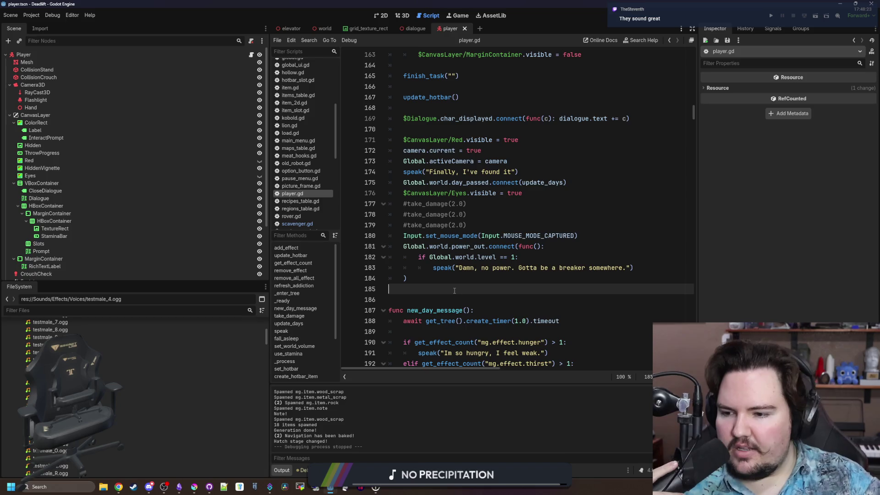
pyautogui.doubleClick(138, 382)
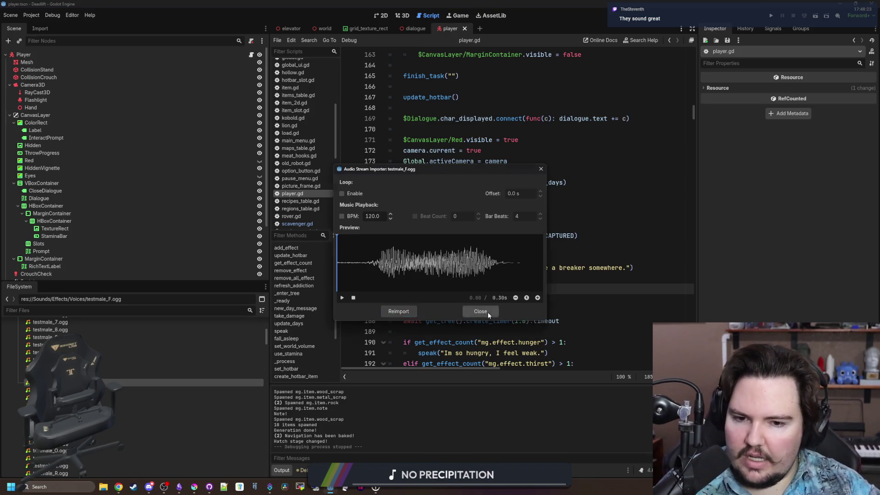
# Step: Audition the testmale_G and testmale_H voice clips in the import preview
pyautogui.click(487, 312)
pyautogui.scroll(-1, 248, 362)
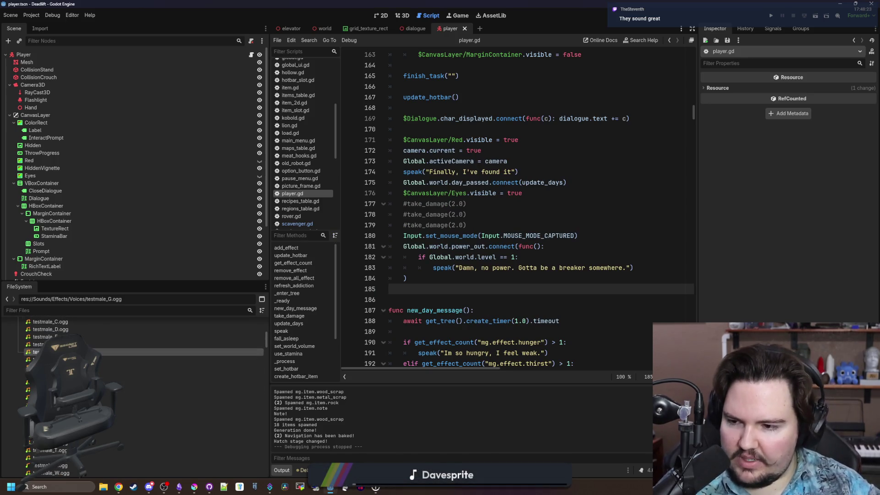
pyautogui.doubleClick(248, 352)
pyautogui.click(464, 310)
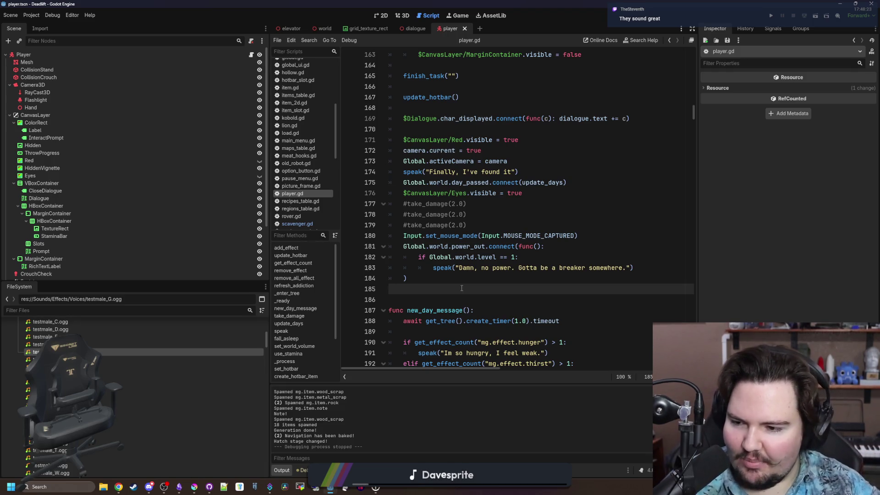
pyautogui.doubleClick(137, 359)
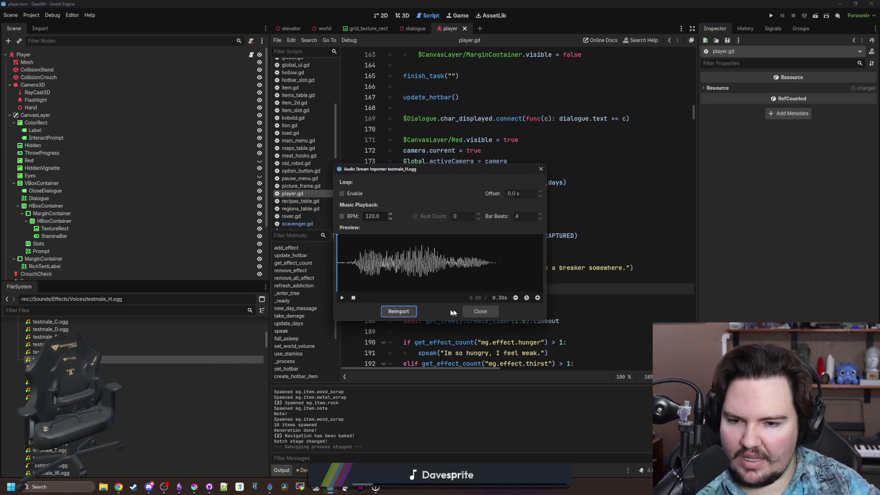
pyautogui.click(340, 297)
pyautogui.click(468, 309)
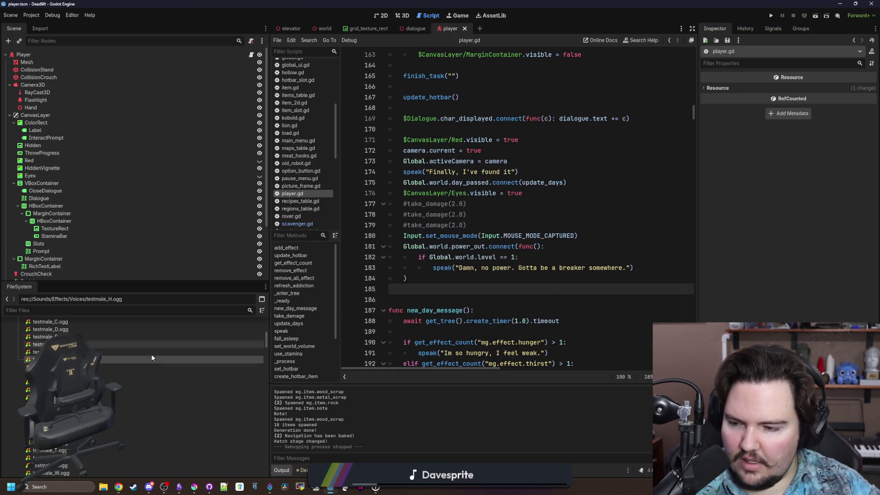
# Step: Audition the testmale_I voice clip, replaying it a second time
pyautogui.press('Down')
pyautogui.press('Return')
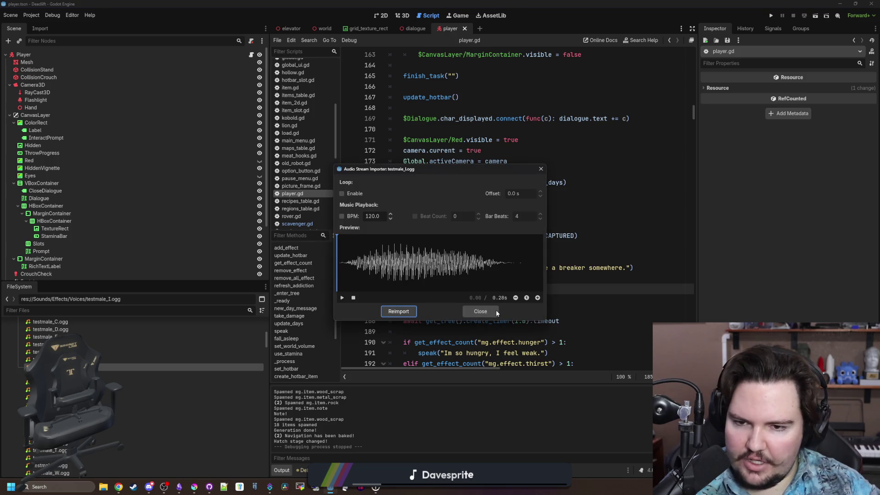
pyautogui.click(495, 309)
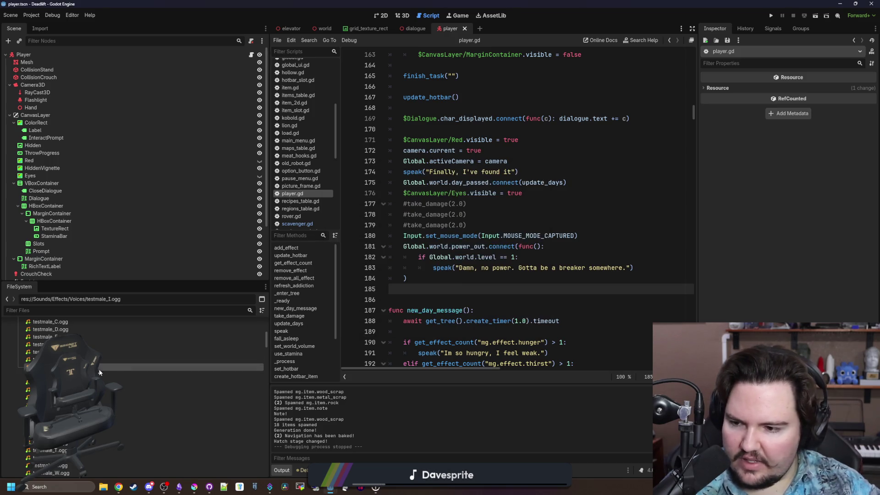
pyautogui.scroll(-1, 137, 362)
pyautogui.press('Return')
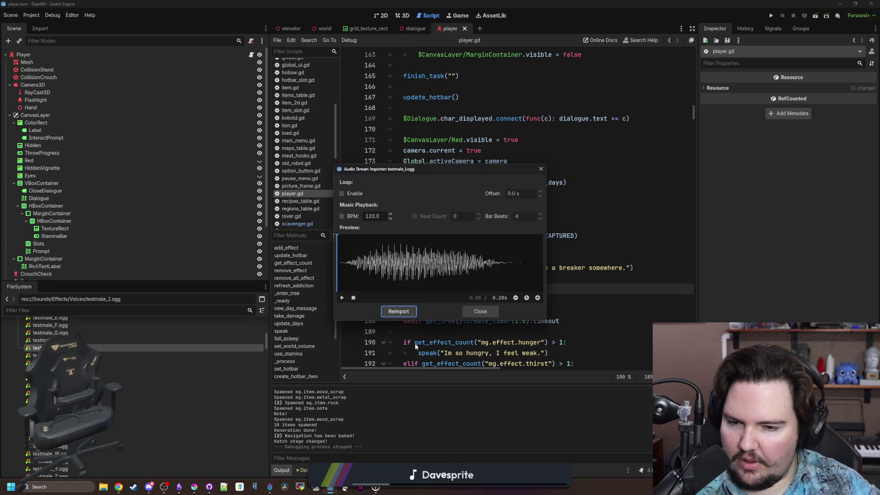
pyautogui.click(342, 298)
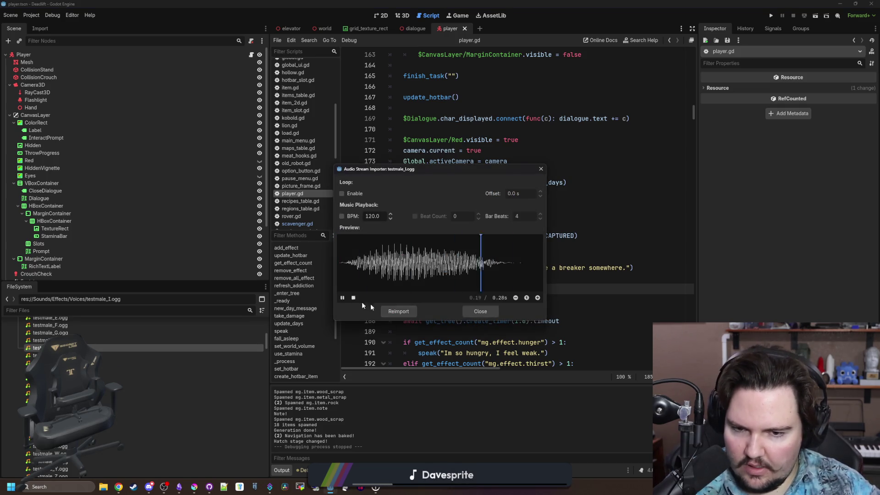
pyautogui.click(495, 309)
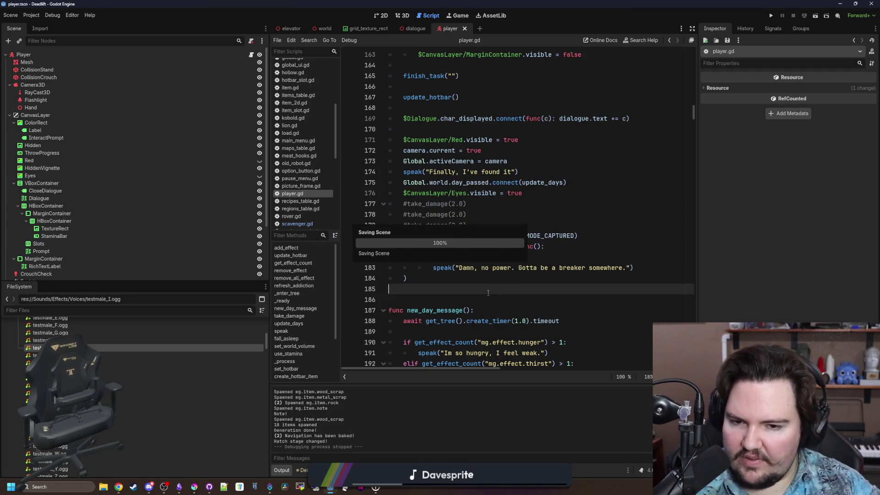
# Step: Audition the testmale_P and testmale_S voice clips
pyautogui.scroll(-2, 92, 349)
pyautogui.doubleClick(91, 363)
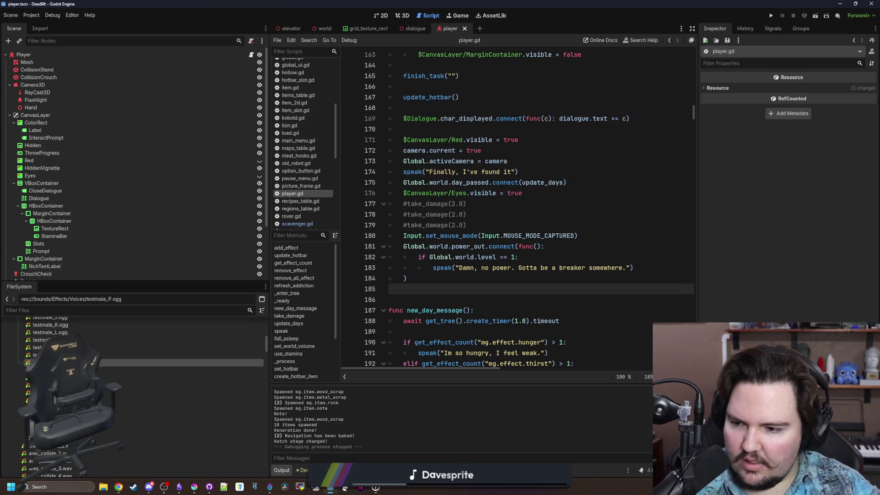
pyautogui.click(342, 298)
pyautogui.click(493, 310)
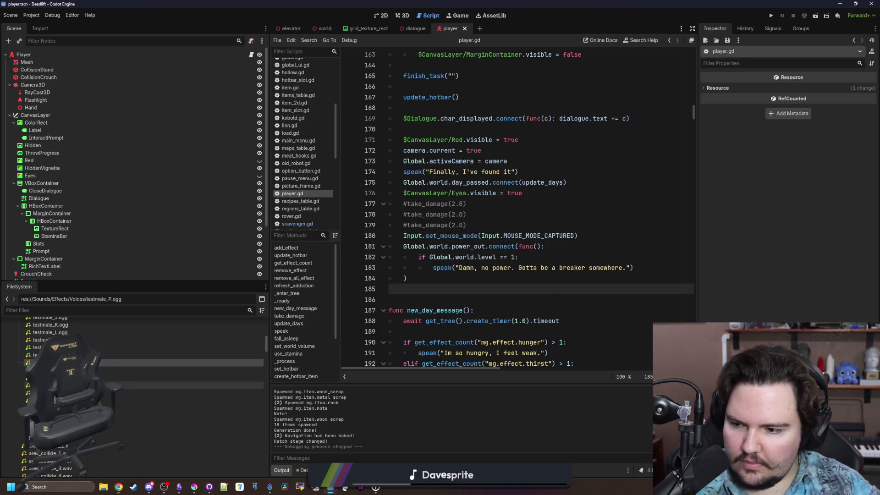
pyautogui.doubleClick(137, 385)
pyautogui.click(342, 297)
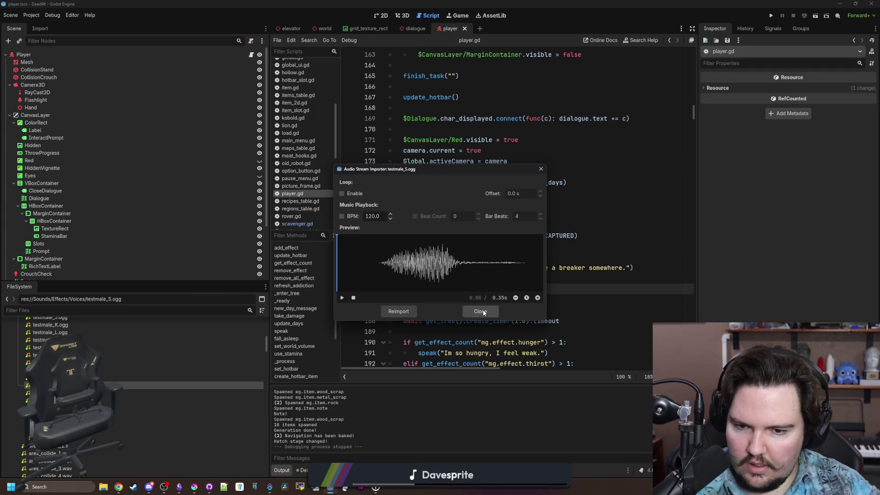
pyautogui.click(480, 311)
# Step: Audition the testmale_T and testmale_V voice clips
pyautogui.scroll(-1, 137, 396)
pyautogui.doubleClick(138, 373)
pyautogui.click(341, 298)
pyautogui.click(480, 311)
pyautogui.doubleClick(138, 389)
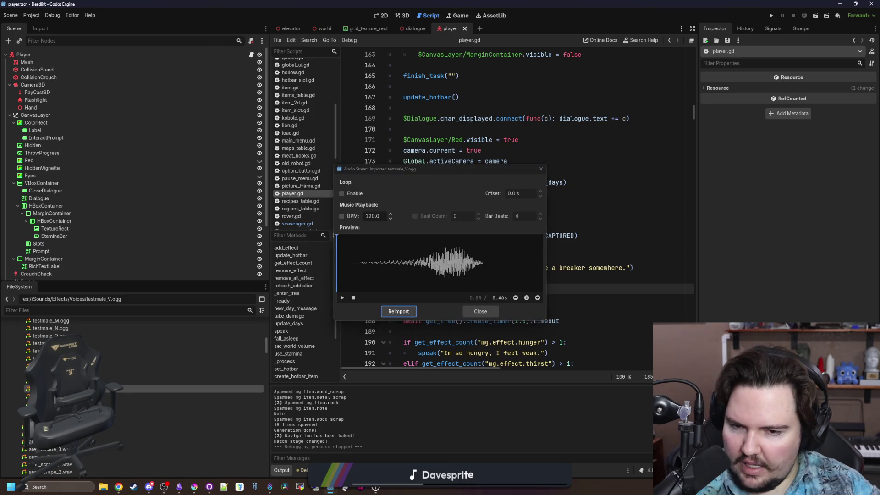
pyautogui.click(343, 299)
pyautogui.click(480, 311)
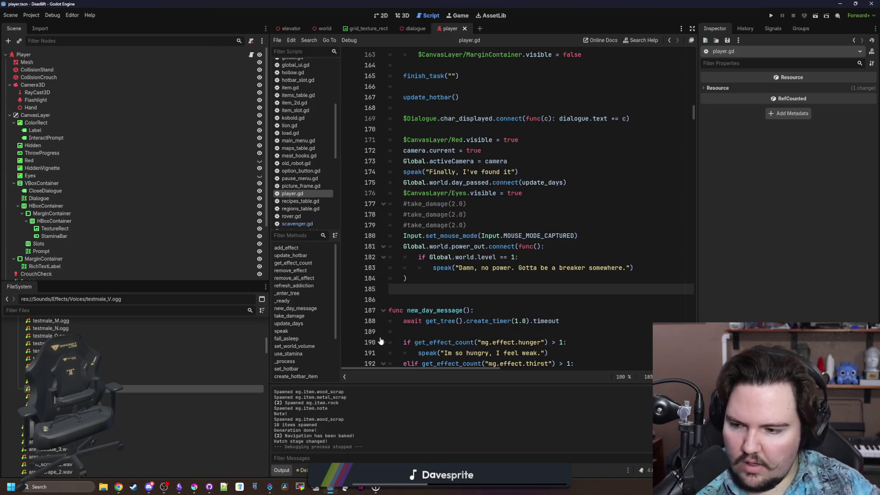
# Step: Save the scene with player.gd showing
pyautogui.click(469, 294)
pyautogui.press('Up')
pyautogui.press('Up')
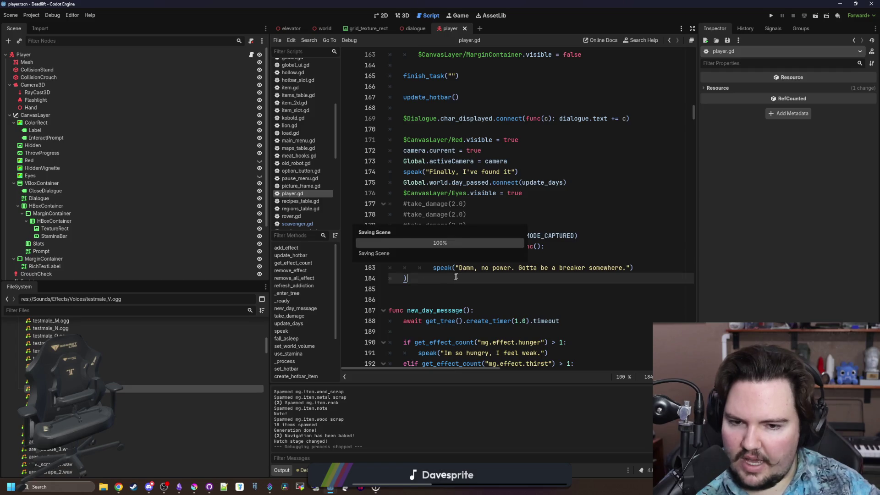
pyautogui.scroll(5, 107, 388)
pyautogui.scroll(1, 107, 390)
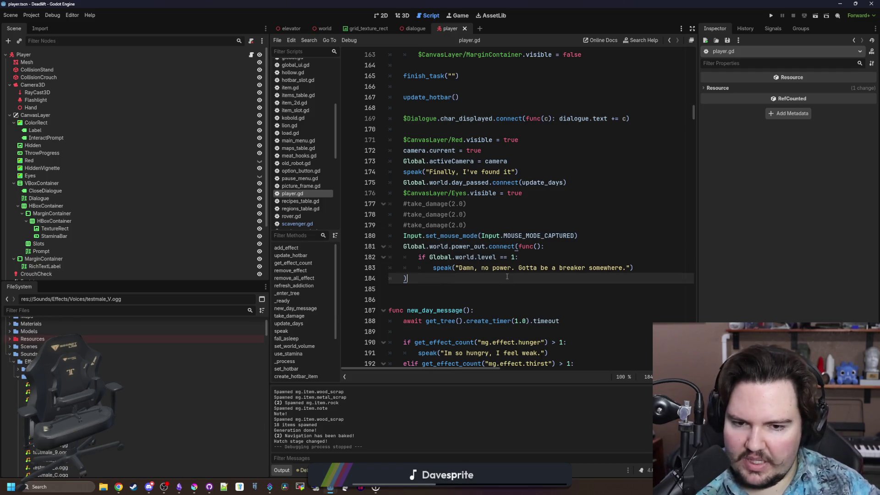
pyautogui.hotkey('ctrl', 's')
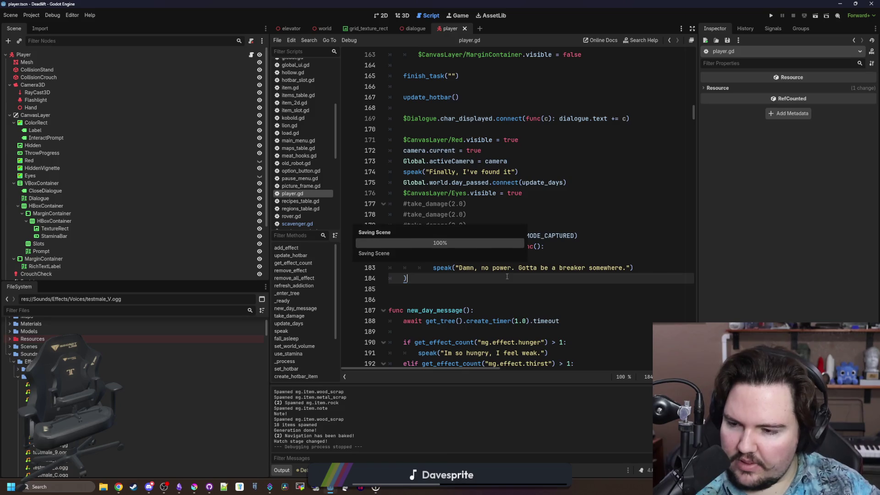
pyautogui.scroll(-5, 113, 356)
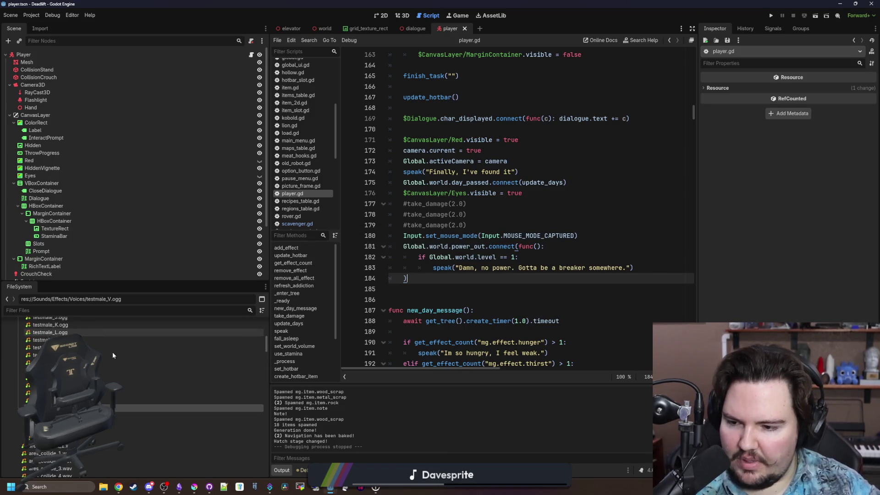
pyautogui.scroll(4, 136, 372)
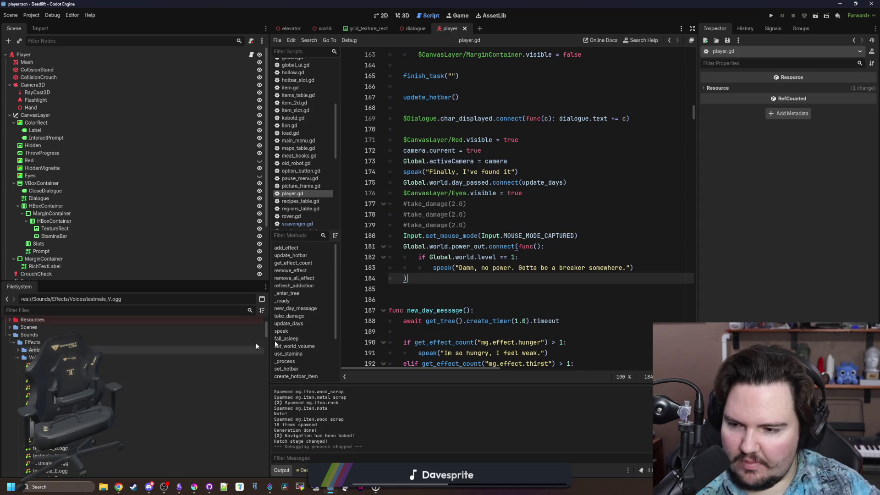
# Step: Save the scene, then preview and play the testmale_Z.ogg clip in the Audio Stream Importer
pyautogui.hotkey('ctrl', 's')
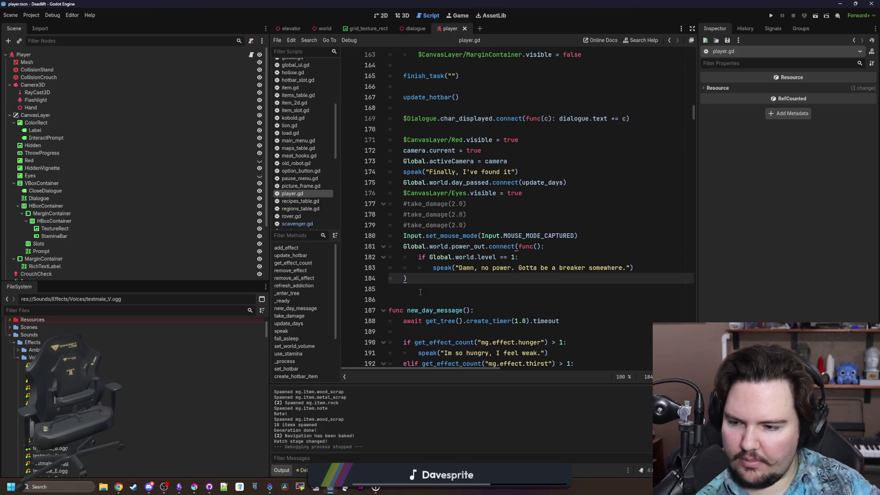
pyautogui.scroll(-10, 138, 347)
pyautogui.scroll(-3, 137, 347)
pyautogui.scroll(2, 137, 348)
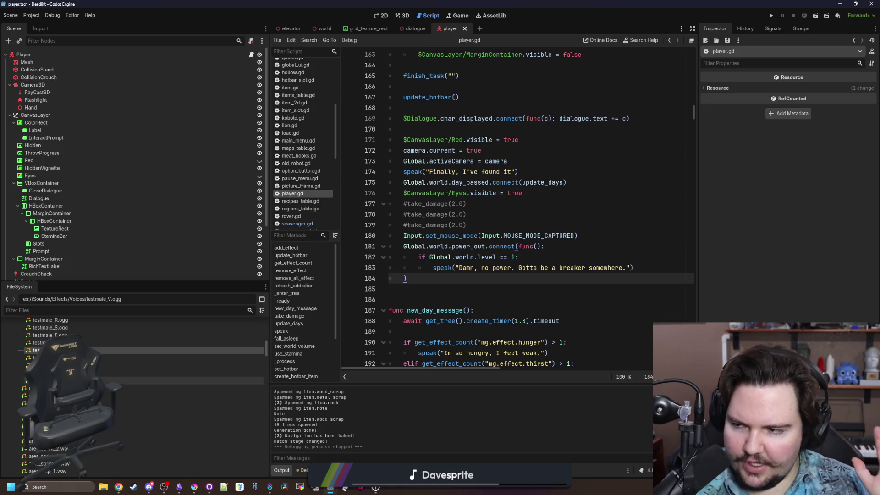
pyautogui.scroll(10, 138, 348)
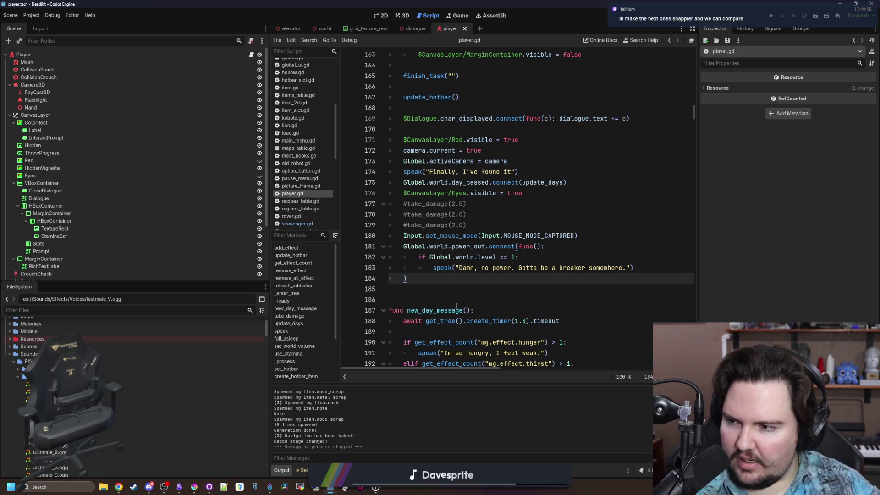
pyautogui.scroll(-5, 68, 465)
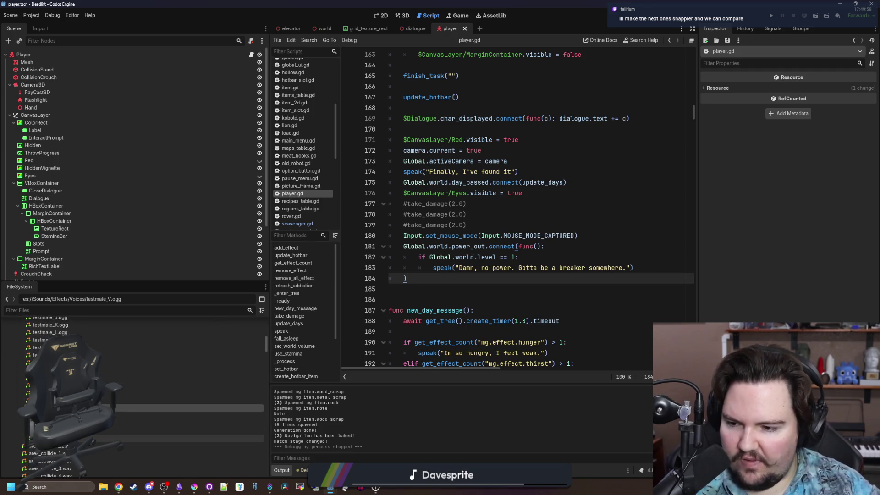
pyautogui.doubleClick(92, 439)
pyautogui.click(342, 298)
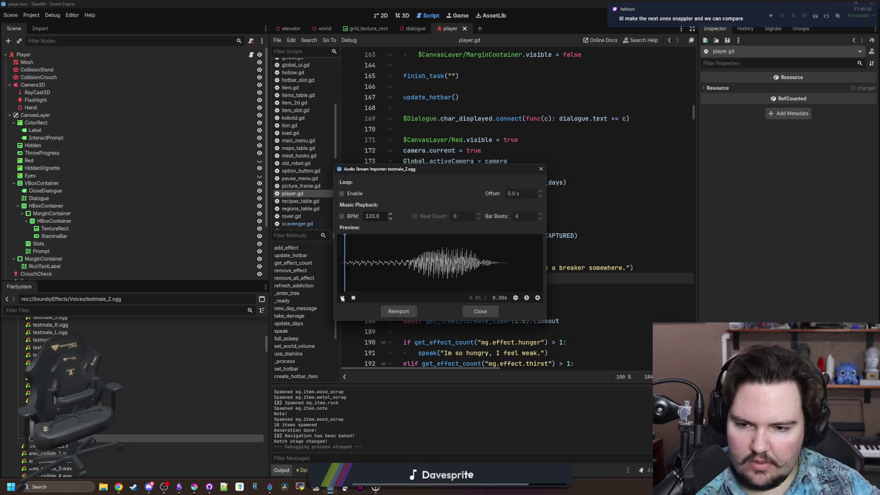
# Step: Close the testmale_Z preview and save the scene
pyautogui.click(480, 312)
pyautogui.click(483, 290)
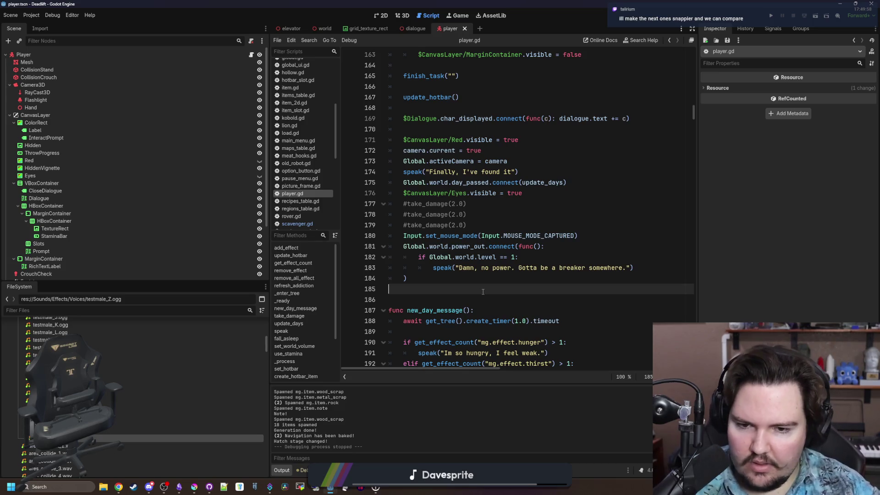
pyautogui.hotkey('ctrl', 's')
pyautogui.scroll(3, 138, 415)
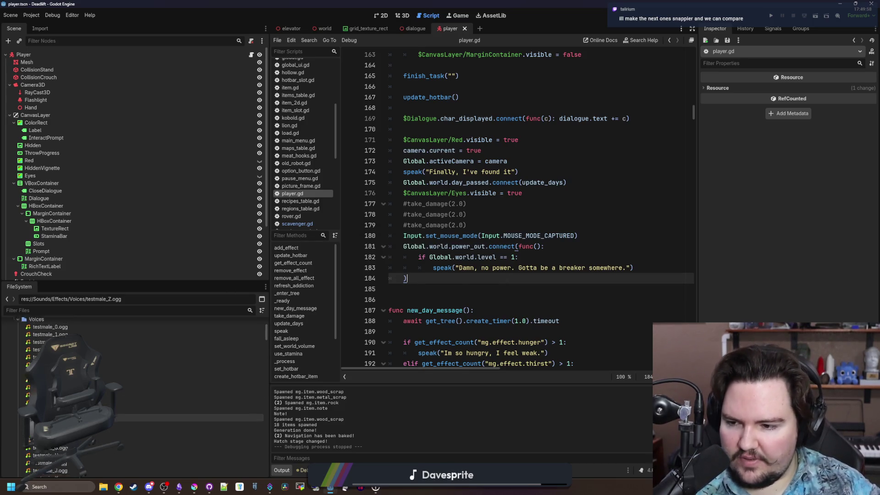
pyautogui.scroll(-3, 137, 409)
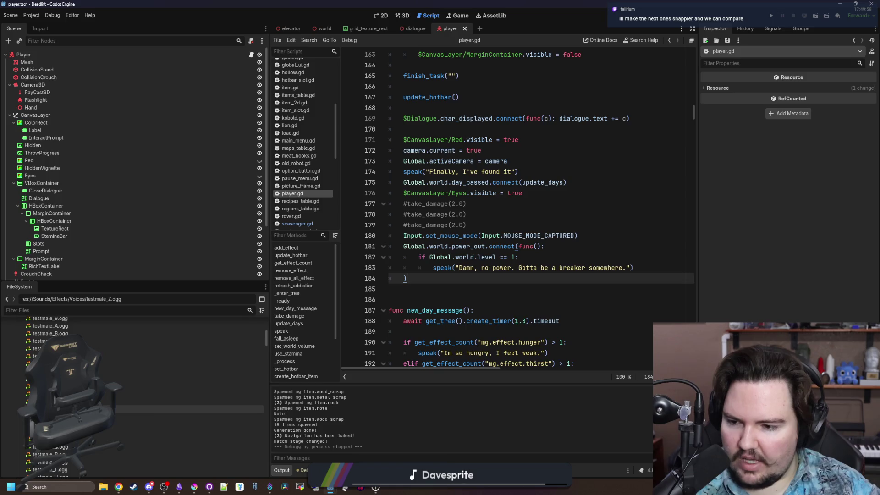
# Step: Audition the testmale_K and testmale_F voice clips
pyautogui.doubleClick(137, 401)
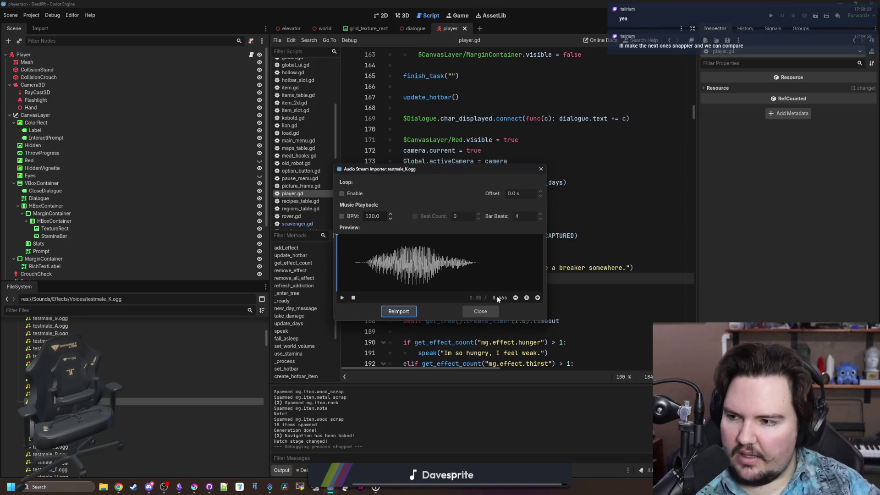
pyautogui.click(479, 311)
pyautogui.doubleClick(137, 363)
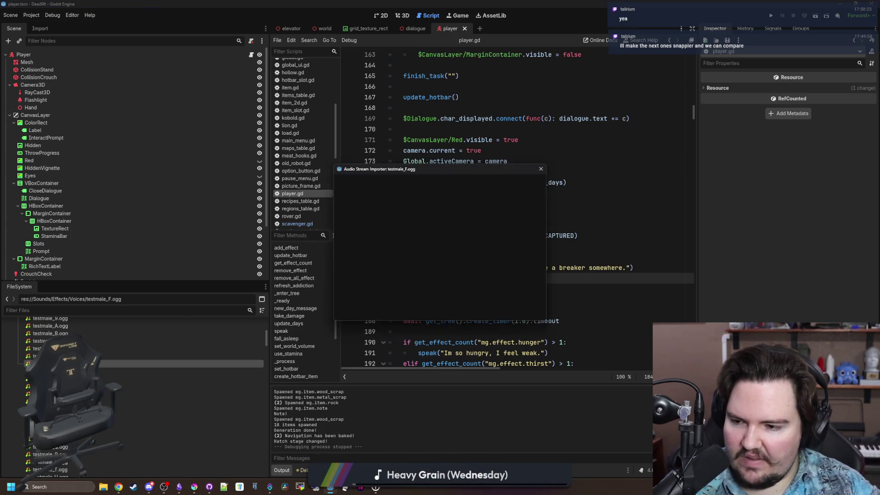
pyautogui.click(345, 267)
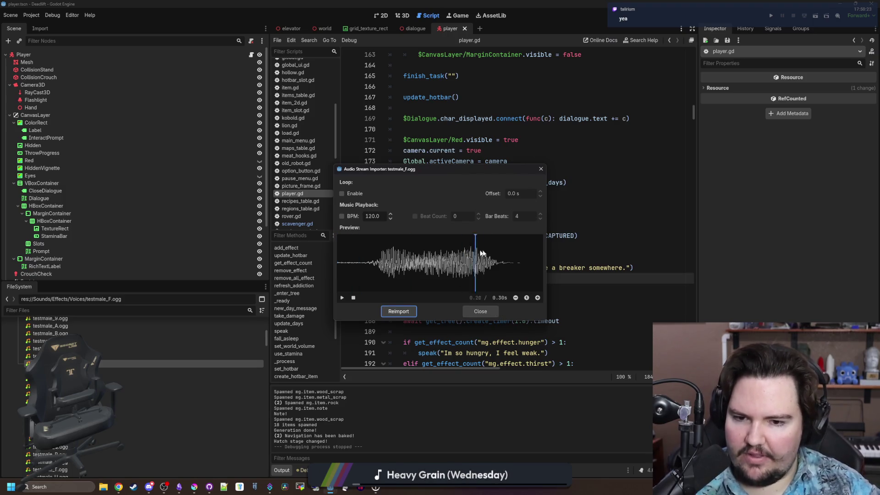
pyautogui.click(480, 311)
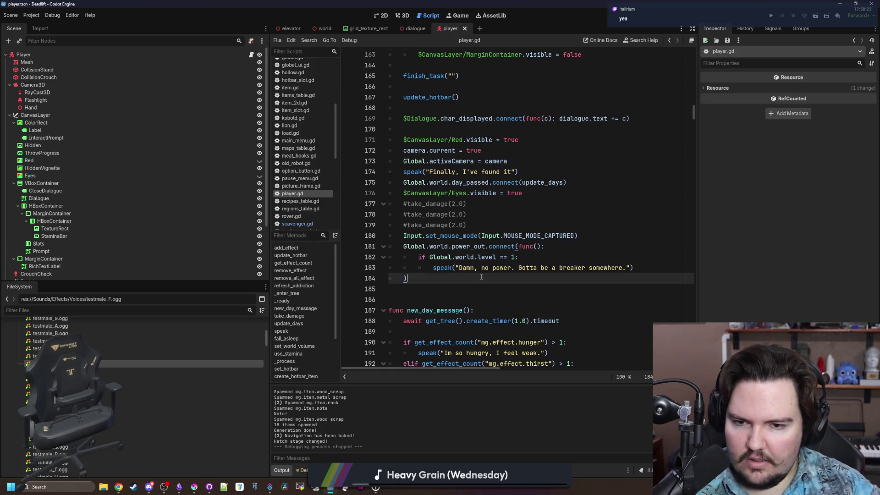
# Step: Delete the blank line between finish_task("") and update_hotbar() in player.gd
pyautogui.scroll(2, 481, 277)
pyautogui.scroll(2, 452, 243)
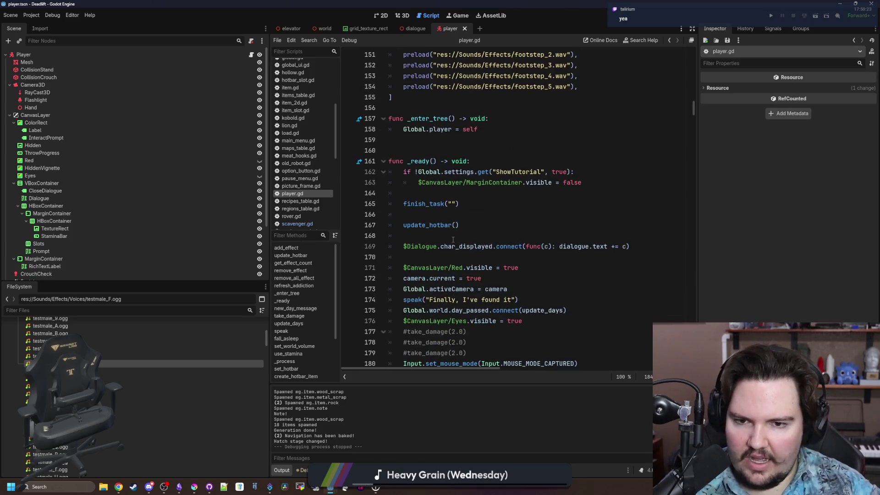
pyautogui.click(438, 214)
pyautogui.hotkey('ctrl', 'shift', 'k')
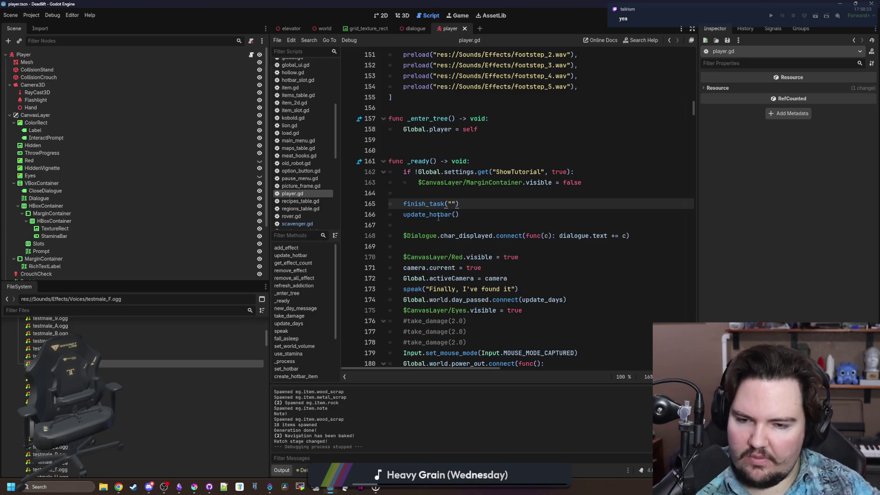
pyautogui.click(448, 225)
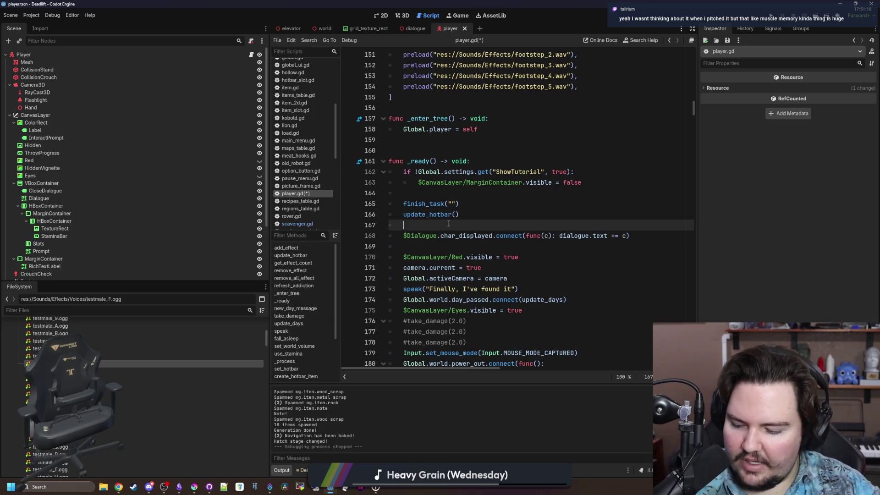
pyautogui.scroll(-5, 457, 225)
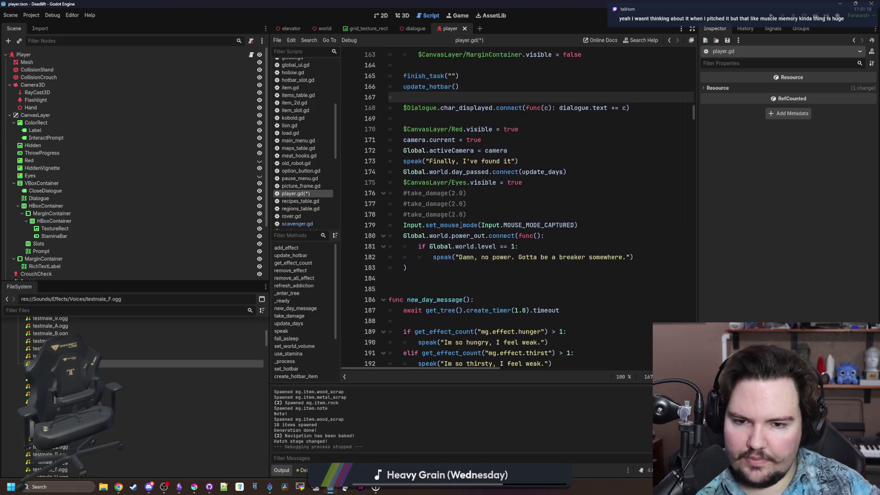
# Step: Save the player.gd edits while reviewing the code around take_damage
pyautogui.scroll(-2, 463, 206)
pyautogui.click(469, 185)
pyautogui.hotkey('ctrl', 's')
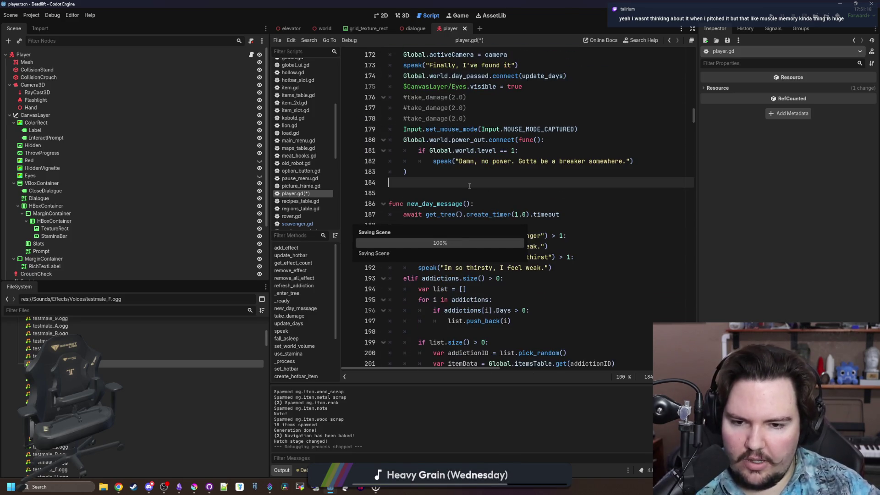
pyautogui.scroll(-11, 469, 185)
pyautogui.click(469, 214)
pyautogui.scroll(3, 469, 215)
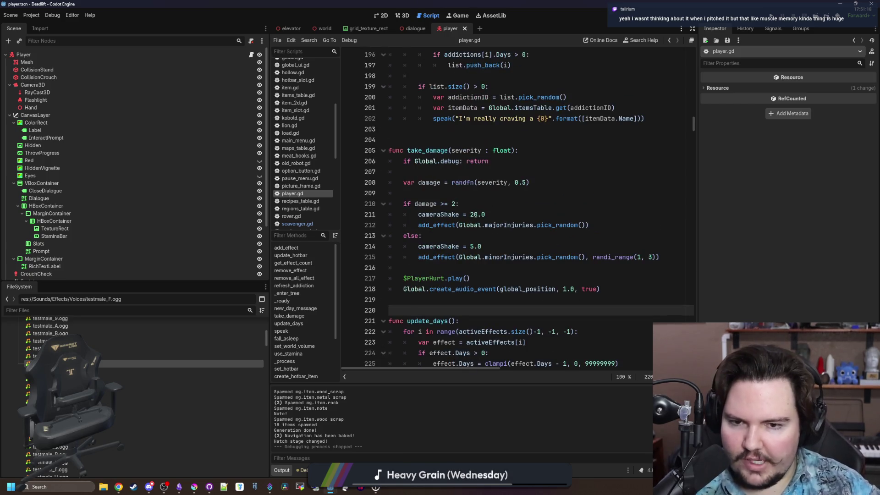
pyautogui.click(458, 193)
pyautogui.hotkey('ctrl', 's')
pyautogui.press('Up')
pyautogui.press('Up')
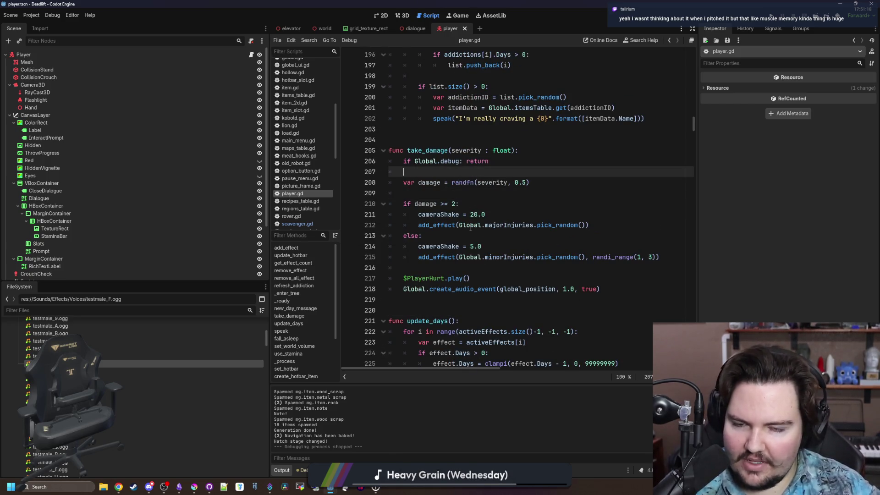
pyautogui.press('Down')
pyautogui.press('Down')
pyautogui.press('Down')
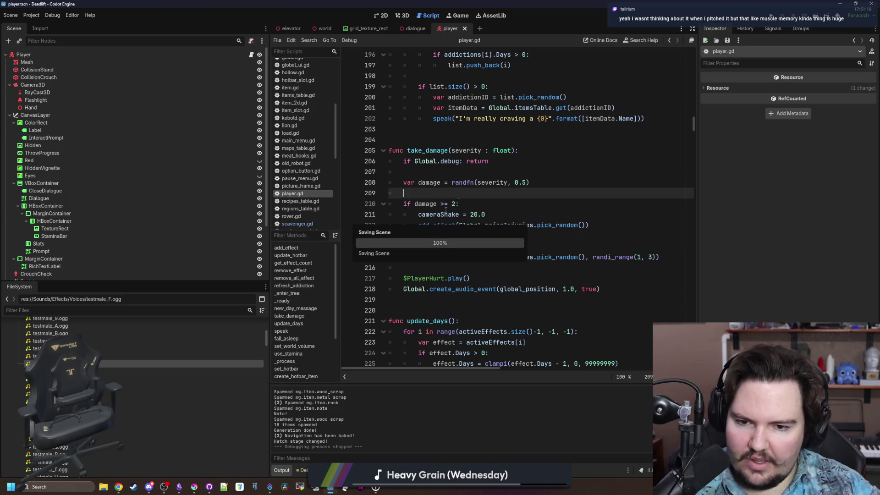
pyautogui.scroll(-6, 435, 227)
pyautogui.scroll(-6, 420, 234)
pyautogui.click(420, 234)
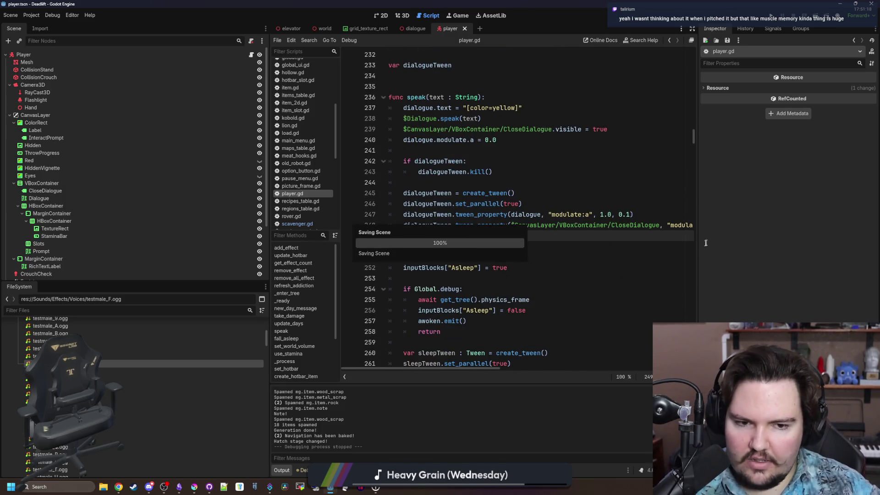
# Step: Narrow the Inspector to widen the code area and scroll down through player.gd
pyautogui.moveTo(698, 237); pyautogui.dragTo(802, 237)
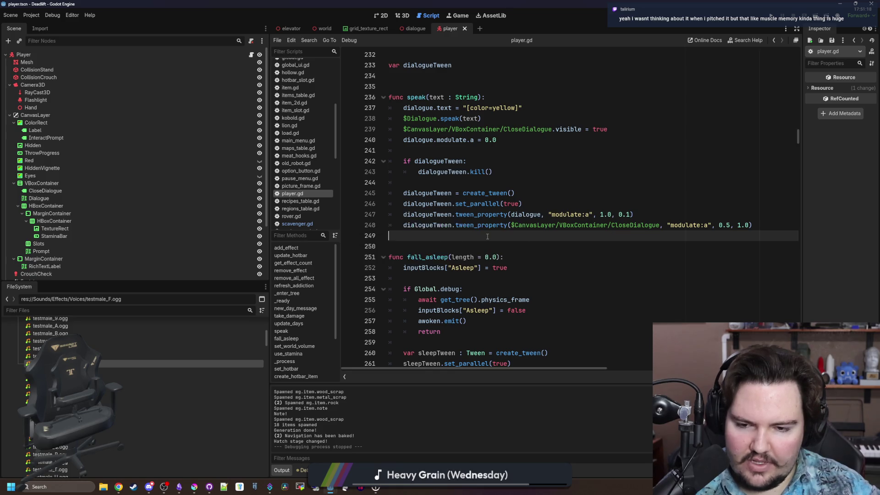
pyautogui.scroll(-6, 486, 237)
pyautogui.click(454, 256)
pyautogui.scroll(-5, 454, 256)
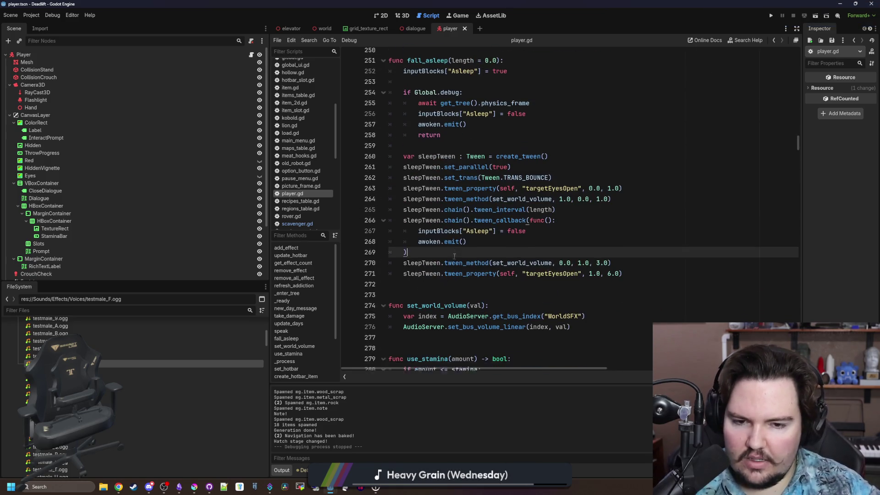
pyautogui.scroll(-4, 454, 257)
pyautogui.scroll(-9, 454, 257)
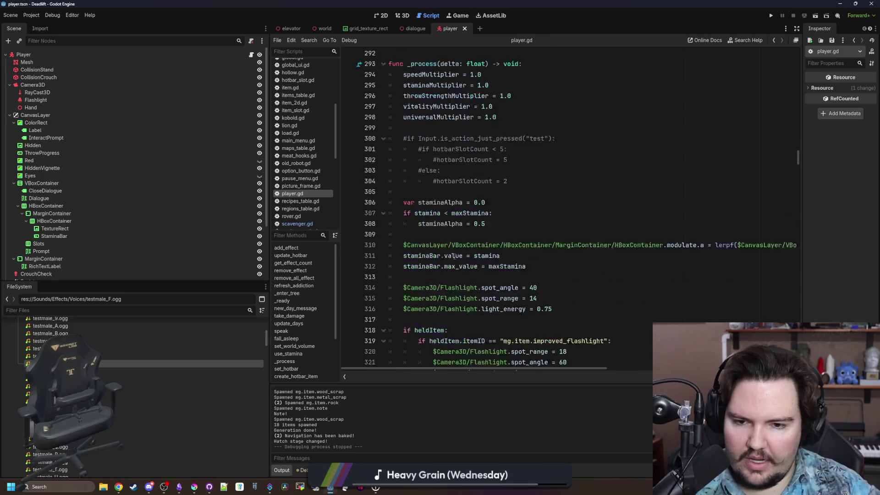
pyautogui.click(454, 257)
pyautogui.scroll(-4, 454, 256)
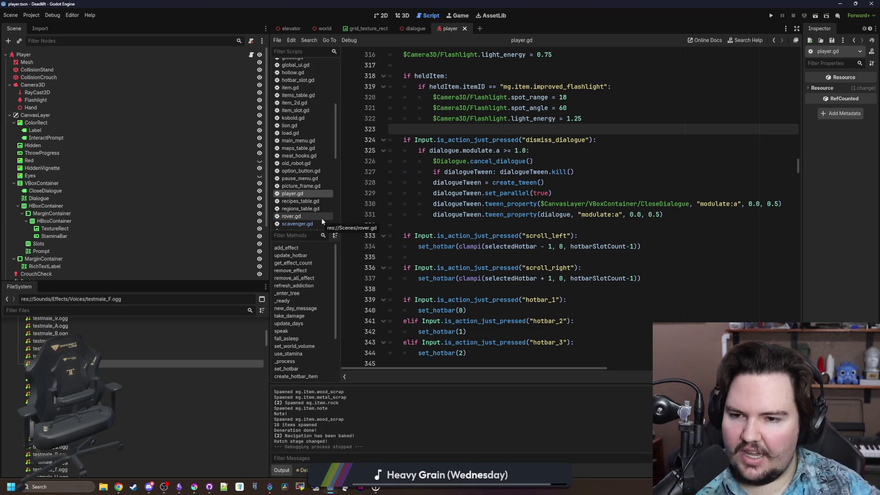
pyautogui.scroll(-3, 136, 255)
# Step: Open the Dialogue node's dialogue.gd and narrow the Scene dock for more code room
pyautogui.click(251, 273)
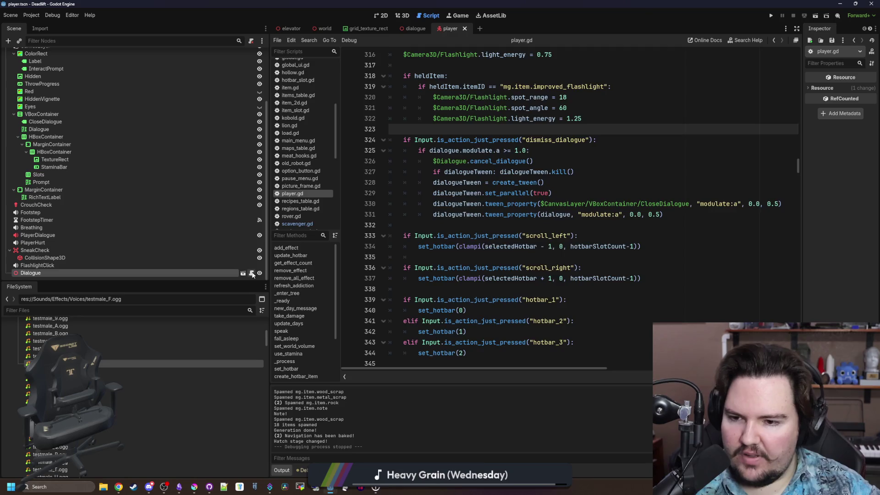
pyautogui.moveTo(271, 266); pyautogui.dragTo(81, 265)
pyautogui.scroll(-15, 285, 270)
pyautogui.scroll(-3, 285, 270)
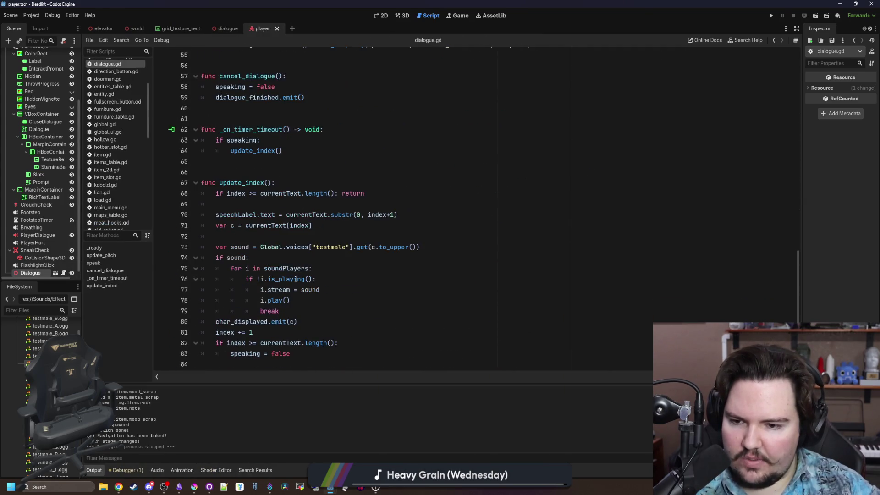
# Step: Add 'i.pitch_scale = voicePitch + randf_range(-0.1, 0.1)' under the is_playing check in update_index
pyautogui.click(329, 313)
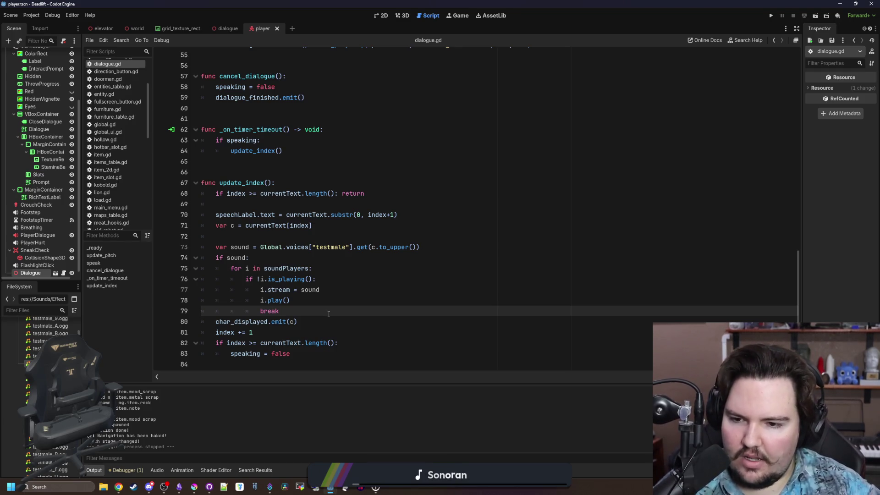
pyautogui.click(347, 281)
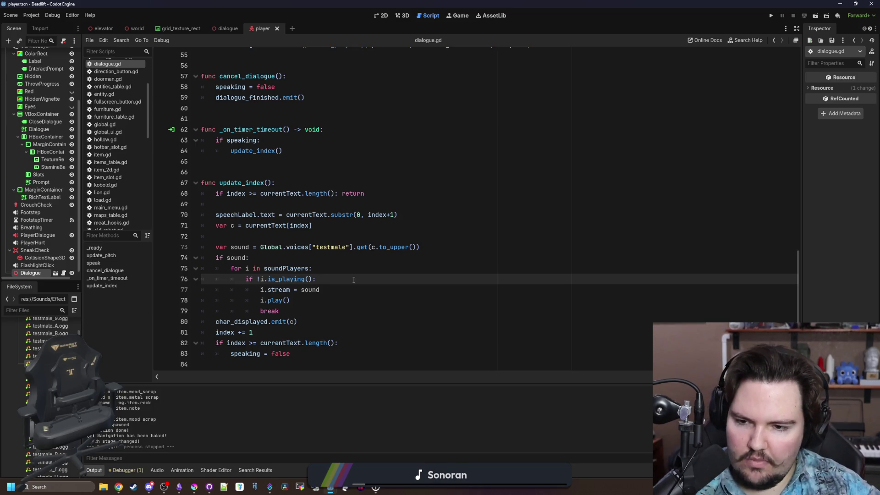
pyautogui.press('Return')
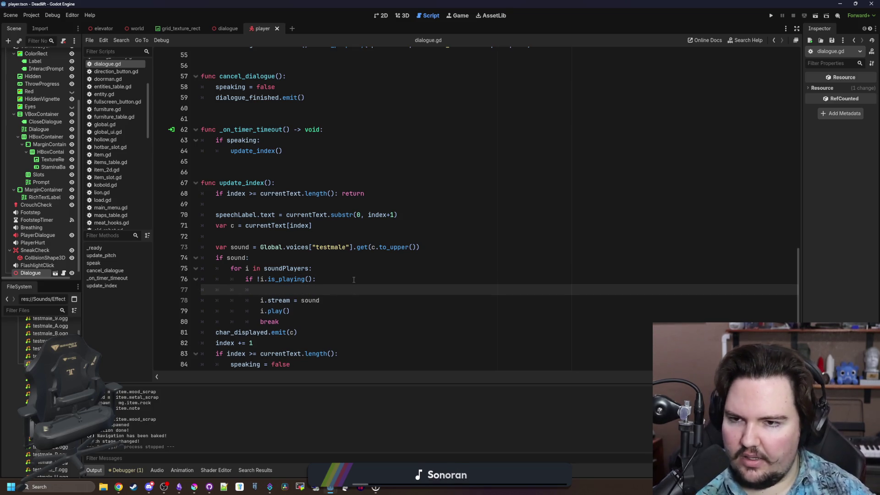
pyautogui.write('i.pitch')
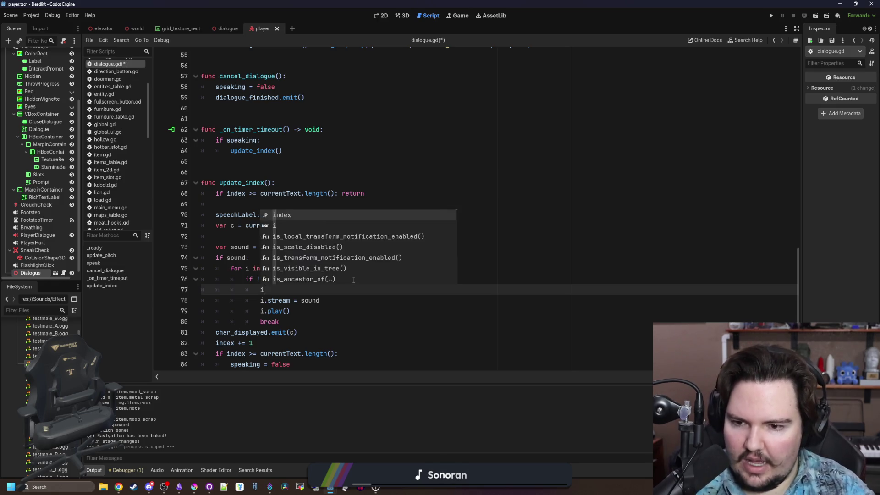
pyautogui.press('Return')
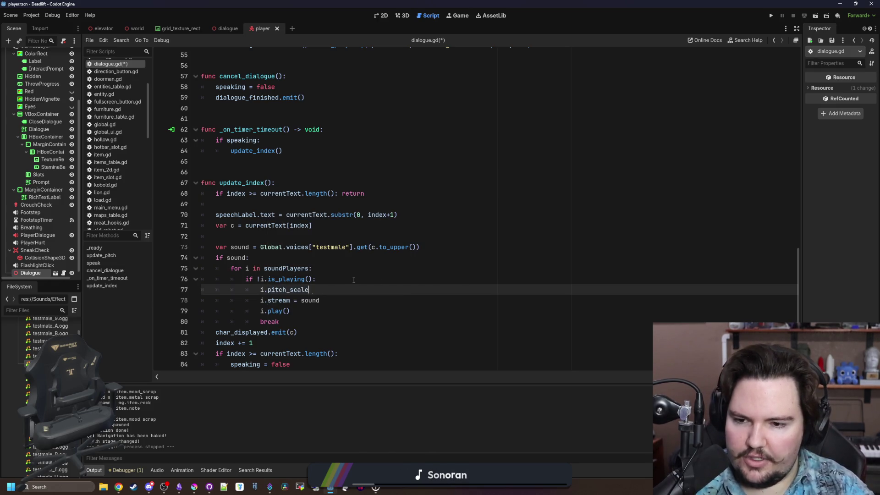
pyautogui.write(' = v')
pyautogui.press('Return')
pyautogui.write('+ ')
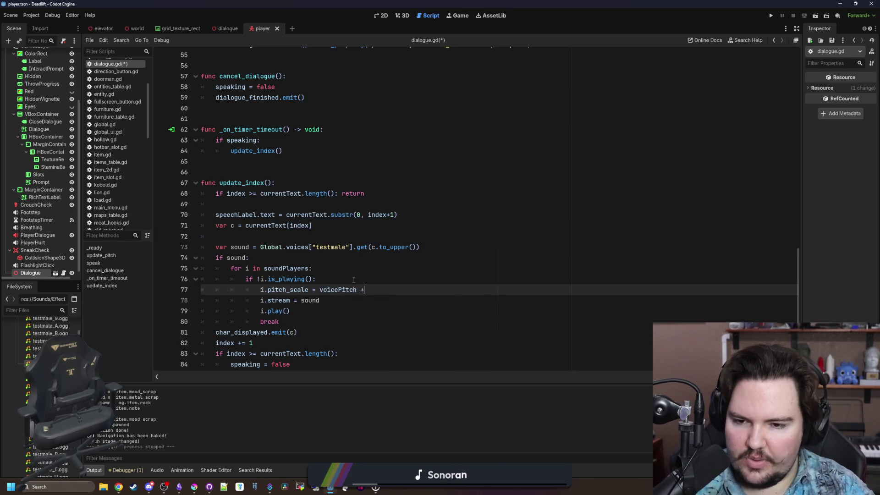
pyautogui.write('randf_range')
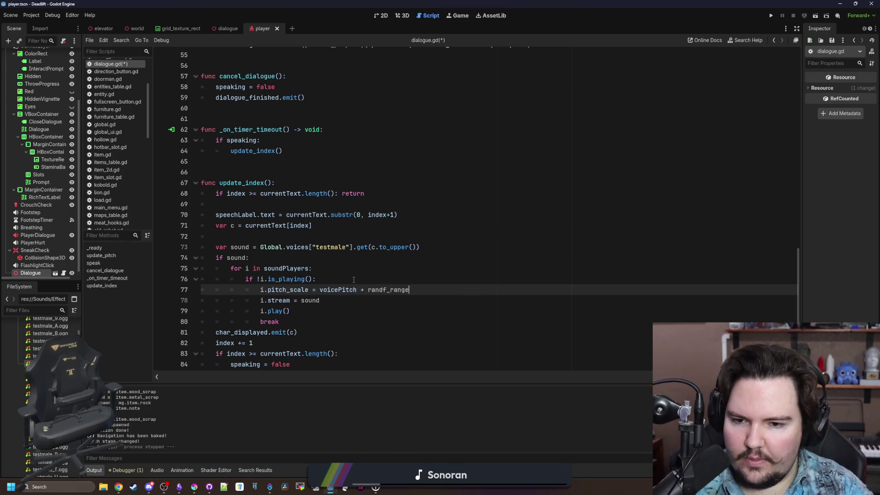
pyautogui.write('(-0.1, 0.1')
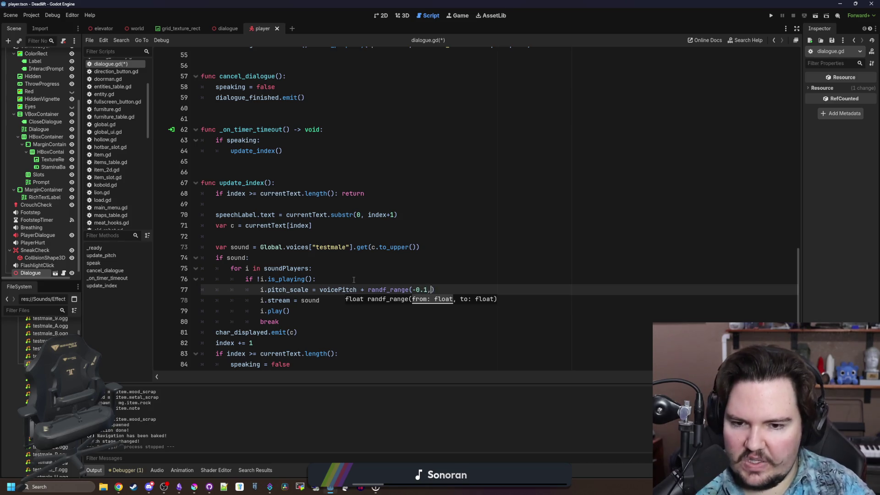
# Step: Save dialogue.gd and launch the game to test the new voices
pyautogui.scroll(1, 353, 279)
pyautogui.click(354, 279)
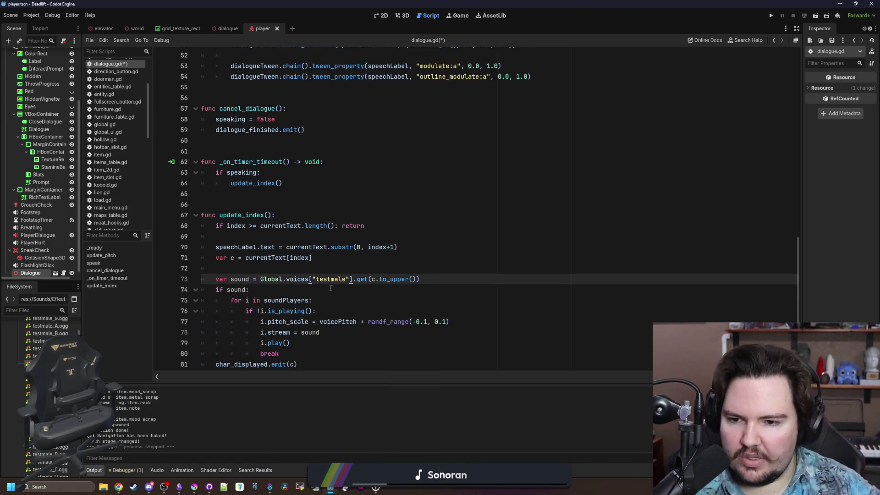
pyautogui.hotkey('ctrl', 's')
pyautogui.scroll(-2, 357, 284)
pyautogui.click(339, 289)
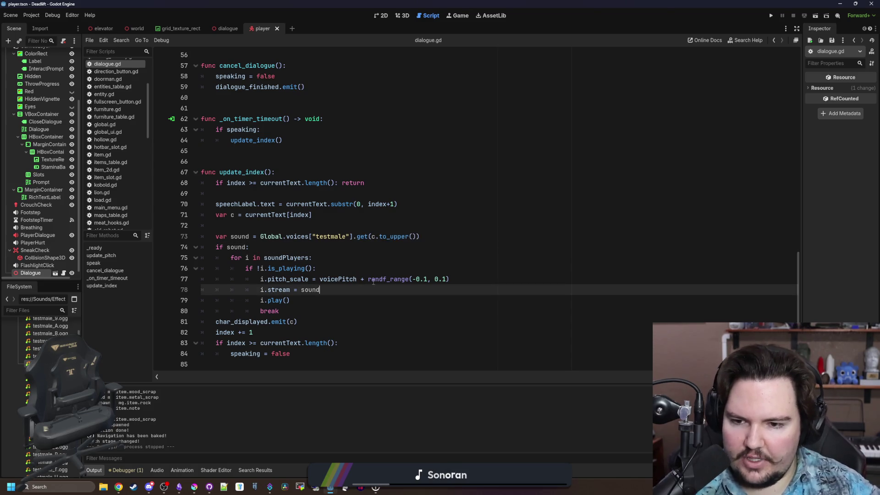
pyautogui.click(771, 16)
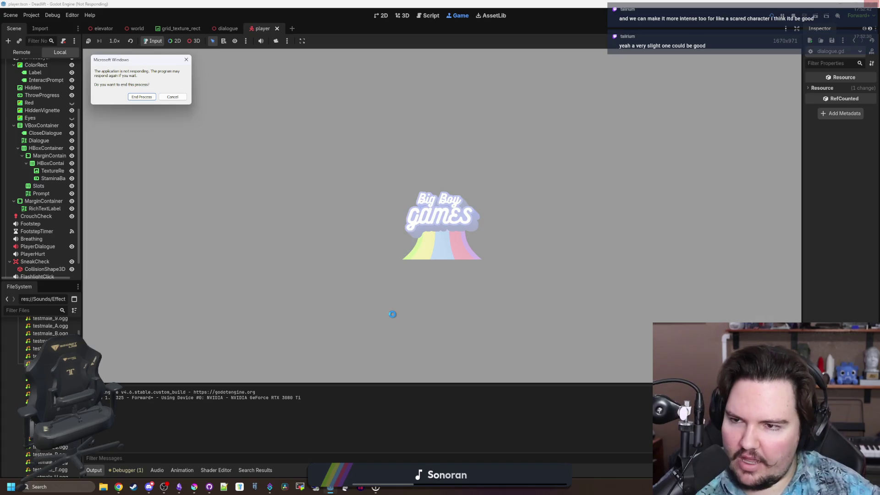
# Step: Dismiss the not-responding warning, start a new game and descend to level 1
pyautogui.click(170, 97)
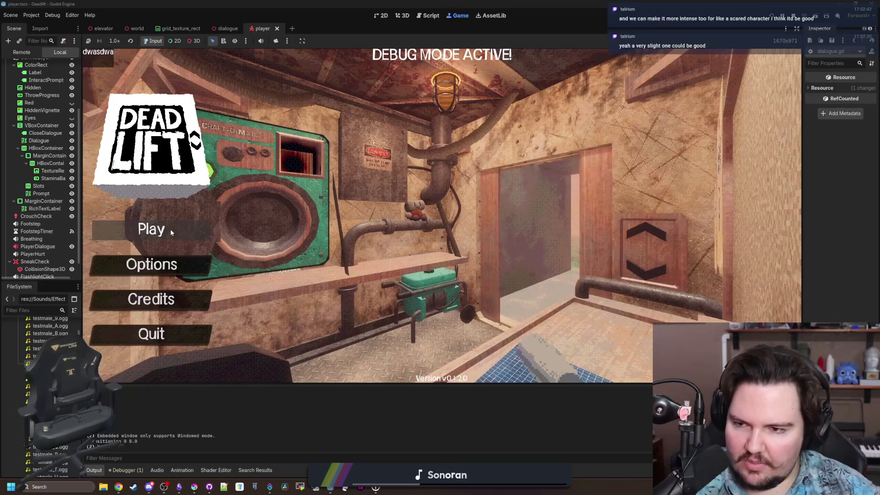
pyautogui.click(170, 231)
pyautogui.click(464, 254)
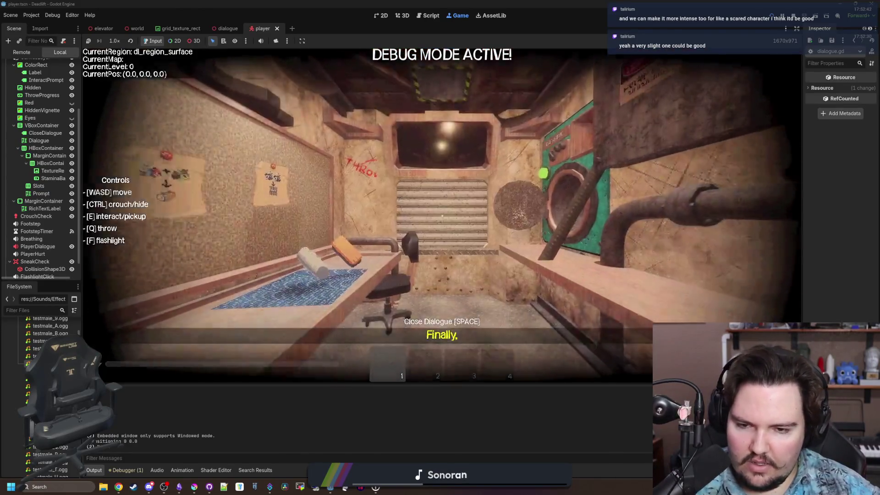
pyautogui.moveTo(440, 248)
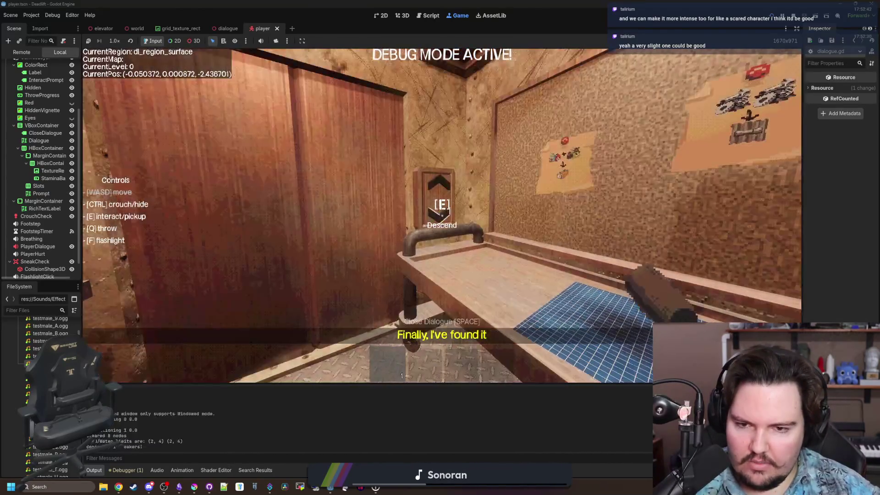
pyautogui.press('e')
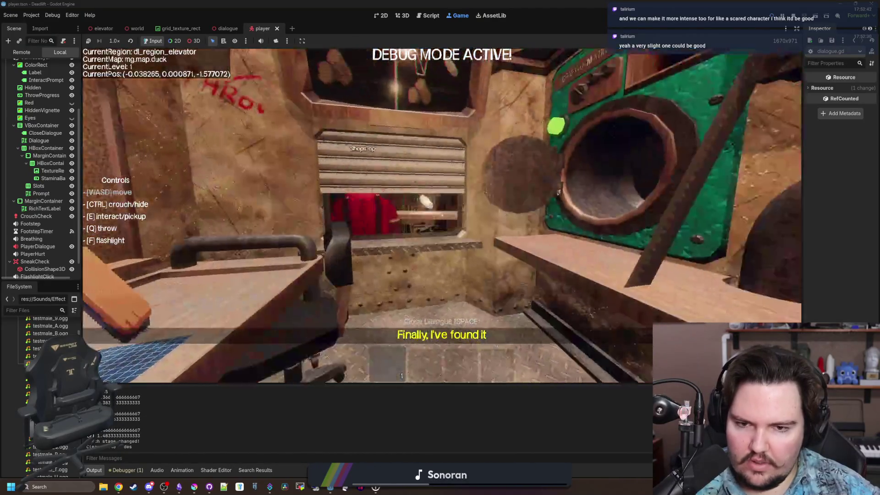
# Step: Talk to the shopkeeper at the shop window to hear the voice, then pause
pyautogui.press('e')
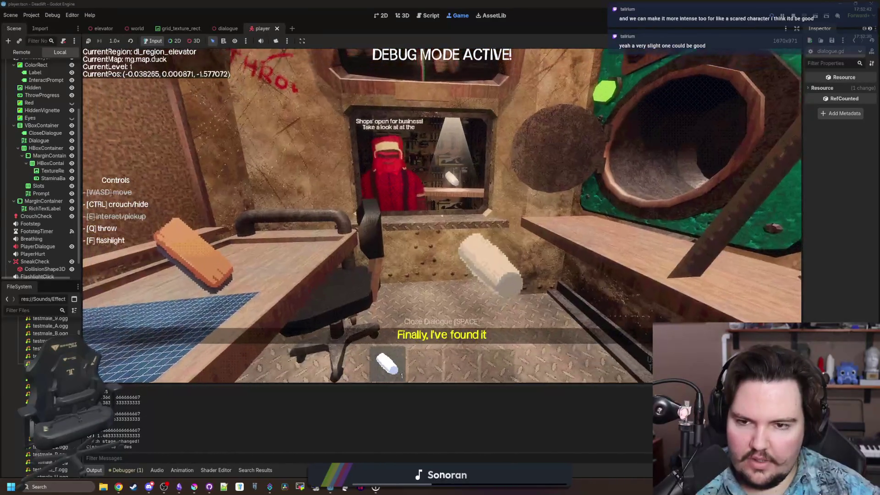
pyautogui.press('w')
pyautogui.press('q')
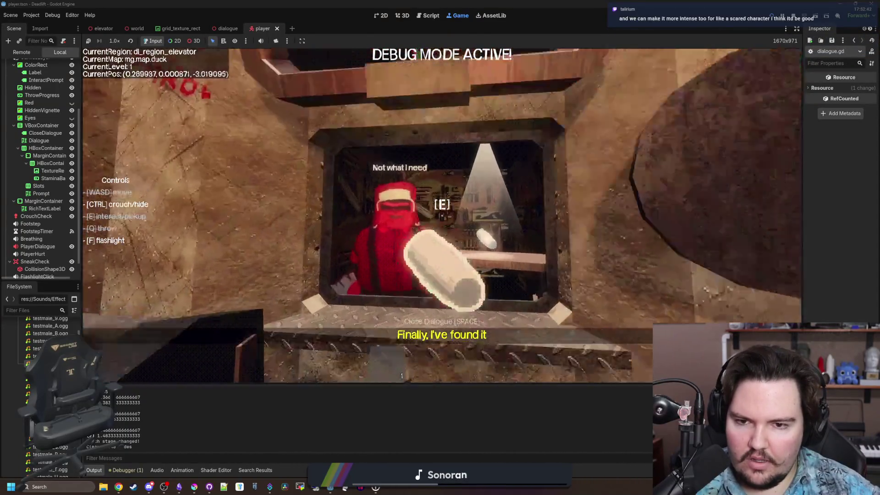
pyautogui.press('s')
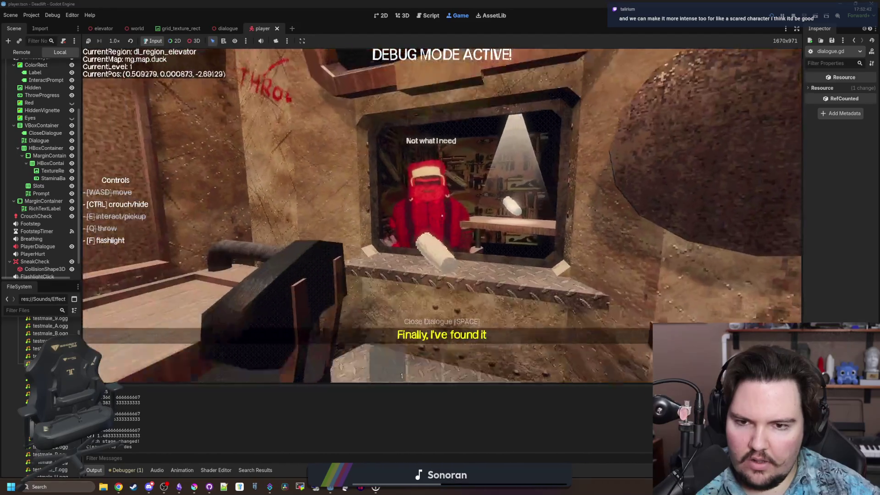
pyautogui.press('w')
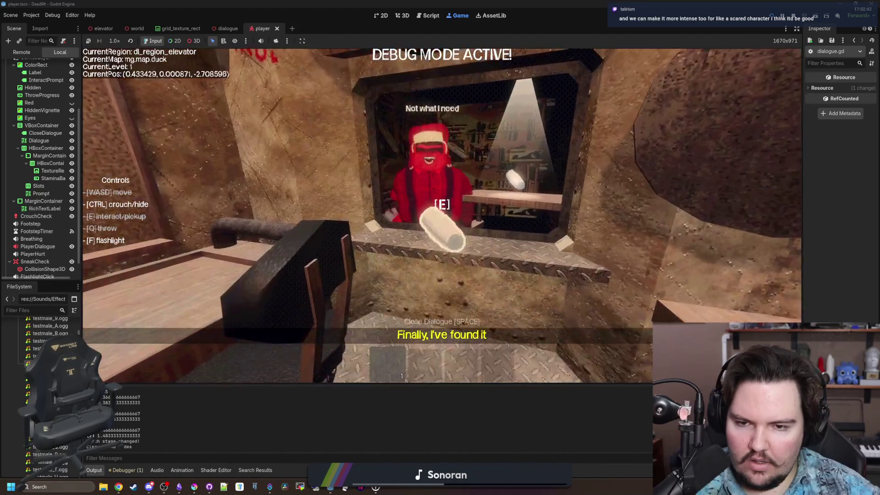
pyautogui.press('w')
pyautogui.press('q')
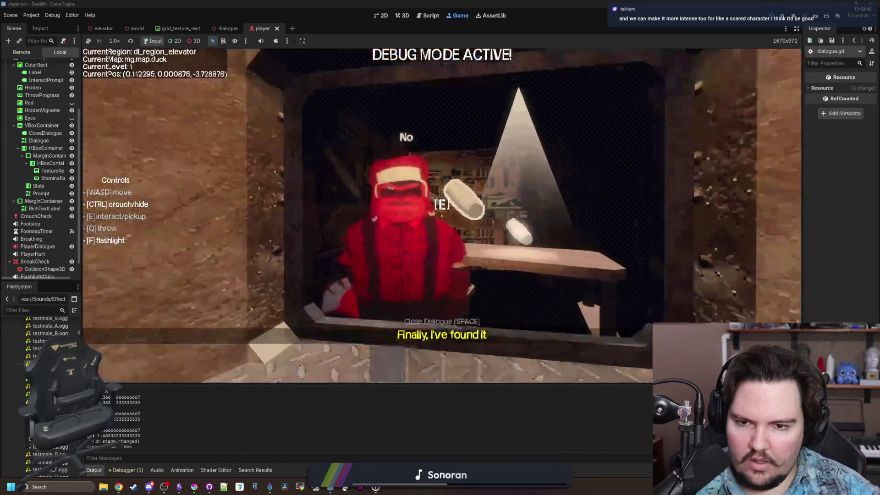
pyautogui.press('s')
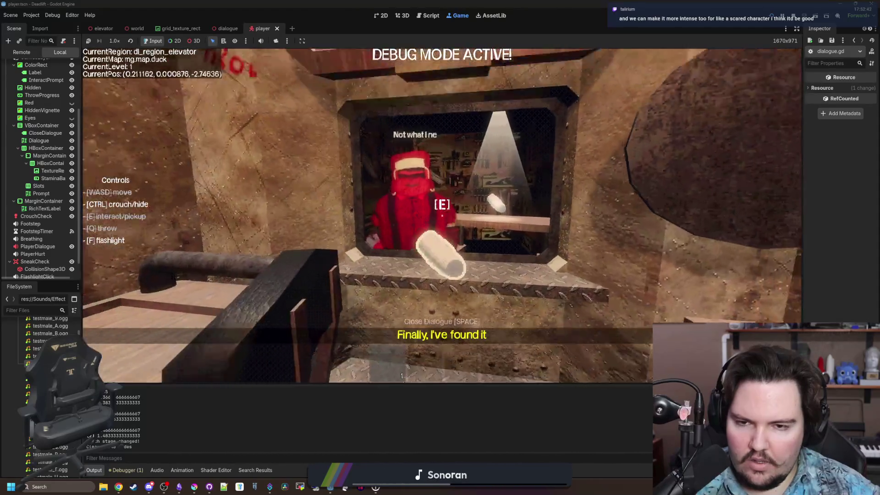
pyautogui.press('Escape')
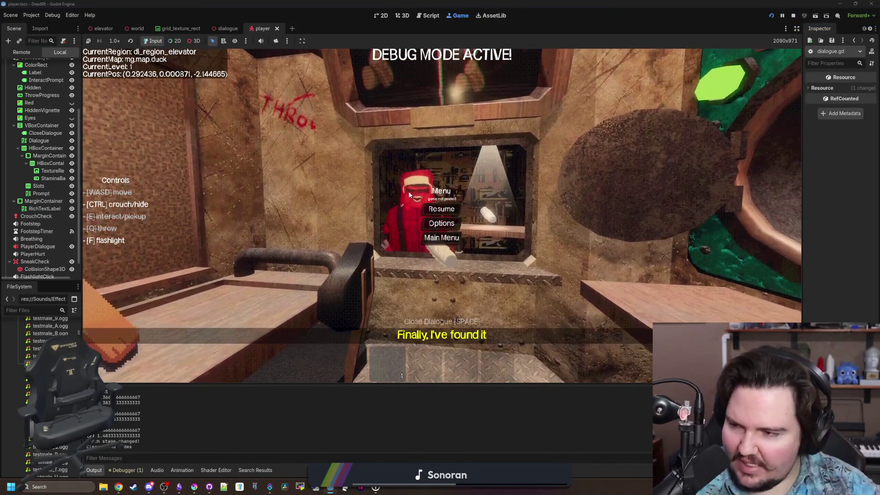
# Step: Change the dialogue.gd pitch range to randf_range(-0.5, 0.5) and return to the running game
pyautogui.scroll(-1, 46, 249)
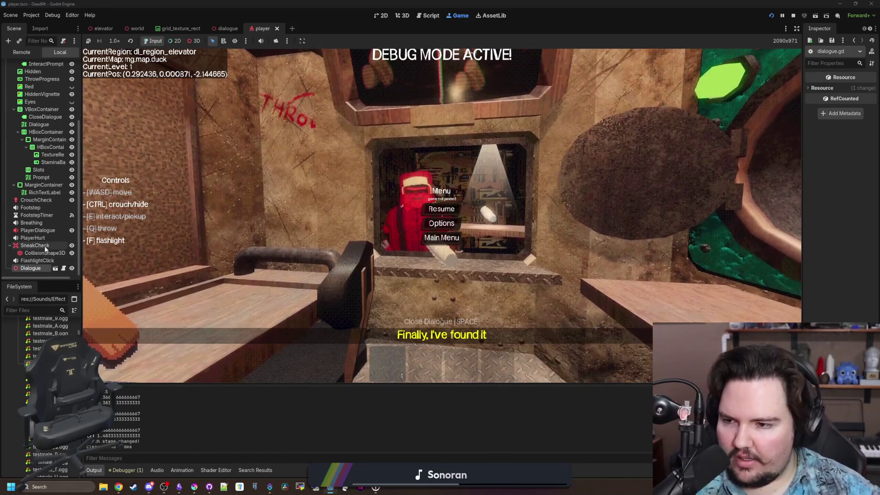
pyautogui.click(63, 268)
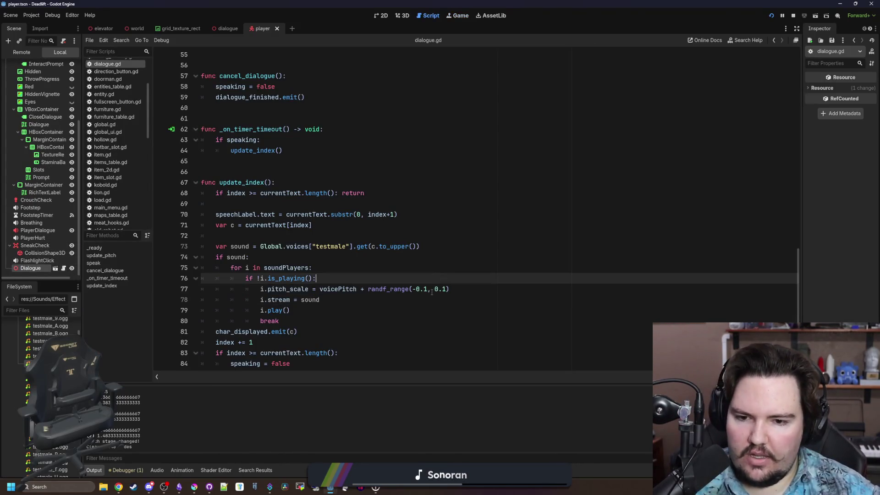
pyautogui.press('BackSpace')
pyautogui.write('5')
pyautogui.press('Right')
pyautogui.press('Right')
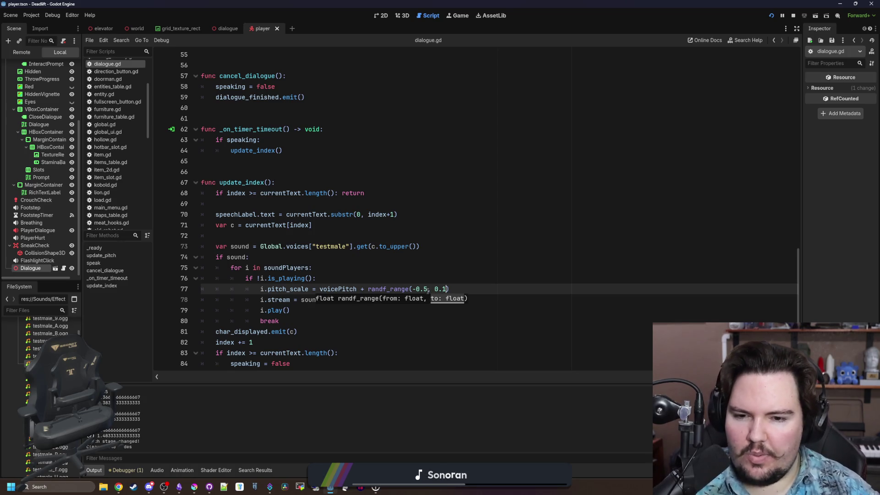
pyautogui.write('5')
pyautogui.click(321, 267)
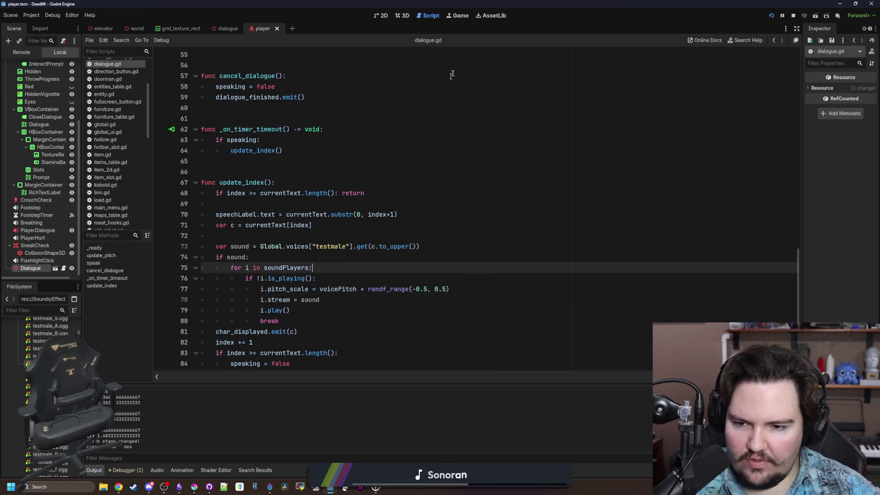
pyautogui.click(468, 16)
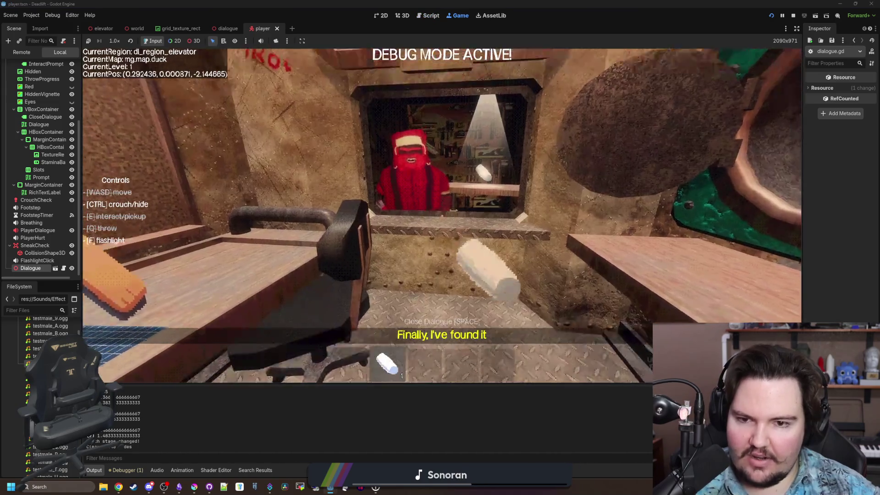
# Step: Trigger the shopkeeper's dialogue several times to hear the wider pitch variation, then pause
pyautogui.press('e')
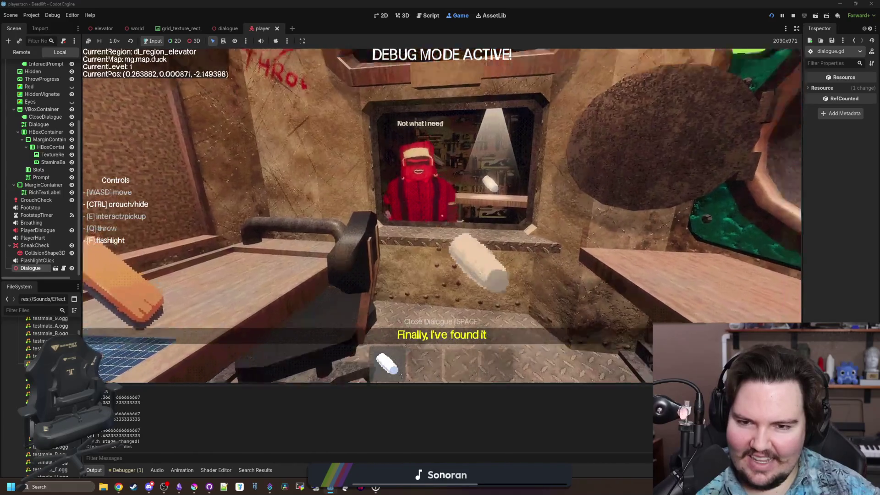
pyautogui.press('s')
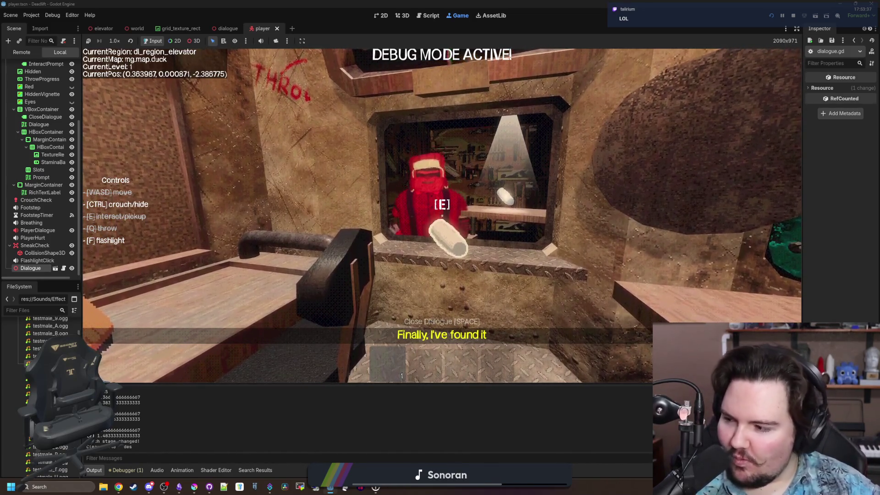
pyautogui.press('w')
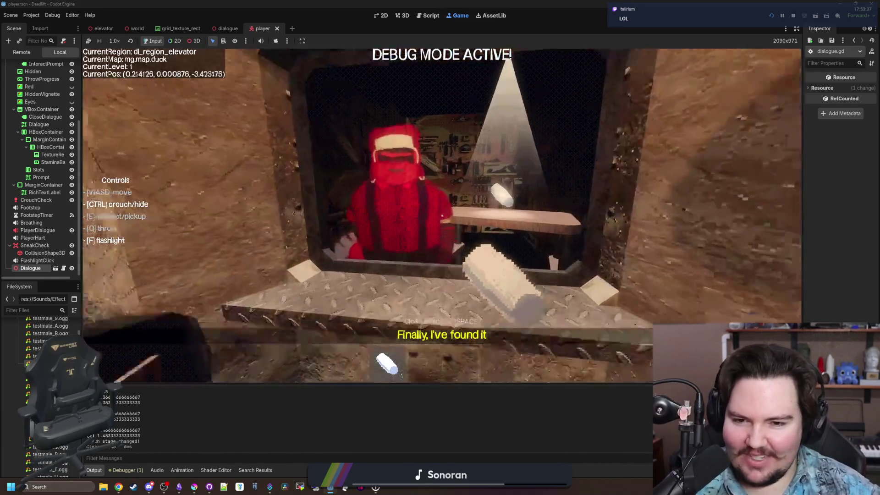
pyautogui.press('s')
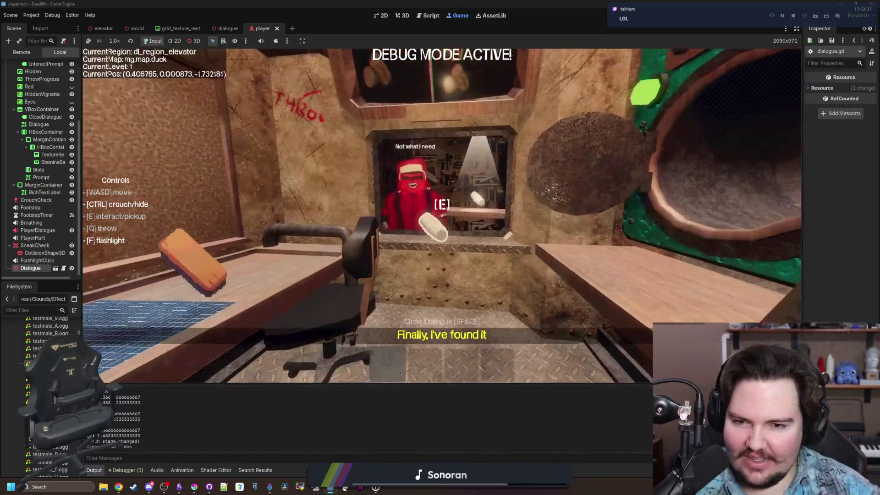
pyautogui.press('w')
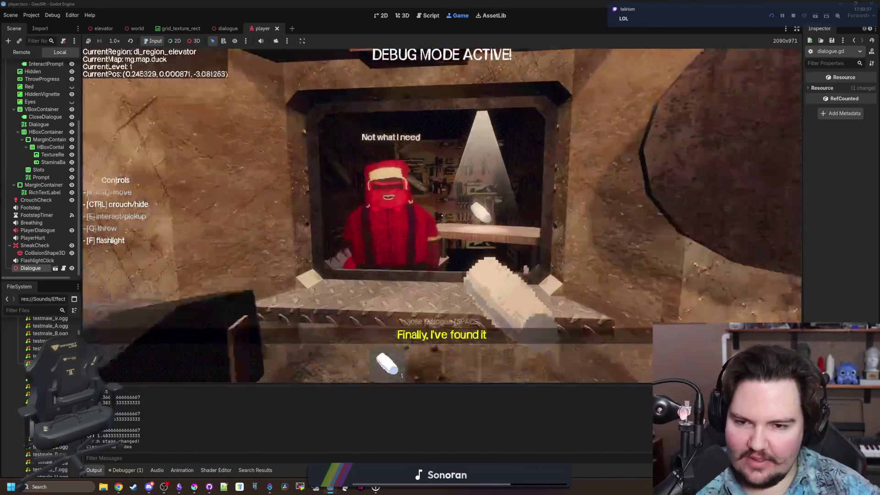
pyautogui.press('s')
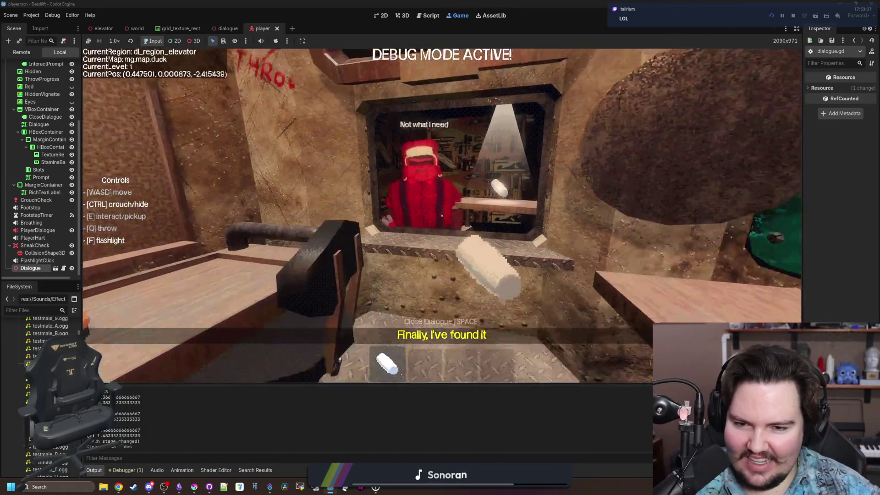
pyautogui.press('Escape')
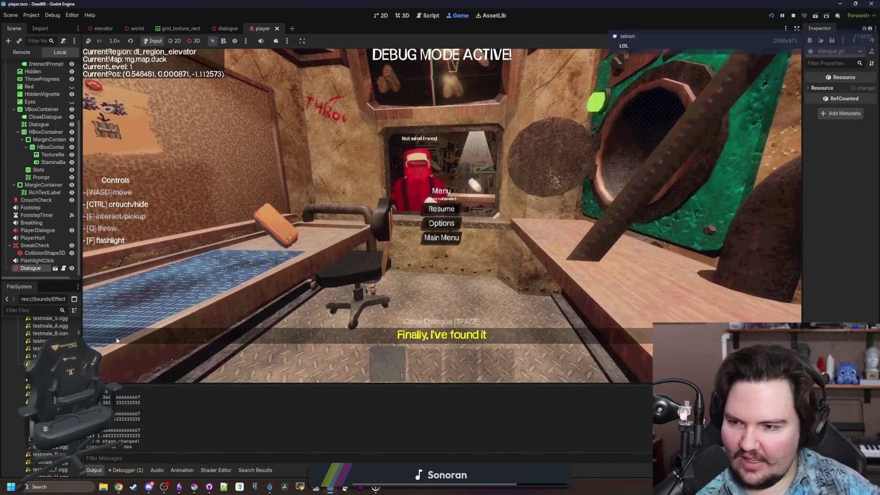
# Step: Revisit dialogue.gd, test the shop window once more, then open testmale_E.ogg's import preview
pyautogui.click(63, 269)
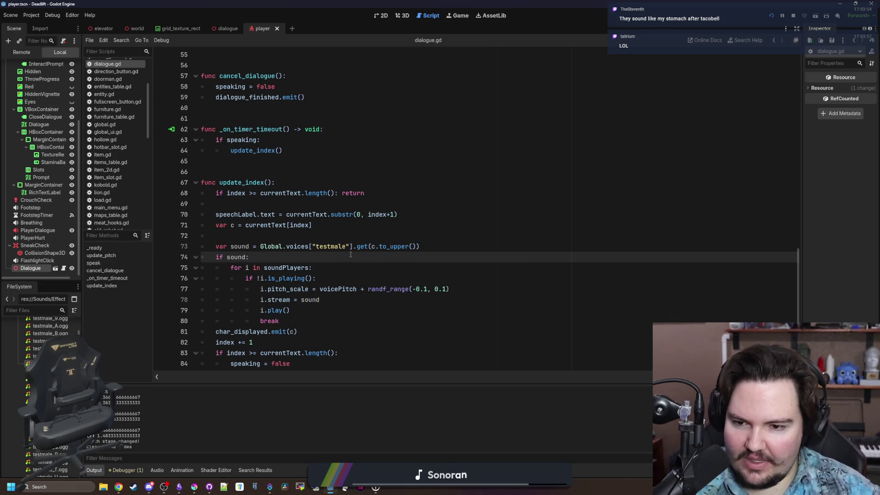
pyautogui.click(457, 16)
pyautogui.press('w')
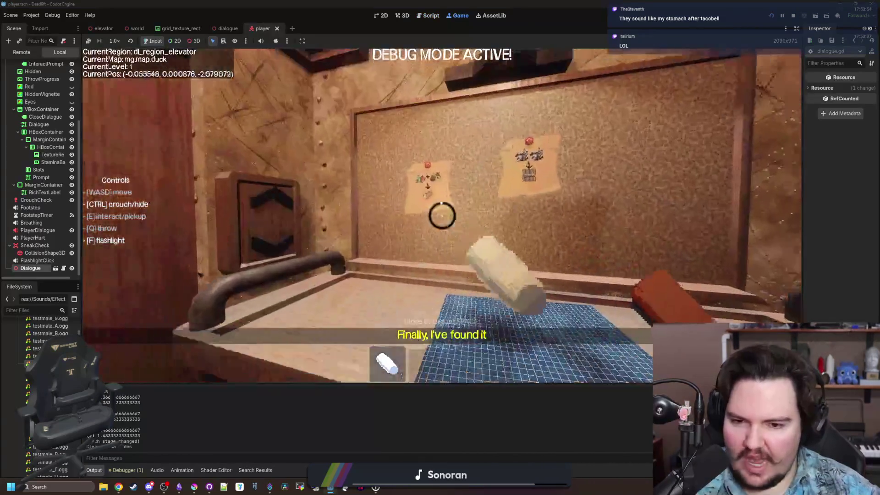
pyautogui.press('s')
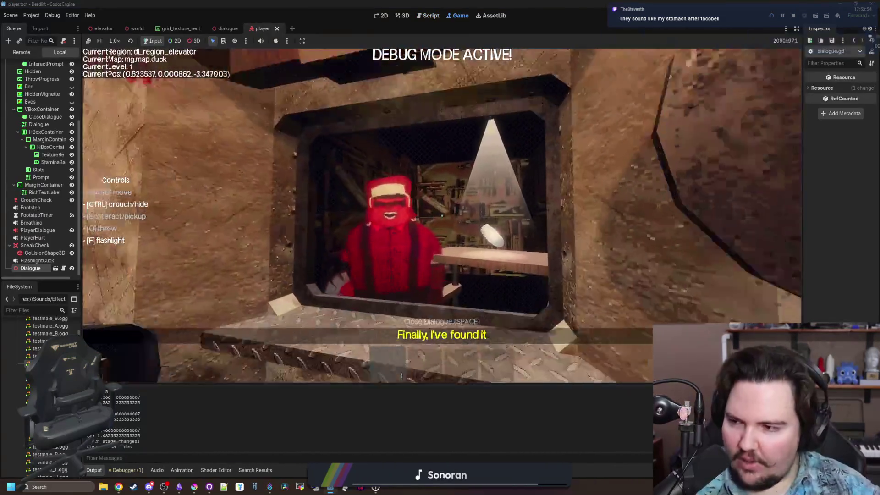
pyautogui.press('Escape')
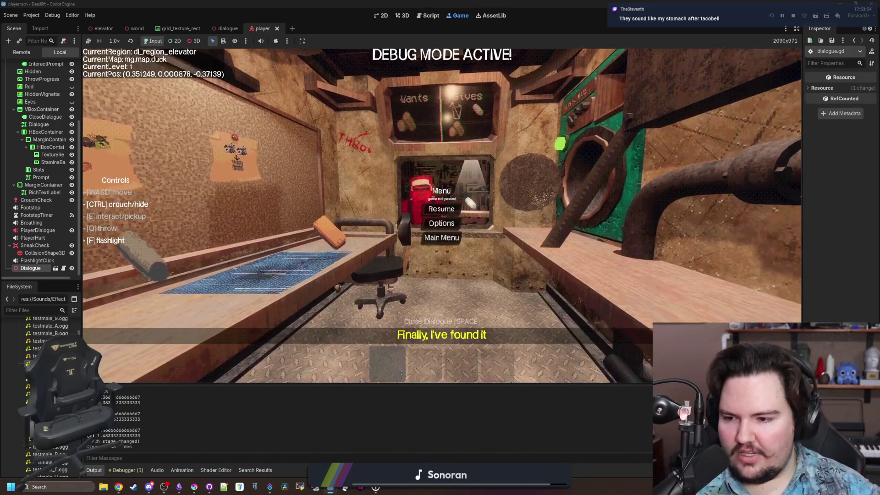
pyautogui.doubleClick(39, 355)
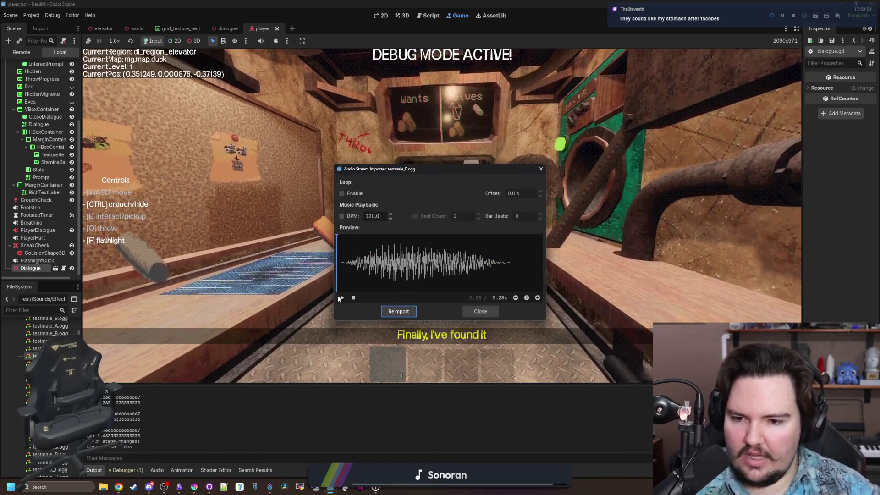
# Step: Close the testmale_E.ogg preview and audition the testmale_D.ogg voice clip
pyautogui.click(399, 311)
pyautogui.doubleClick(39, 348)
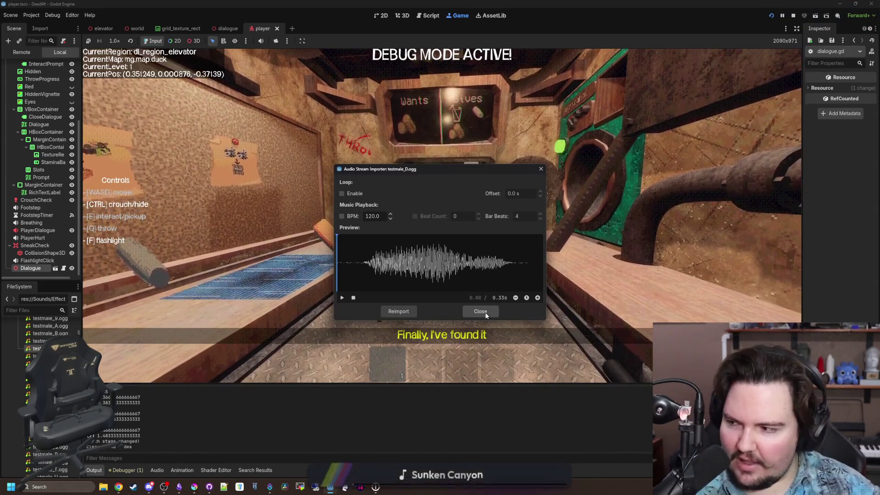
pyautogui.click(480, 312)
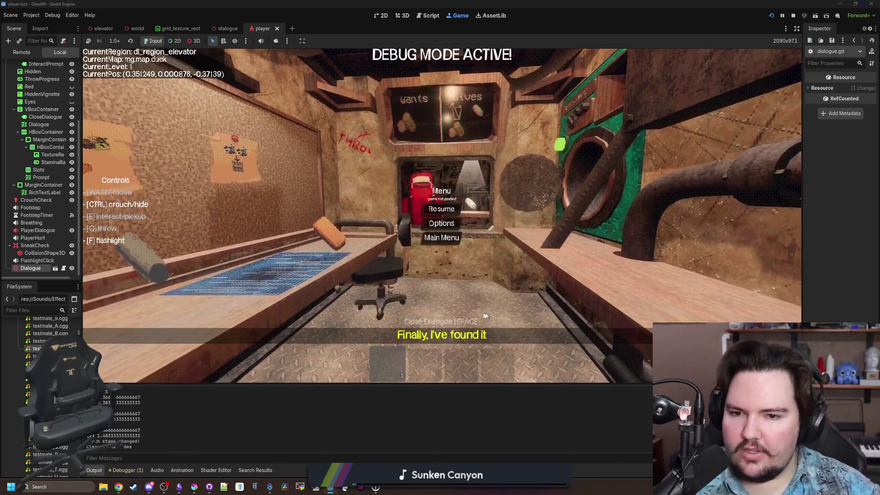
# Step: Resume the game, back away from the shop window and crouch under the table
pyautogui.press('Escape')
pyautogui.press('s')
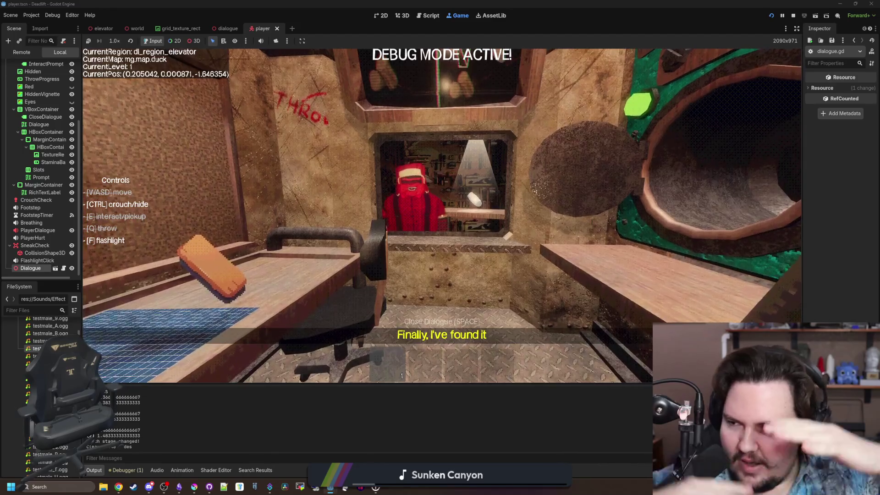
pyautogui.press('s')
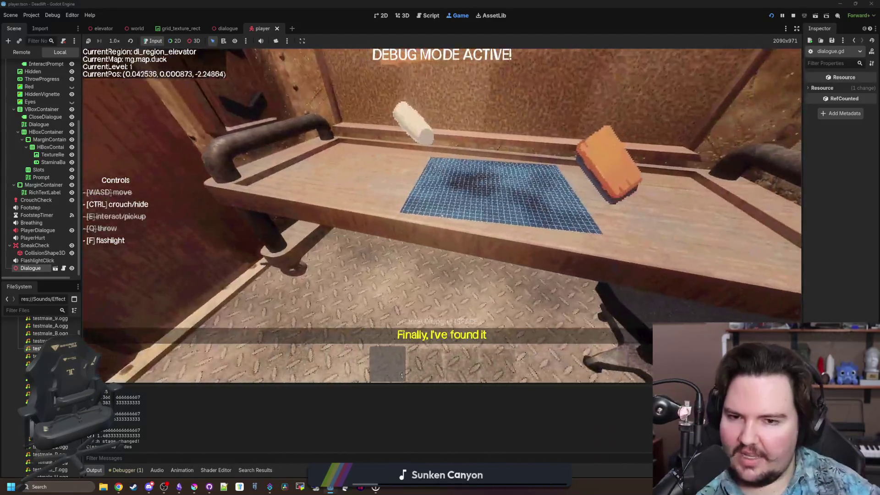
pyautogui.press('w')
pyautogui.press('ctrl')
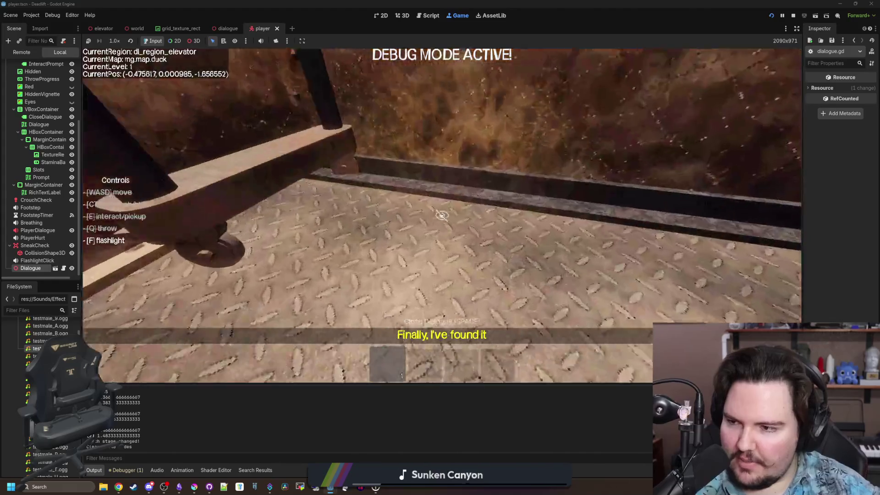
pyautogui.press('s')
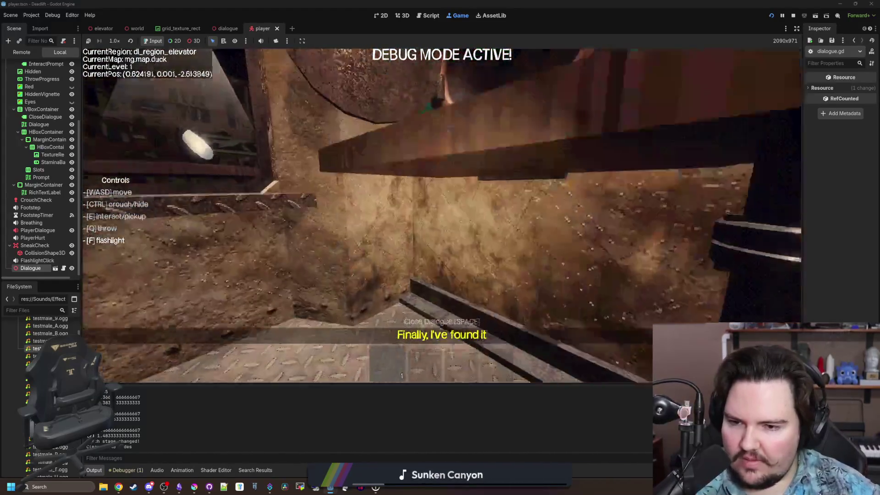
pyautogui.press('w')
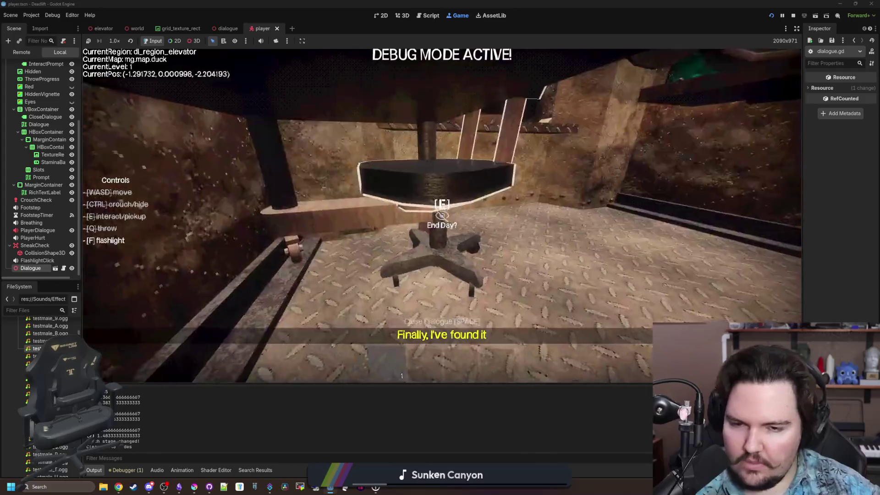
# Step: Pause the game again and widen the scene and file docks
pyautogui.press('s')
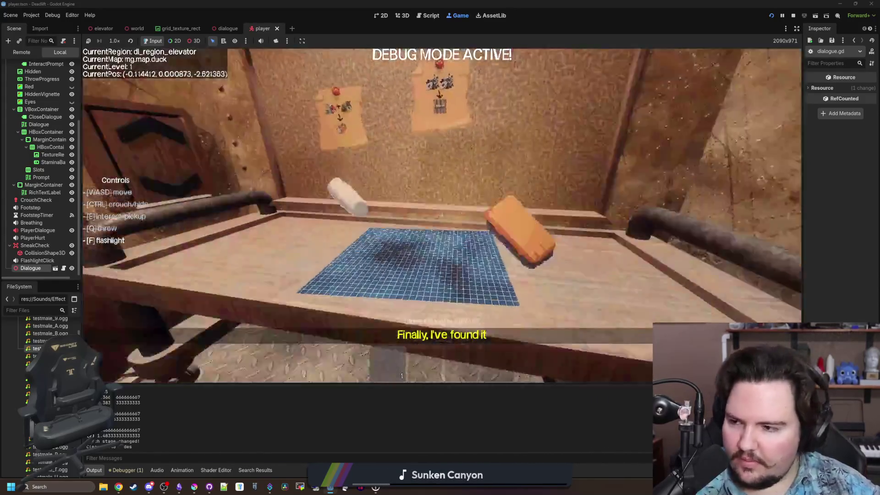
pyautogui.press('Escape')
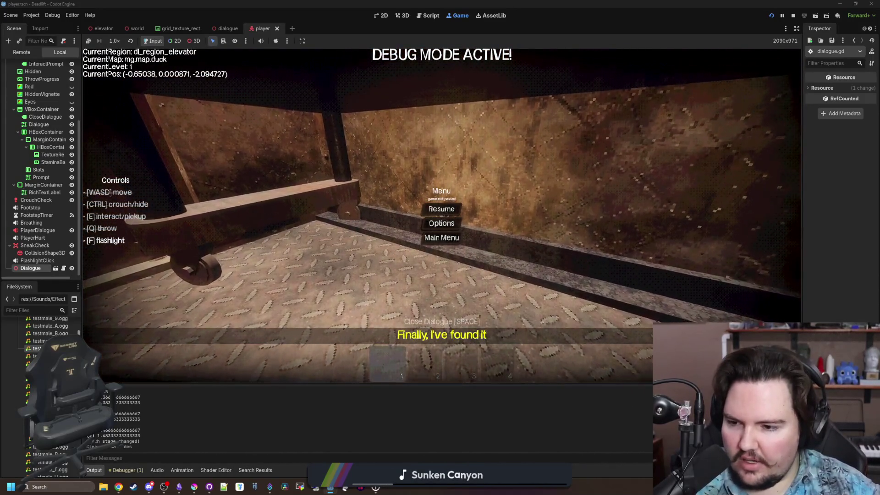
pyautogui.moveTo(81, 165); pyautogui.dragTo(223, 165)
# Step: Preview the testmale_R.ogg and testmale_Q.ogg clips, replaying testmale_R
pyautogui.scroll(-3, 115, 366)
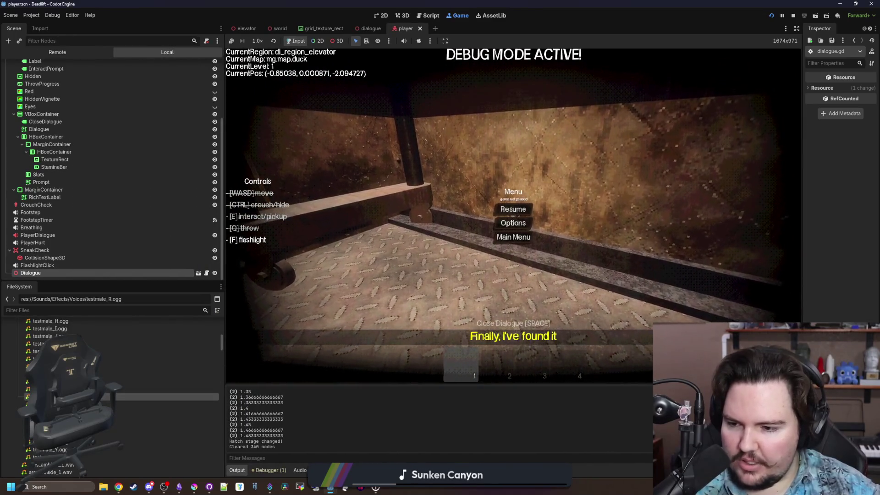
pyautogui.doubleClick(68, 397)
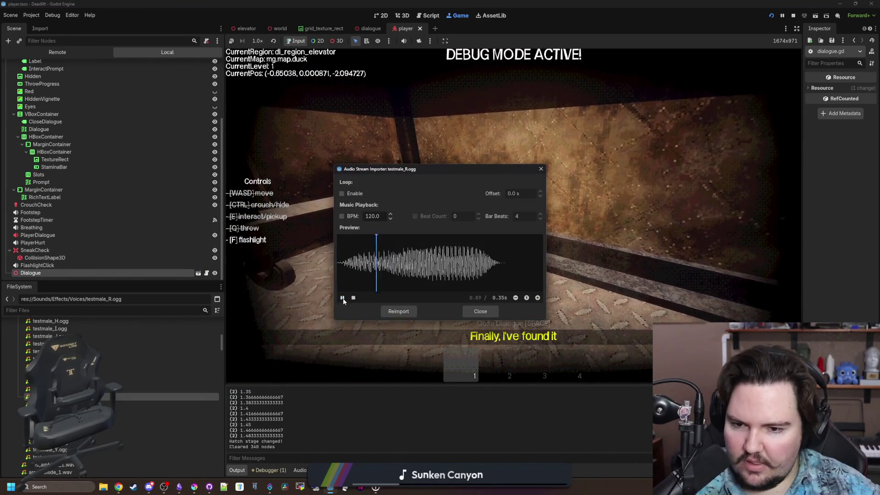
pyautogui.click(479, 311)
pyautogui.press('Up')
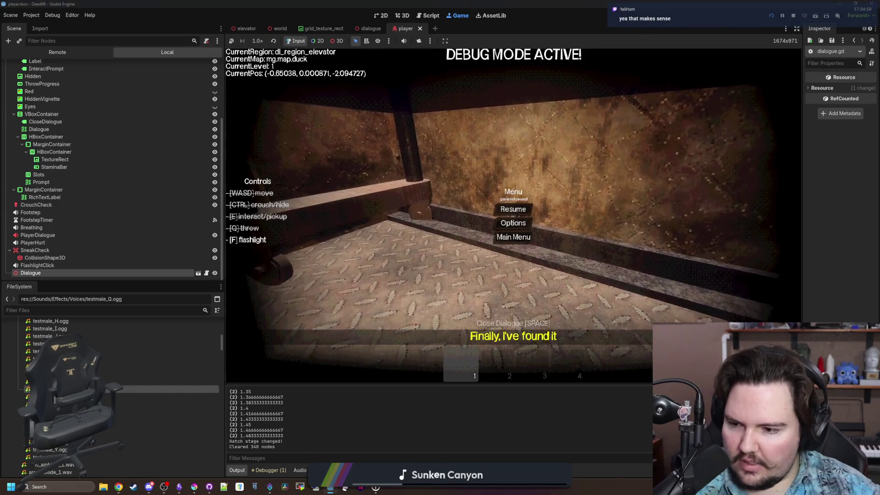
pyautogui.press('Return')
pyautogui.click(476, 310)
pyautogui.press('Down')
pyautogui.press('Return')
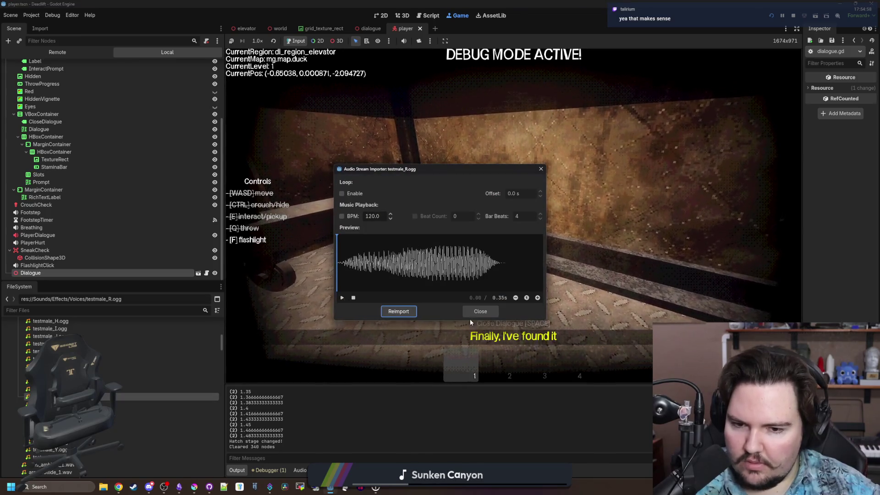
pyautogui.click(479, 311)
# Step: Audition the testmale_M.ogg, testmale_N.ogg and testmale_L.ogg clips, replaying testmale_N
pyautogui.press('Up')
pyautogui.press('Up')
pyautogui.press('Up')
pyautogui.press('Return')
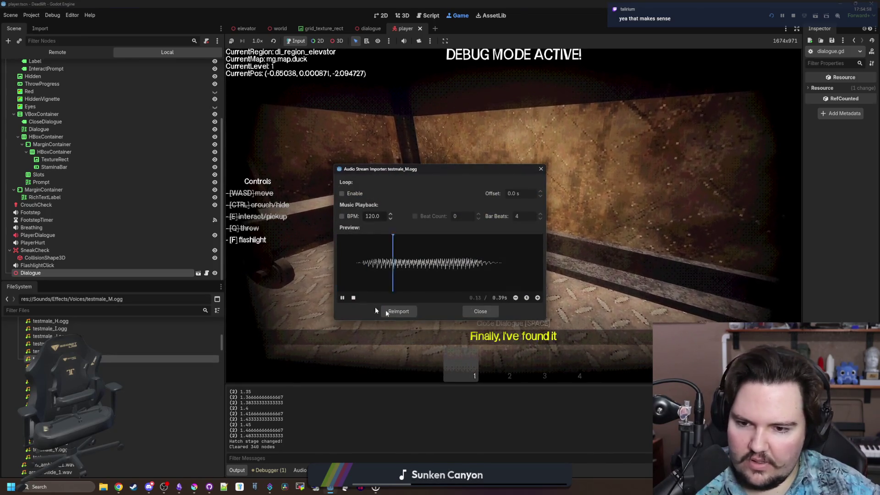
pyautogui.click(465, 314)
pyautogui.press('Down')
pyautogui.press('Return')
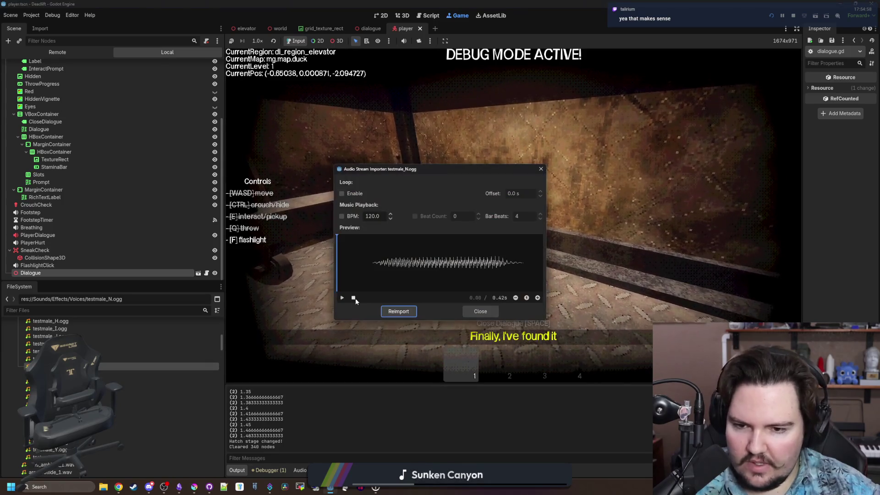
pyautogui.click(342, 297)
pyautogui.click(485, 312)
pyautogui.press('Up')
pyautogui.press('Up')
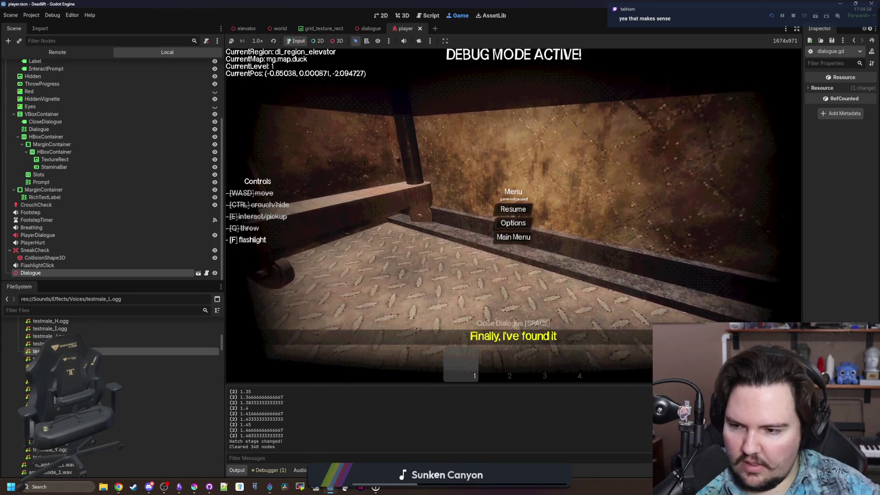
pyautogui.press('Return')
pyautogui.click(478, 310)
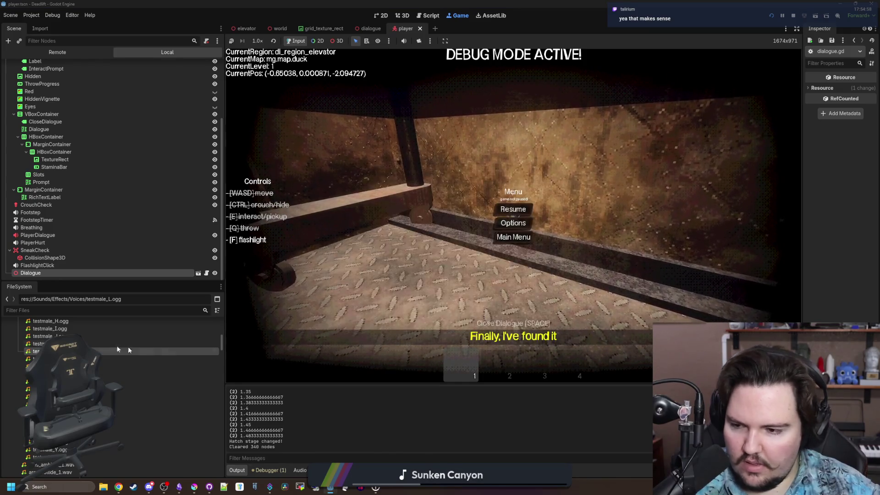
# Step: Resume play and walk between the chair, the red figure's window and the table
pyautogui.click(527, 226)
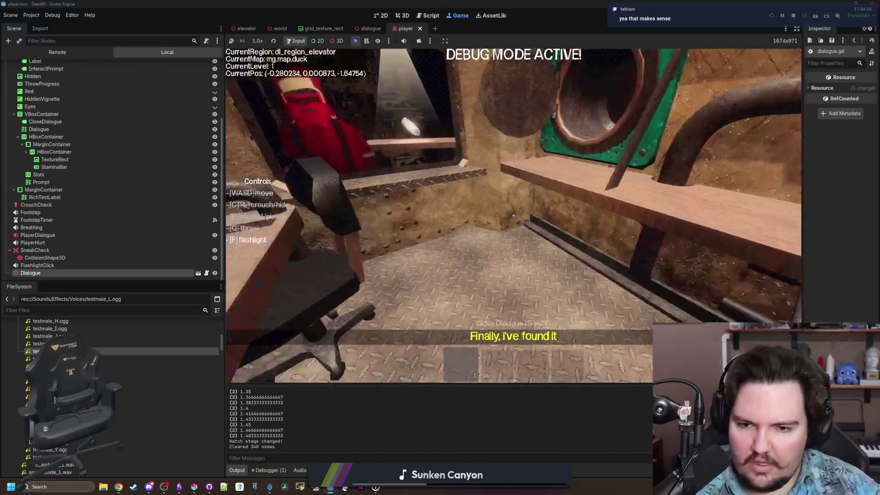
pyautogui.press('w')
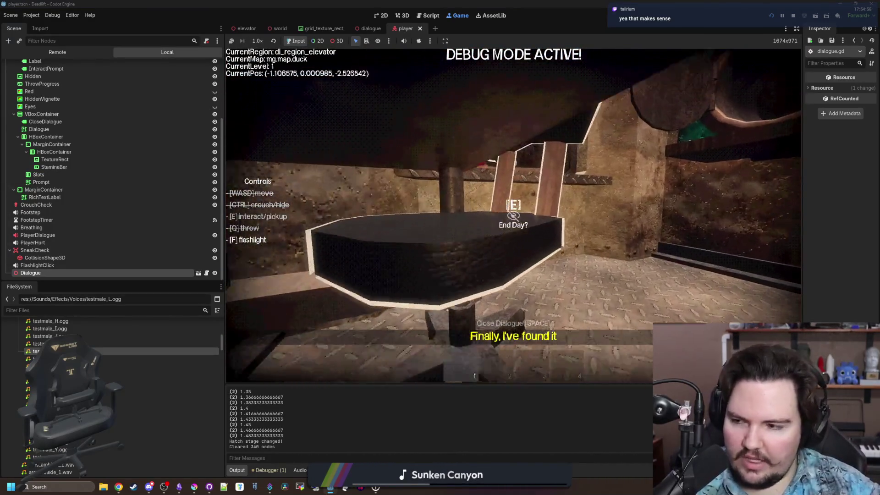
pyautogui.press('w')
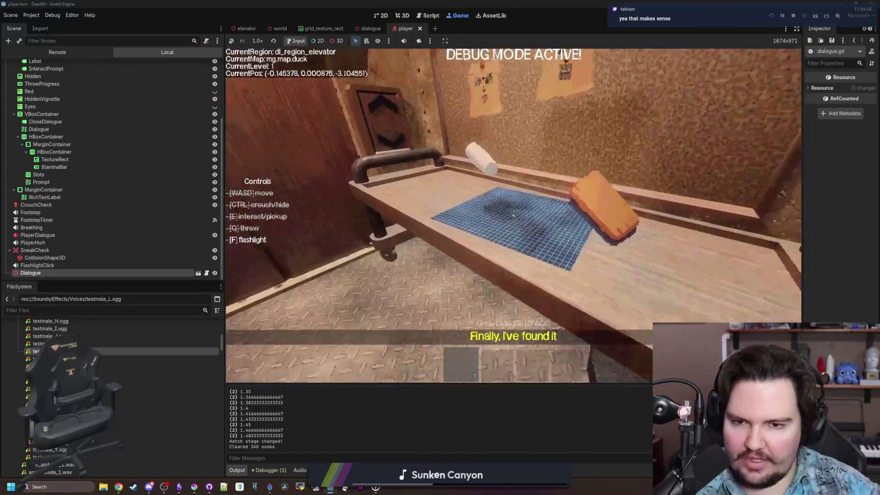
pyautogui.press('w')
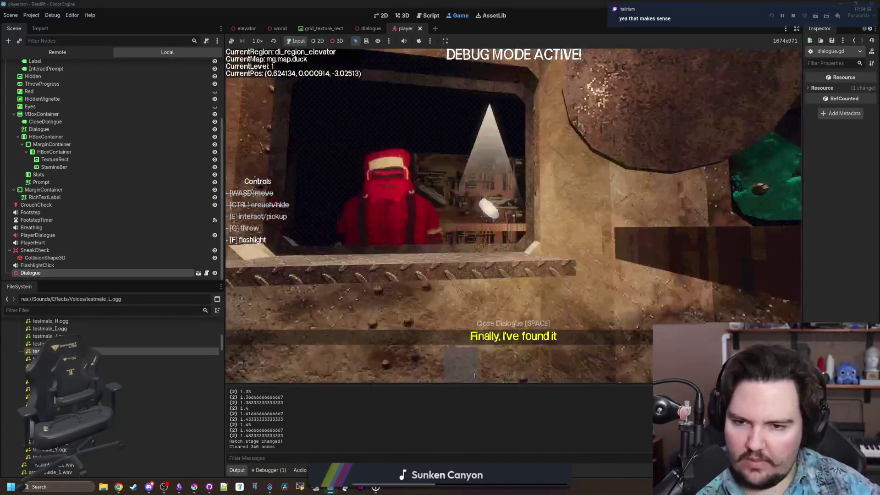
pyautogui.press('w')
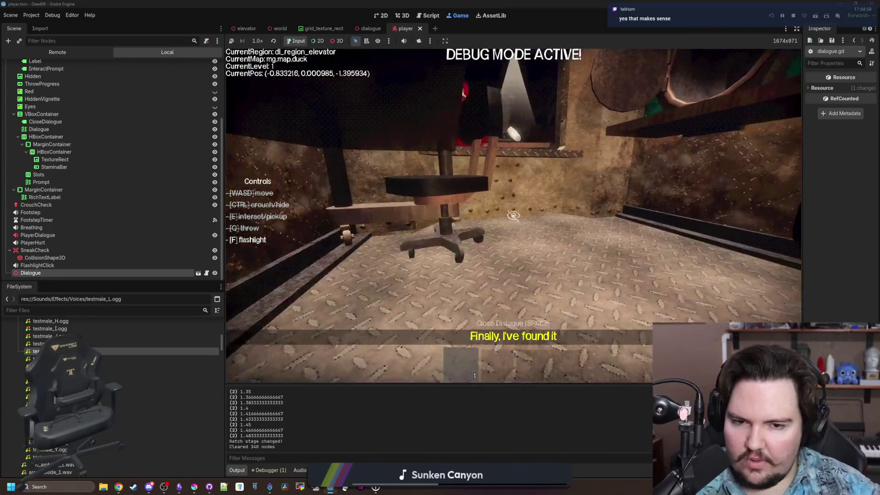
pyautogui.press('w')
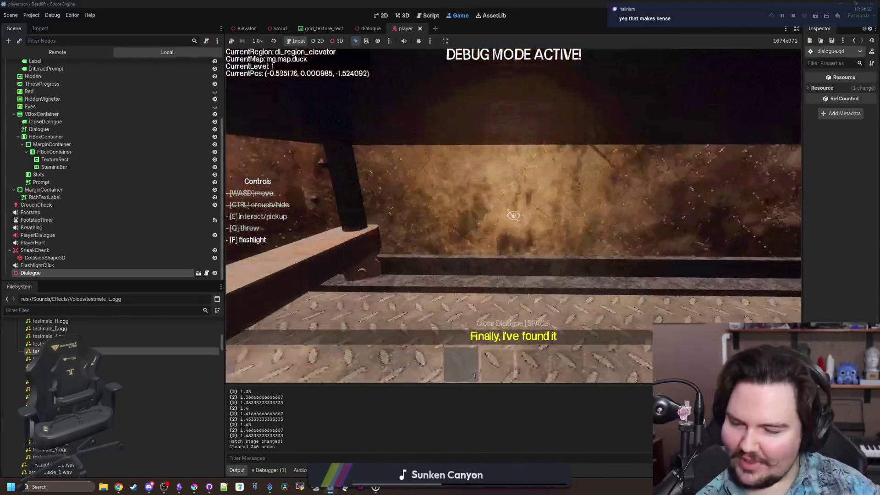
pyautogui.press('w')
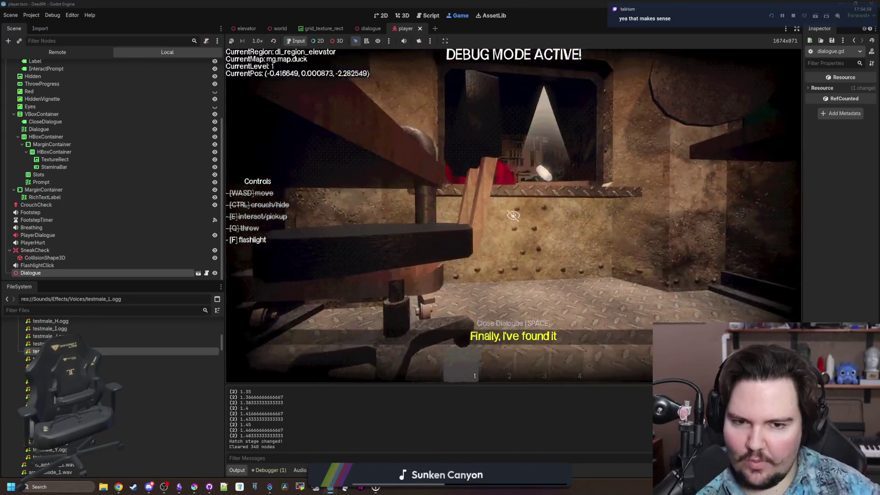
pyautogui.press('w')
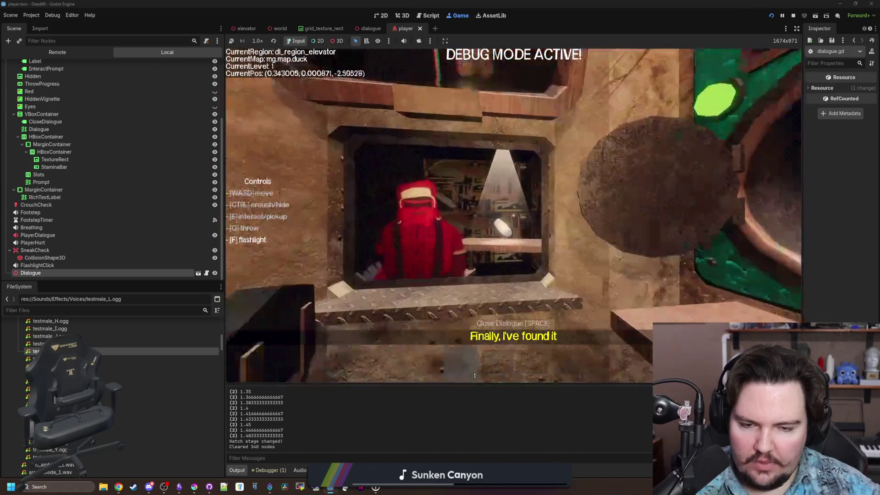
pyautogui.press('w')
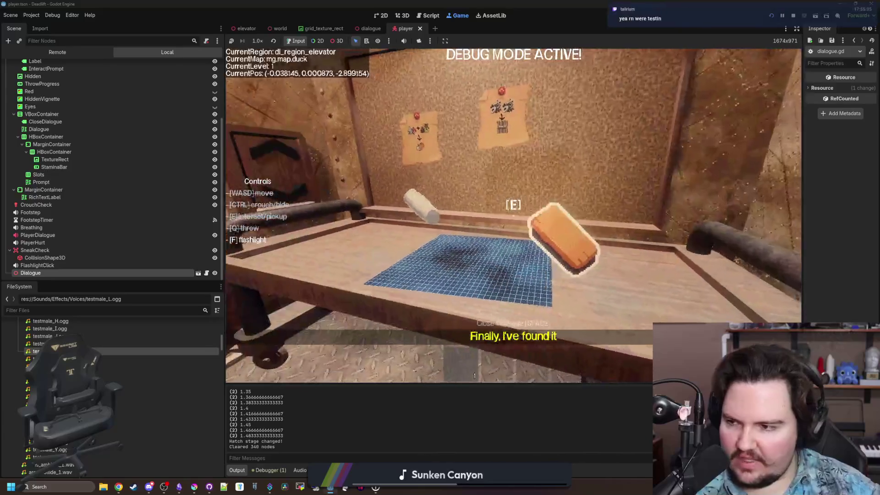
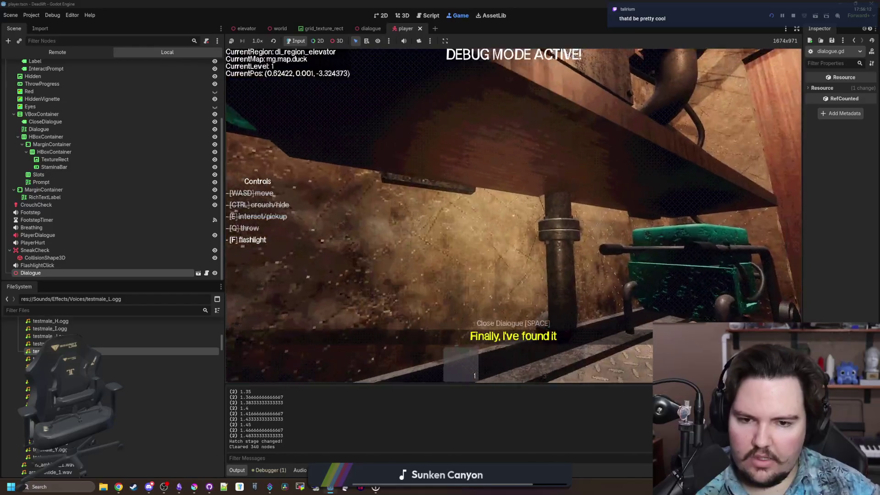
# Step: Resume the game and walk across the elevator toward the pillar
pyautogui.press('Escape')
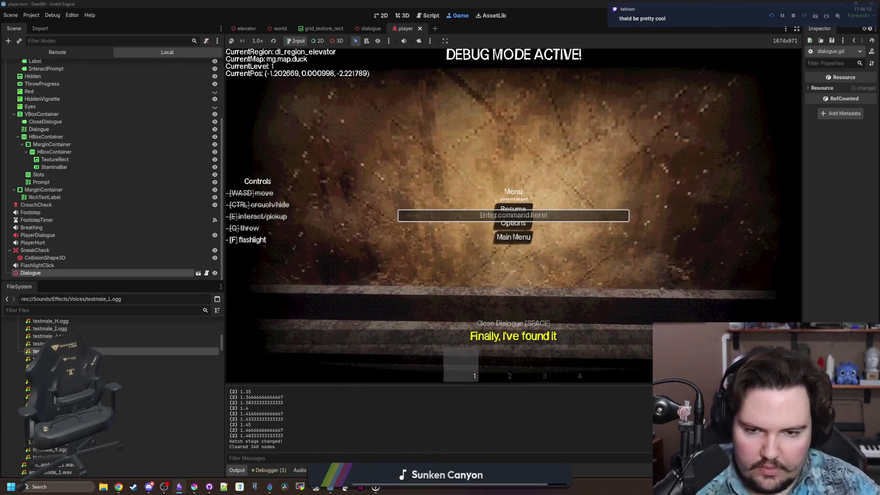
pyautogui.click(514, 209)
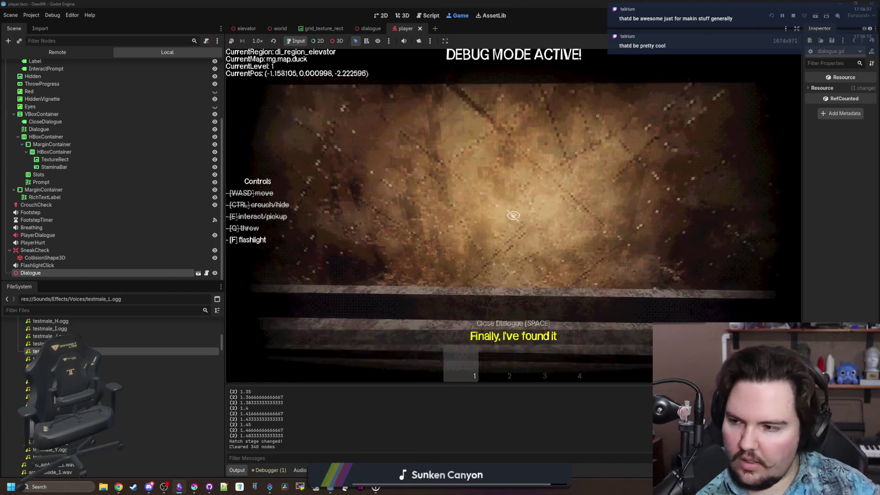
pyautogui.press('w')
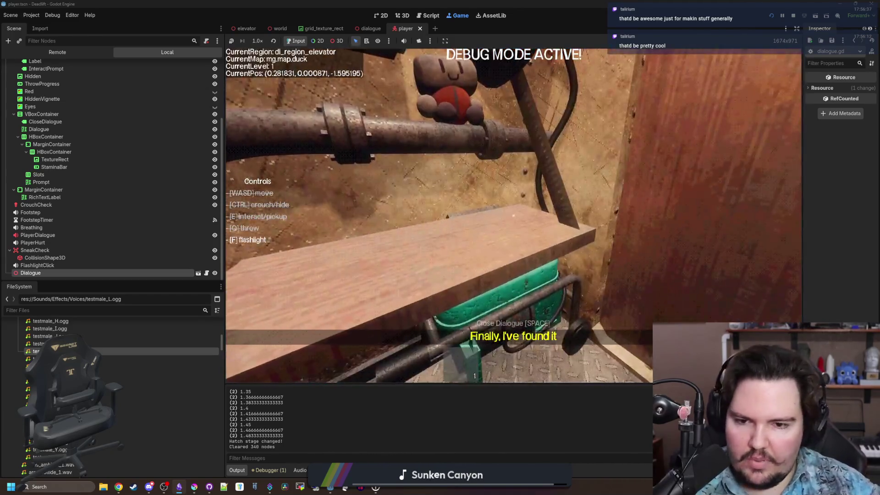
pyautogui.press('w')
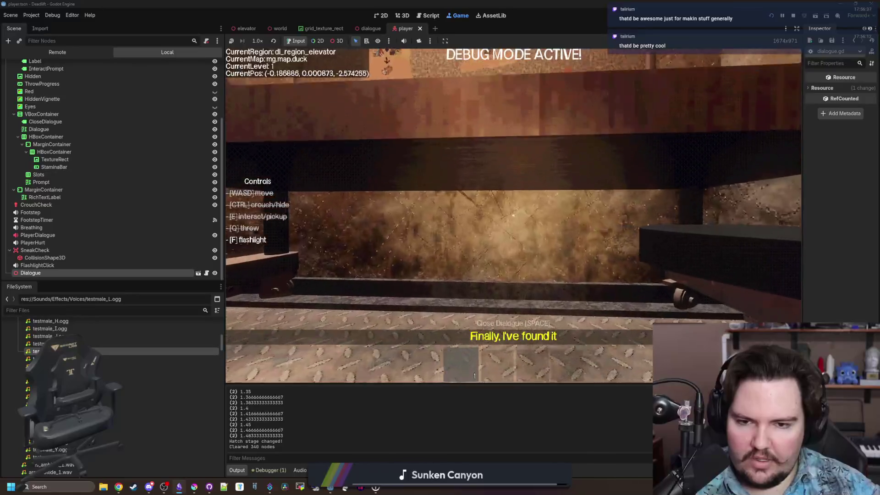
pyautogui.press('w')
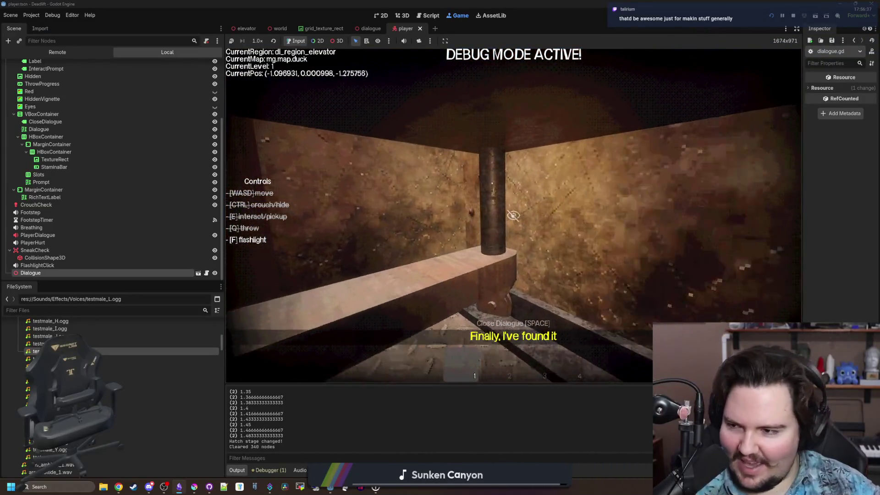
# Step: Pick up the white item from the table and set it down on the workbench
pyautogui.press('w')
pyautogui.press('e')
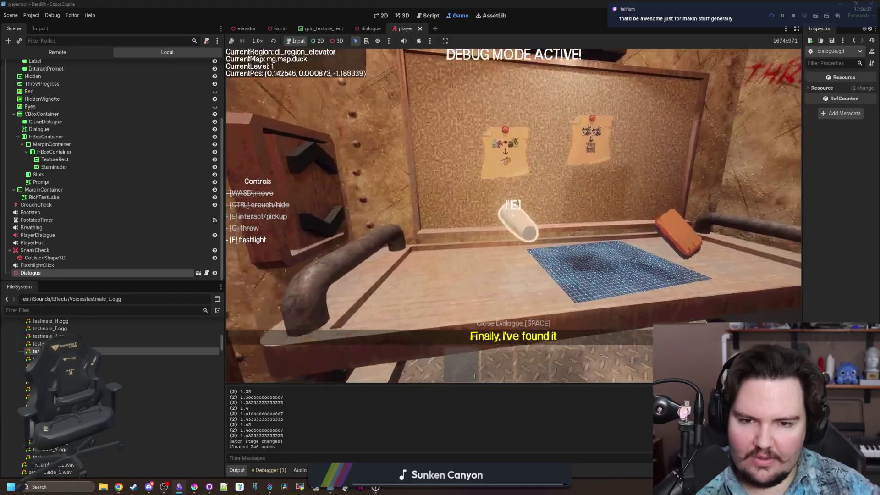
pyautogui.press('w')
pyautogui.press('q')
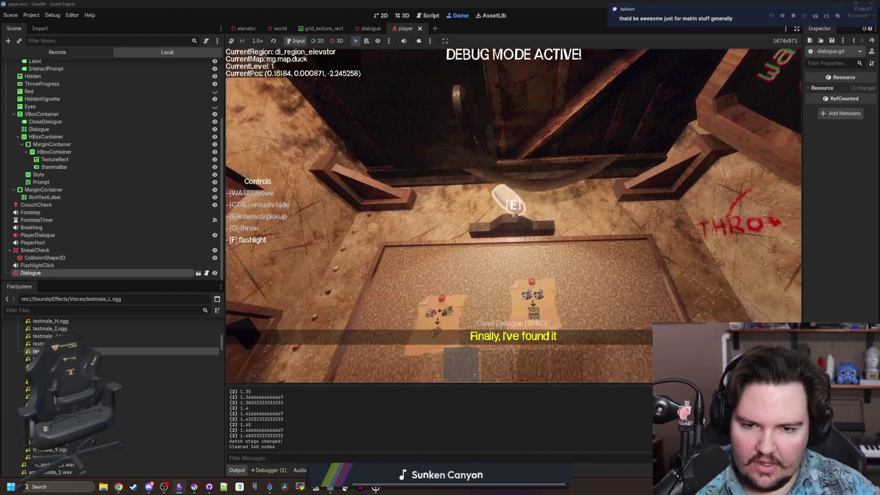
pyautogui.press('w')
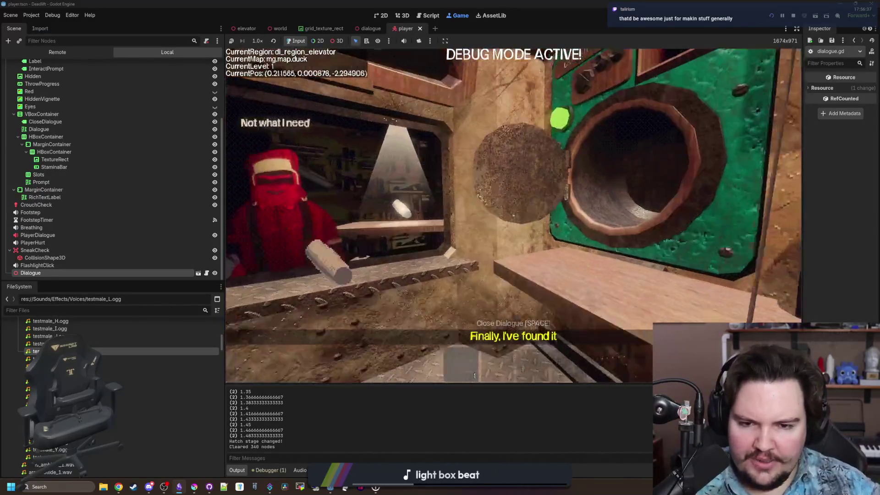
# Step: Drop the white item into the trader's bowl, then step back and look at the floor
pyautogui.press('s')
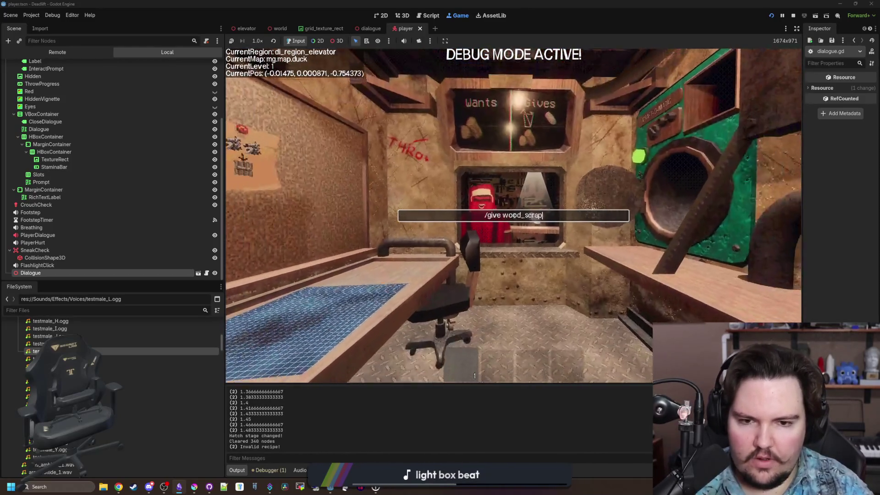
pyautogui.press('s')
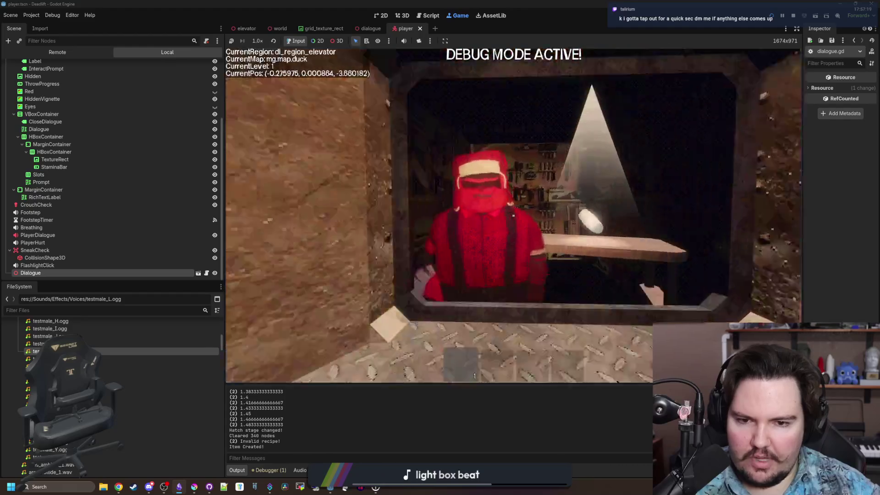
# Step: Move past the workbench and Craft-O-Matic, then offer the white item to the trader again
pyautogui.press('s')
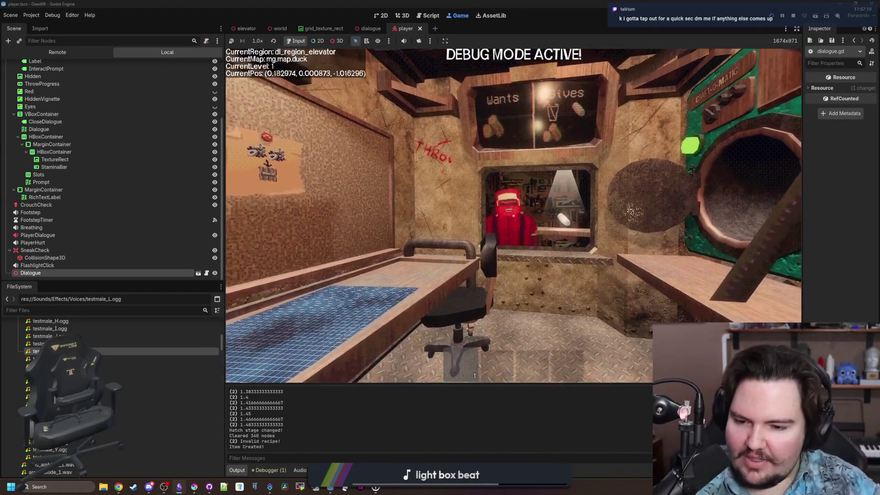
pyautogui.press('s')
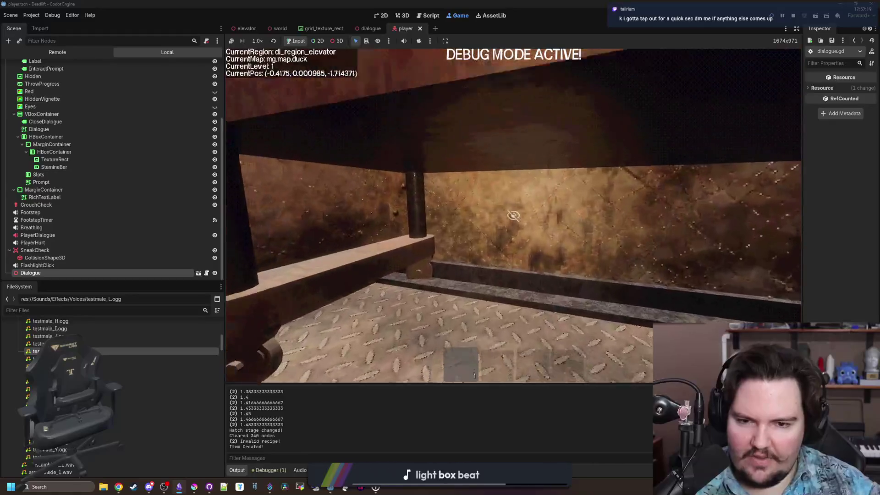
pyautogui.press('w')
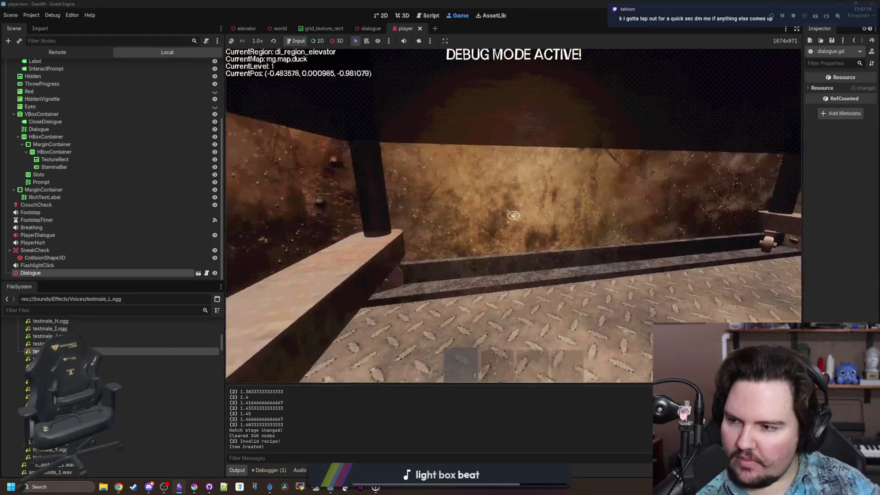
pyautogui.press('s')
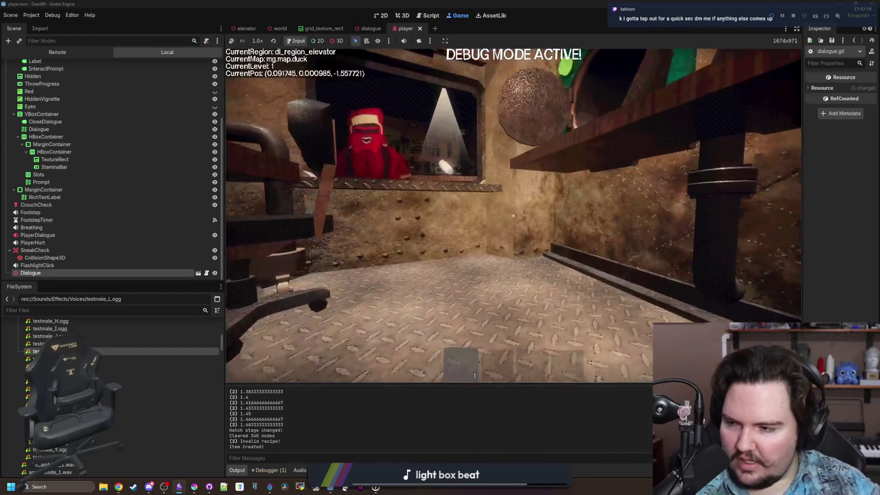
pyautogui.press('w')
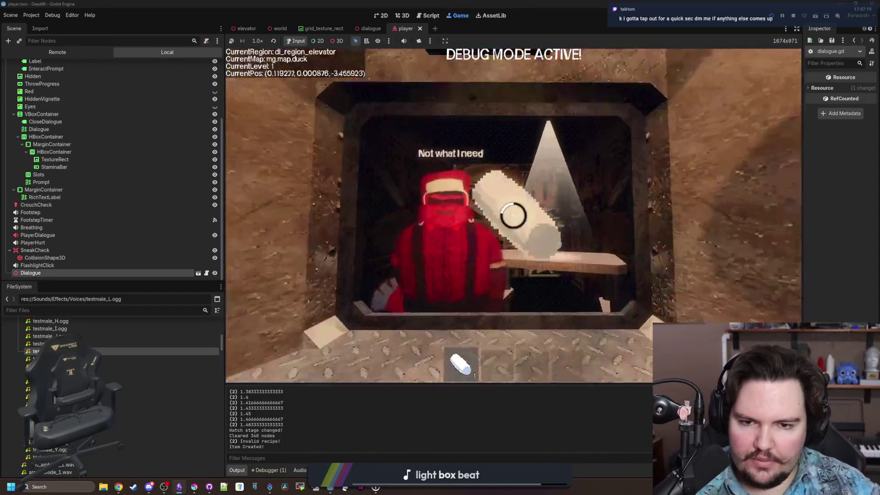
pyautogui.press('s')
# Step: Turn away from the trader's window and walk up to the stool
pyautogui.press('w')
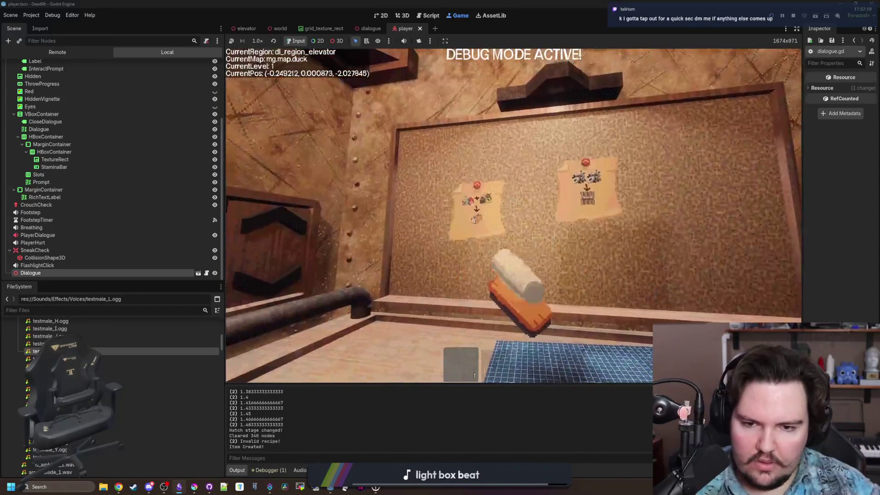
pyautogui.press('w')
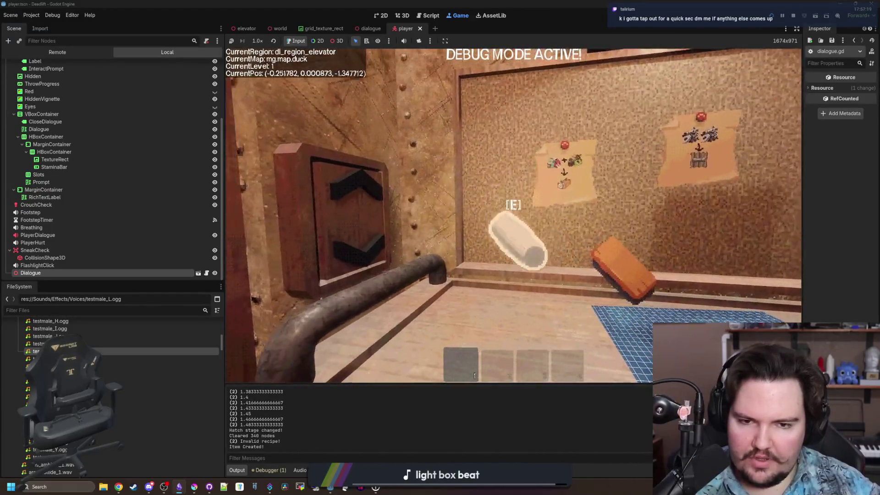
pyautogui.press('w')
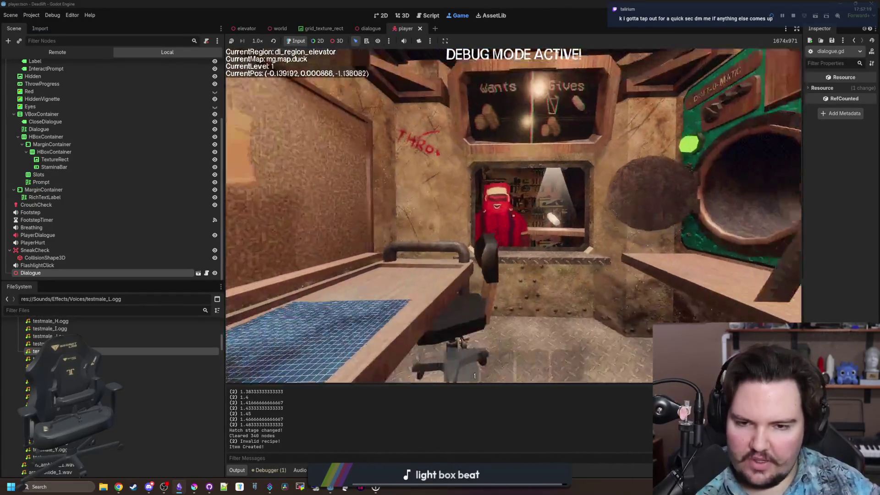
pyautogui.press('w')
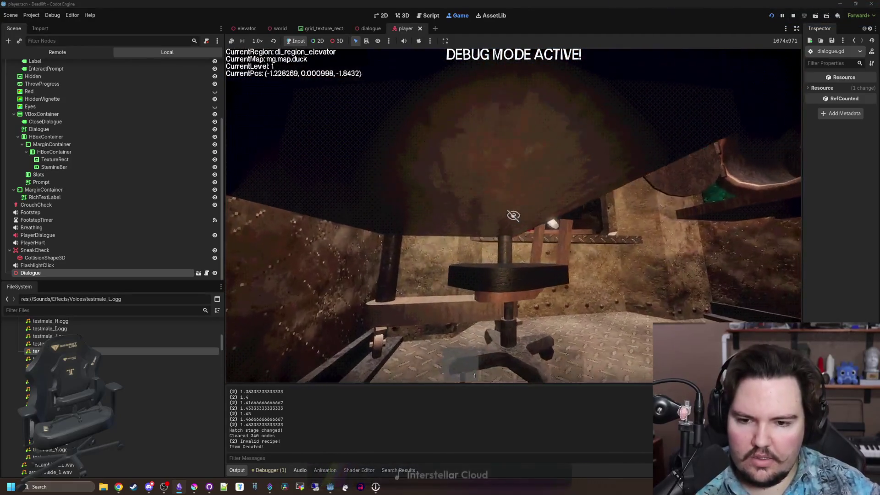
# Step: End the day, skip eating, and walk toward the Safety Glasses poster in level 2
pyautogui.press('e')
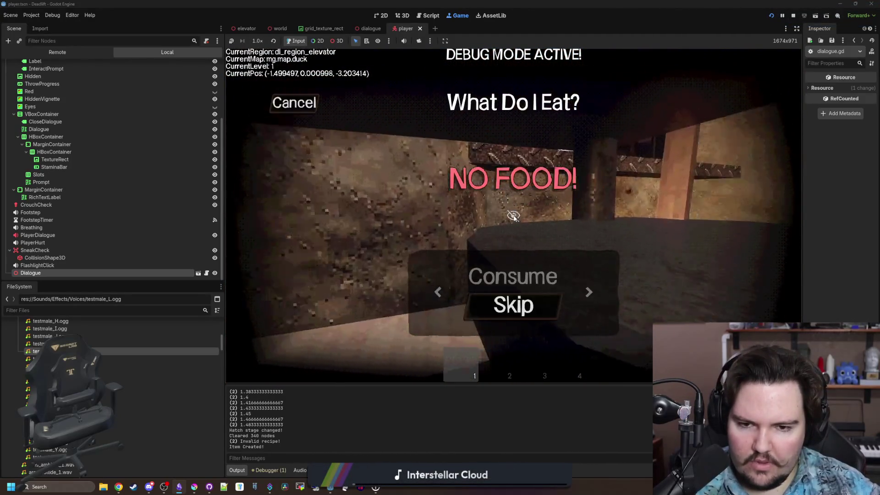
pyautogui.click(534, 307)
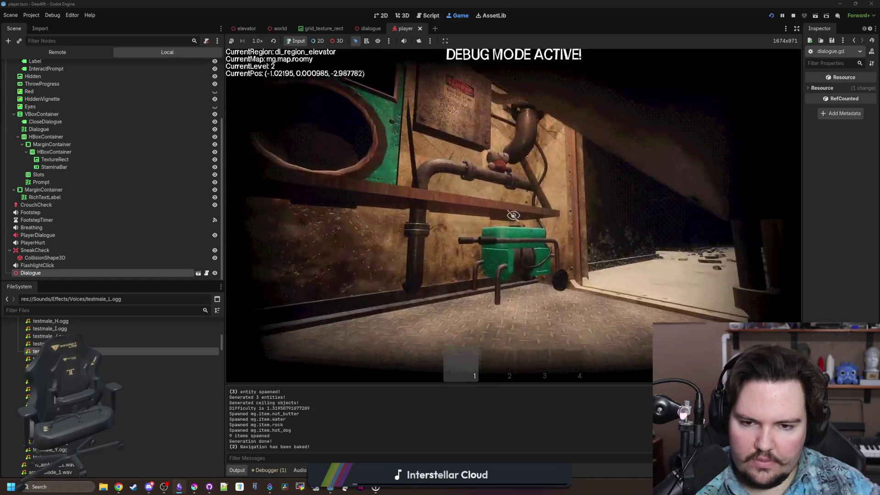
pyautogui.press('w')
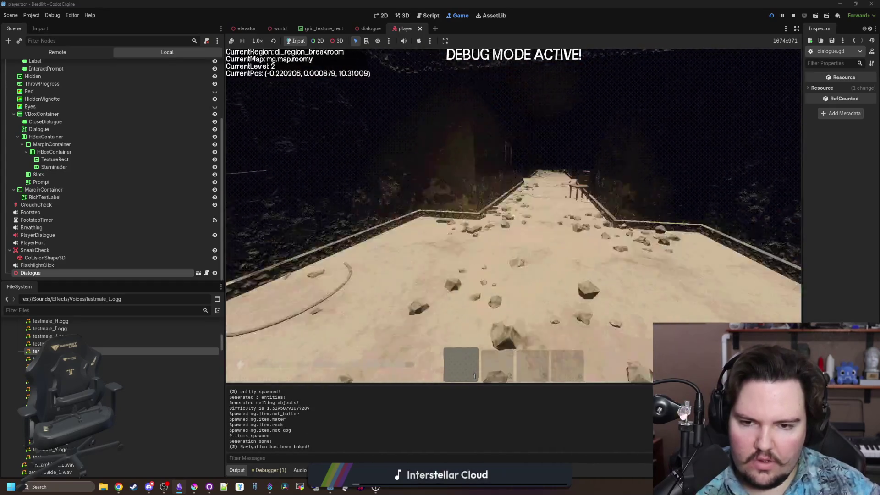
pyautogui.press('s')
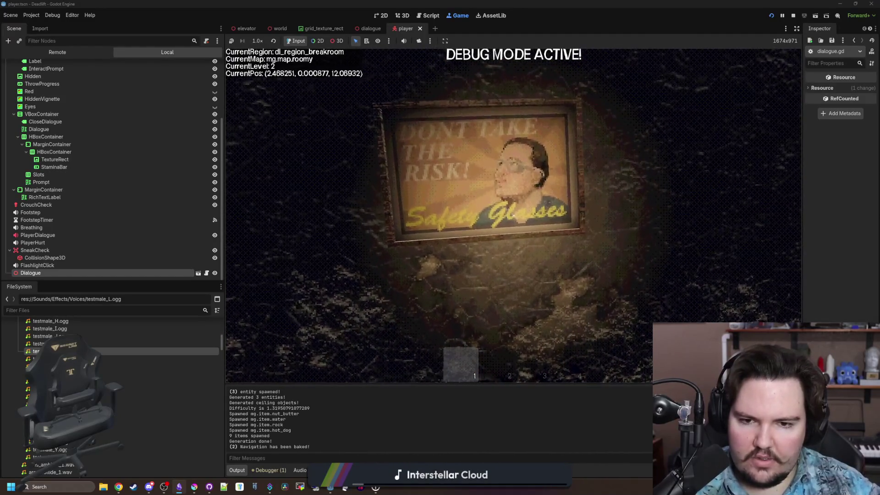
# Step: Walk down the corridor beyond the poster and across the breakroom
pyautogui.press('w')
pyautogui.press('w')
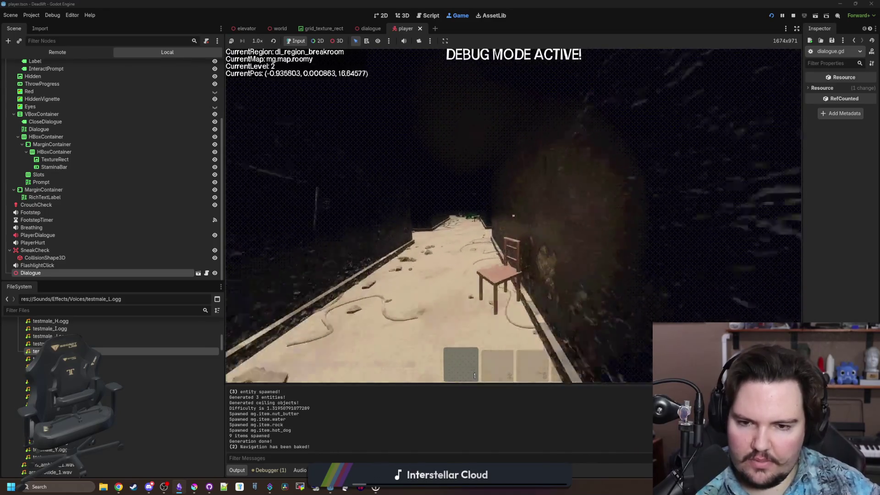
pyautogui.press('w')
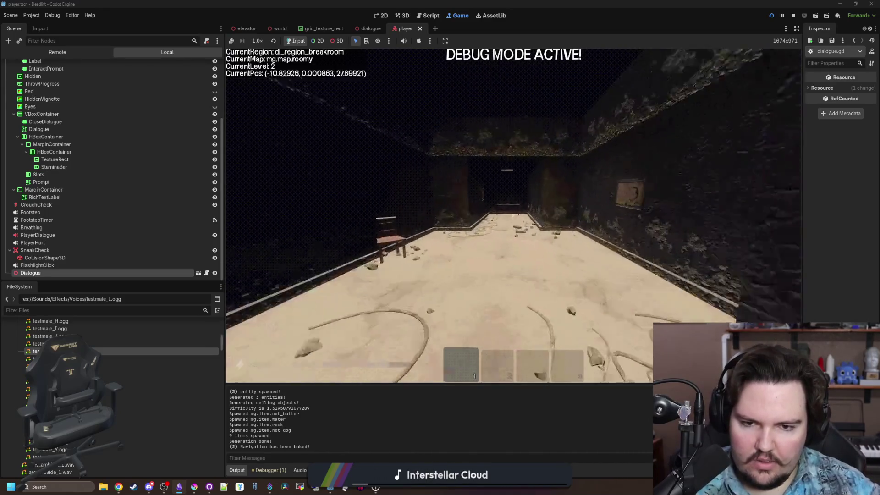
pyautogui.press('w')
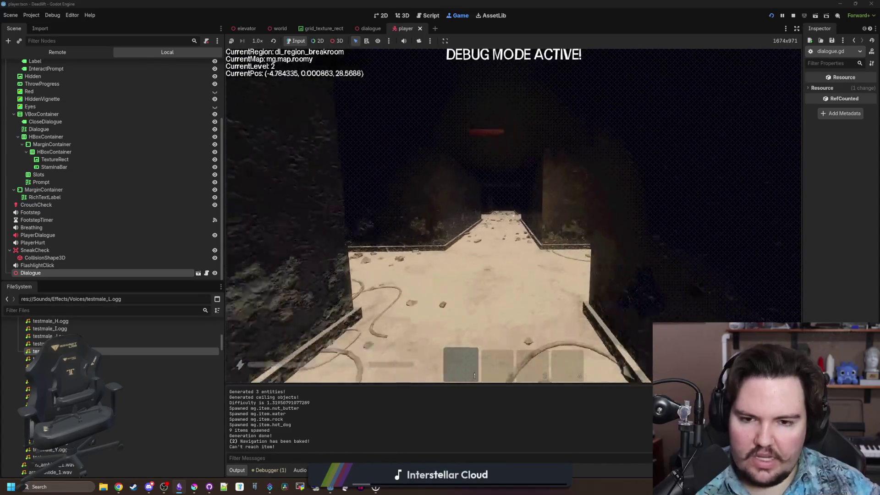
pyautogui.press('w')
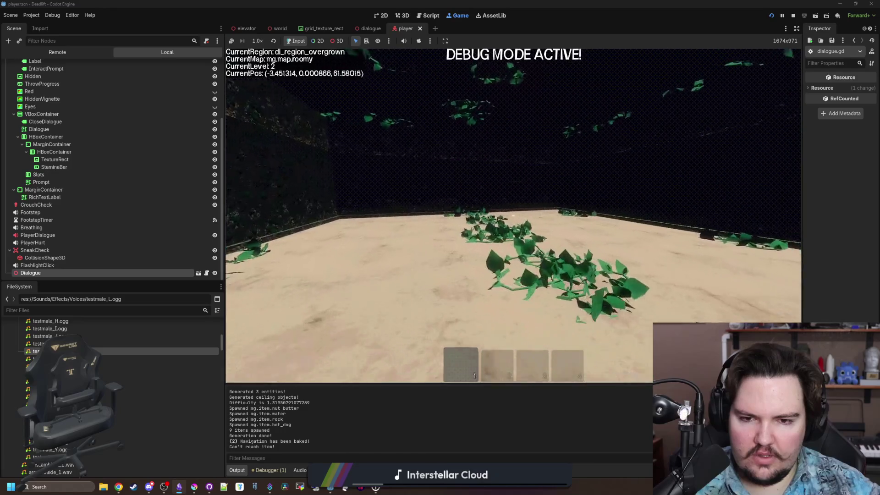
# Step: Walk back from the vines along the corridor past the chair to the creature
pyautogui.press('w')
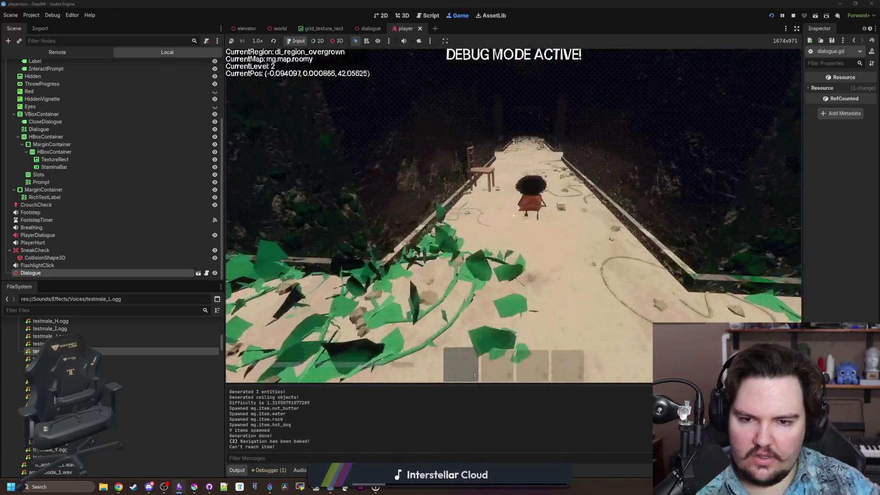
pyautogui.press('w')
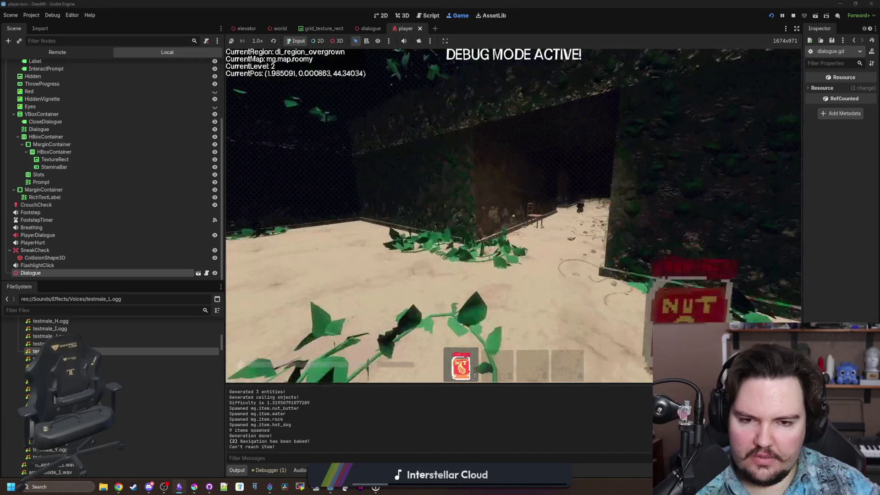
pyautogui.press('w')
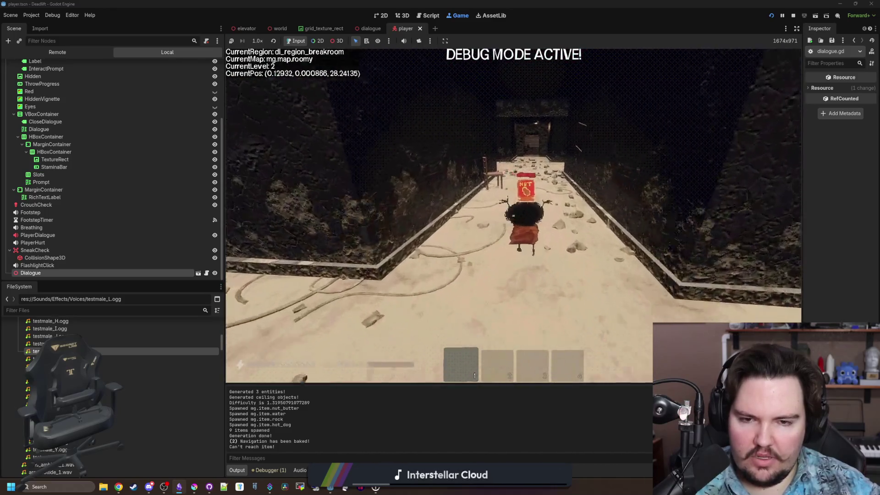
pyautogui.press('w')
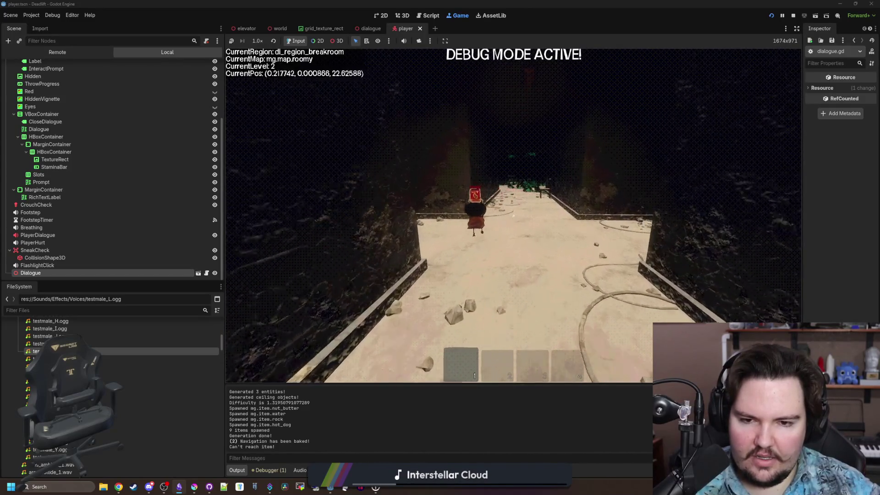
pyautogui.press('s')
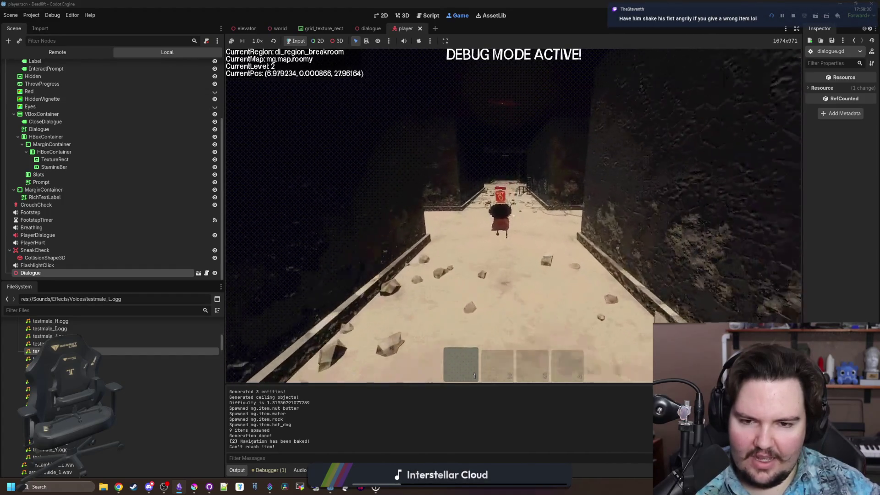
pyautogui.press('a')
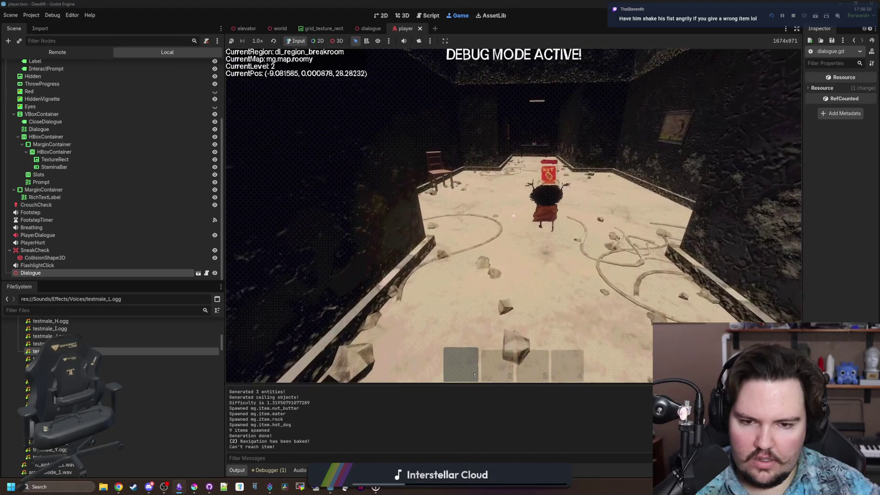
pyautogui.press('a')
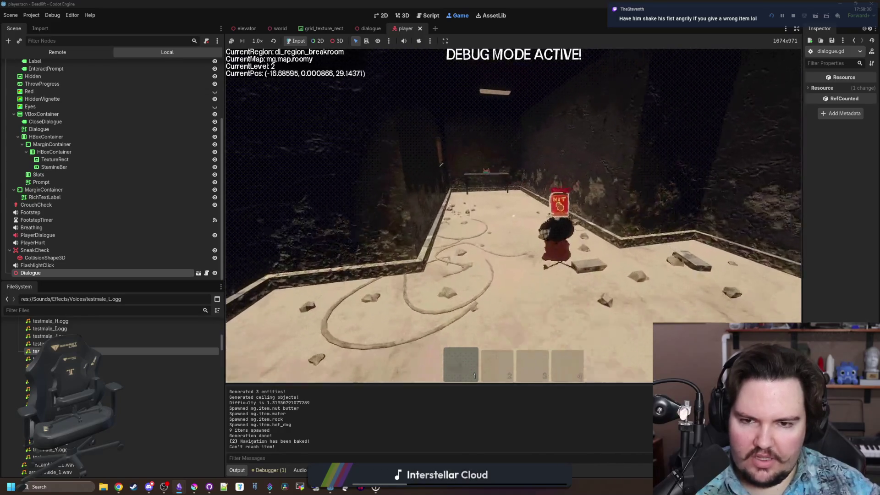
pyautogui.press('s')
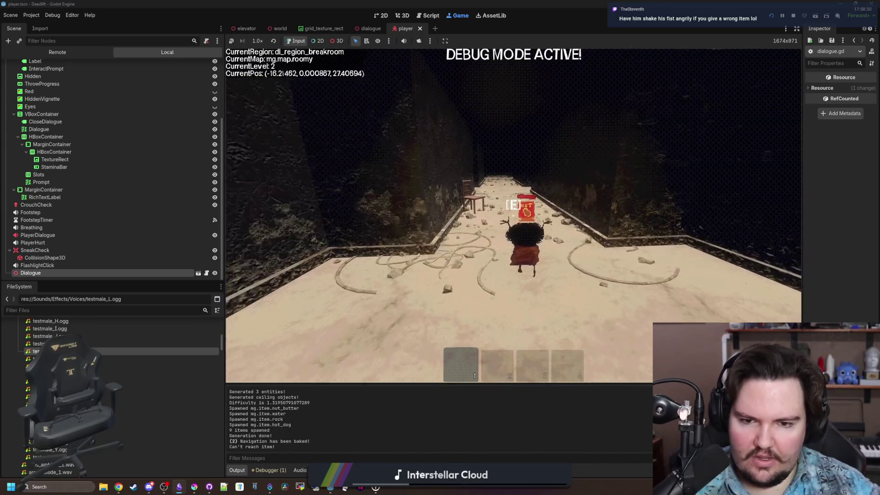
# Step: Throw the nut butter to the creature and walk up close to it
pyautogui.click(514, 215)
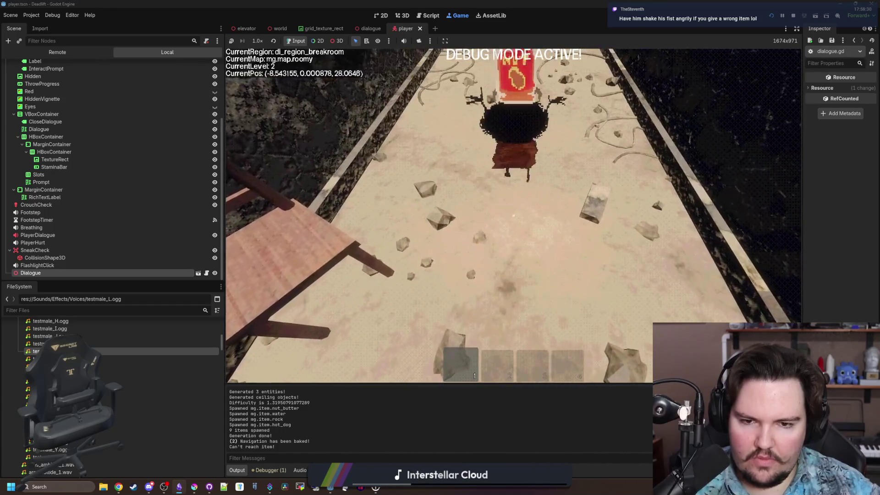
pyautogui.press('d')
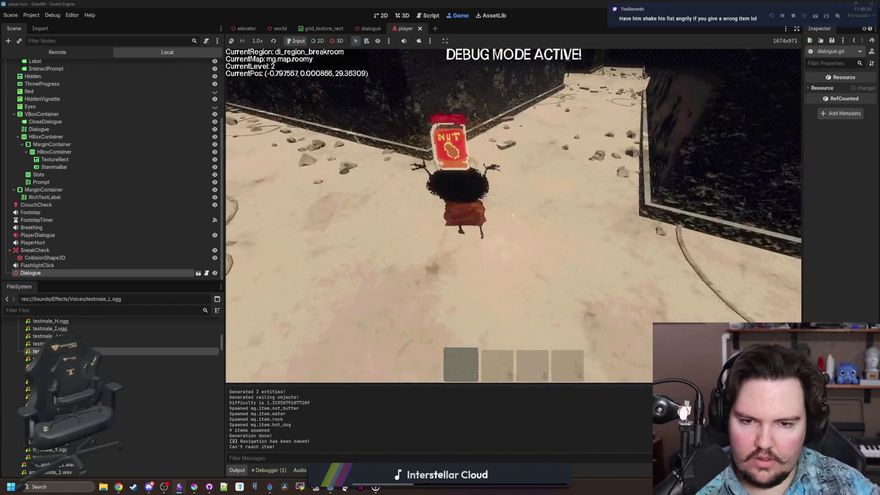
pyautogui.press('d')
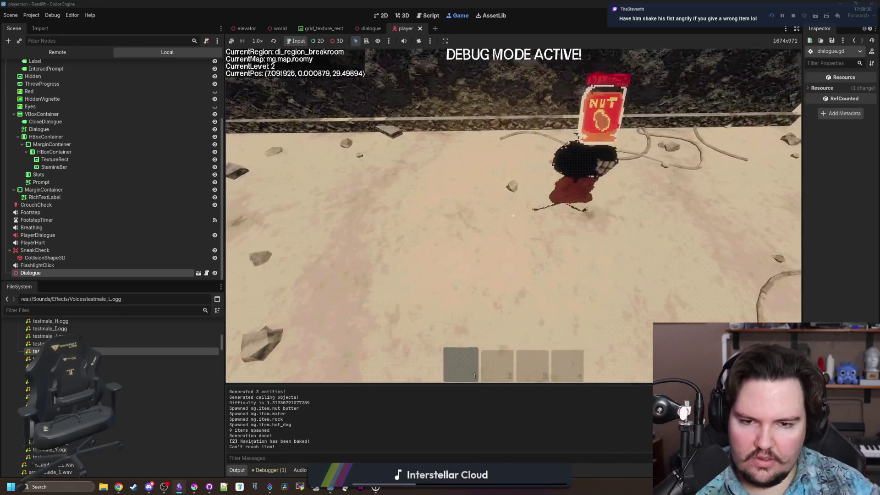
pyautogui.moveTo(513, 215)
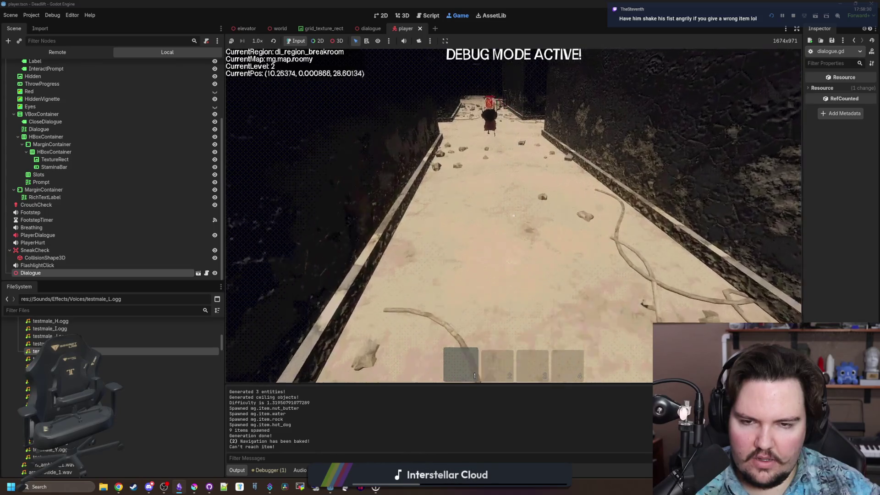
pyautogui.press('d')
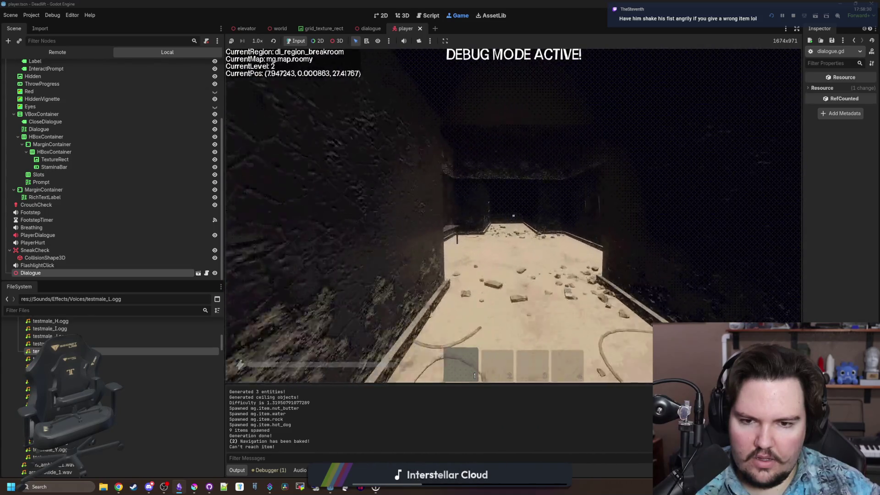
# Step: Turn debug mode off with F3 and walk into the dark vines
pyautogui.press('F3')
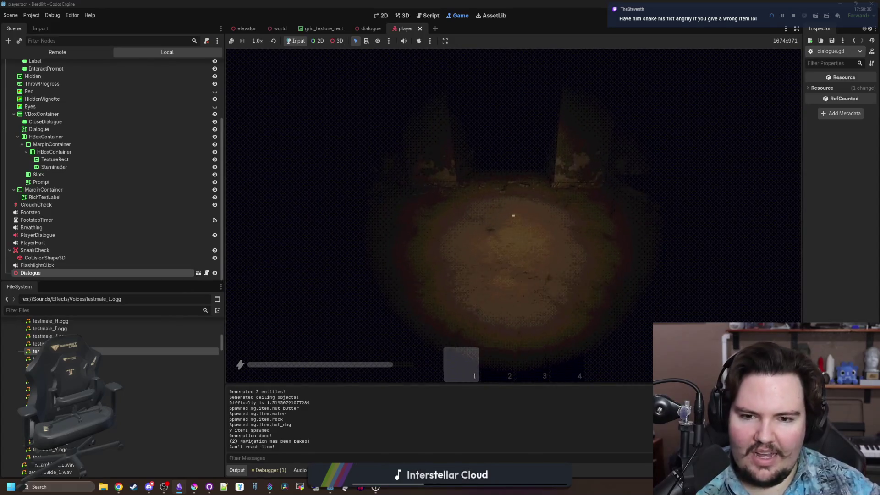
pyautogui.press('F3')
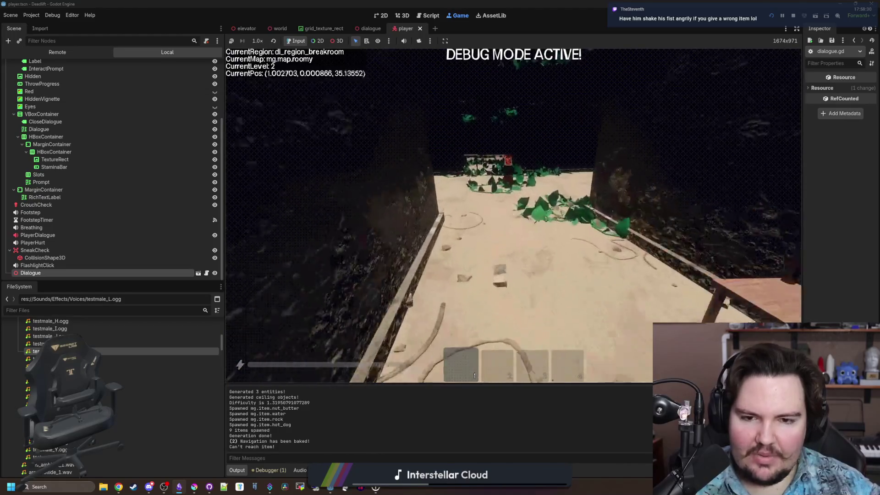
pyautogui.press('F3')
pyautogui.press('w')
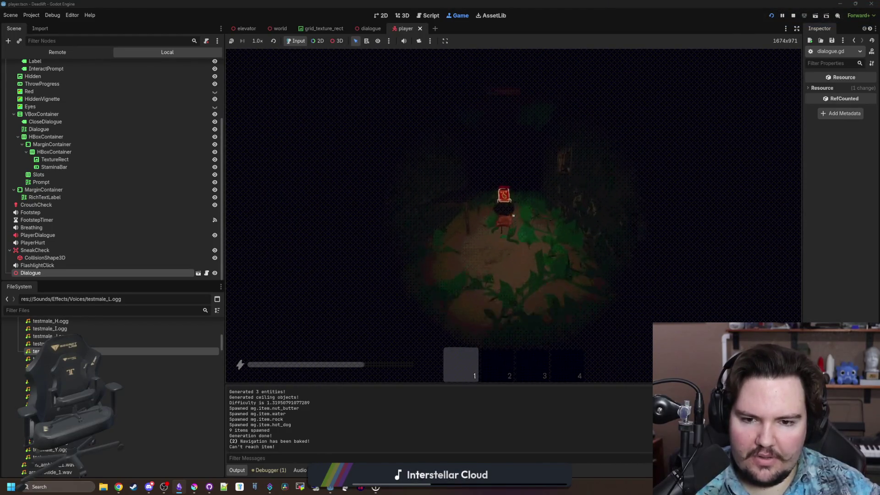